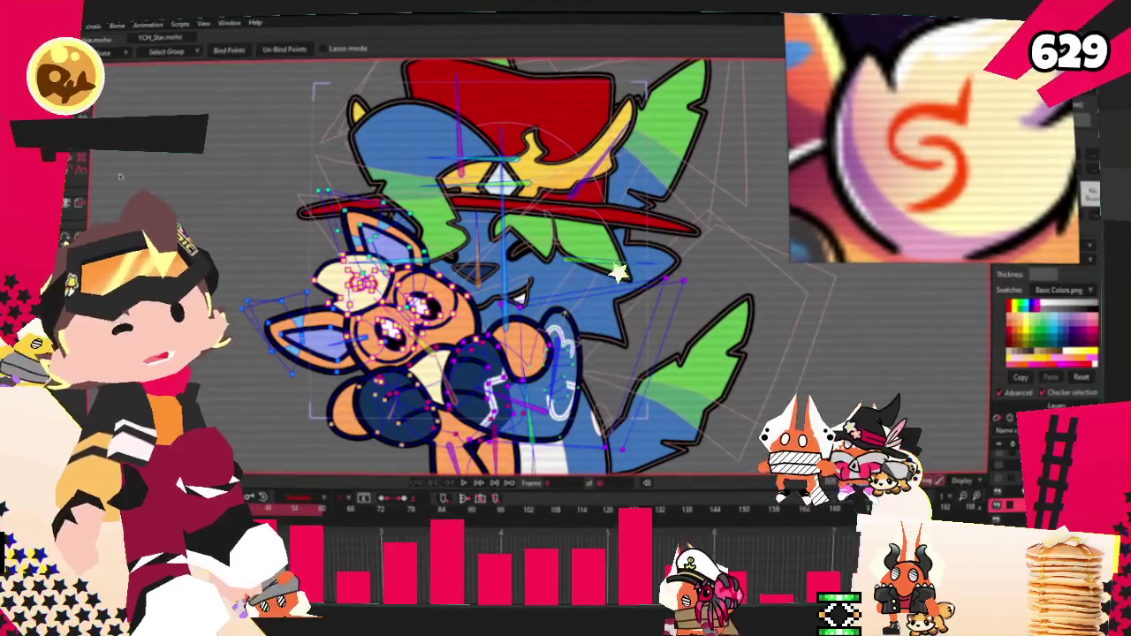
Play back the YCH_Star template animation, then bring up the reference image options.
key("alt+f")
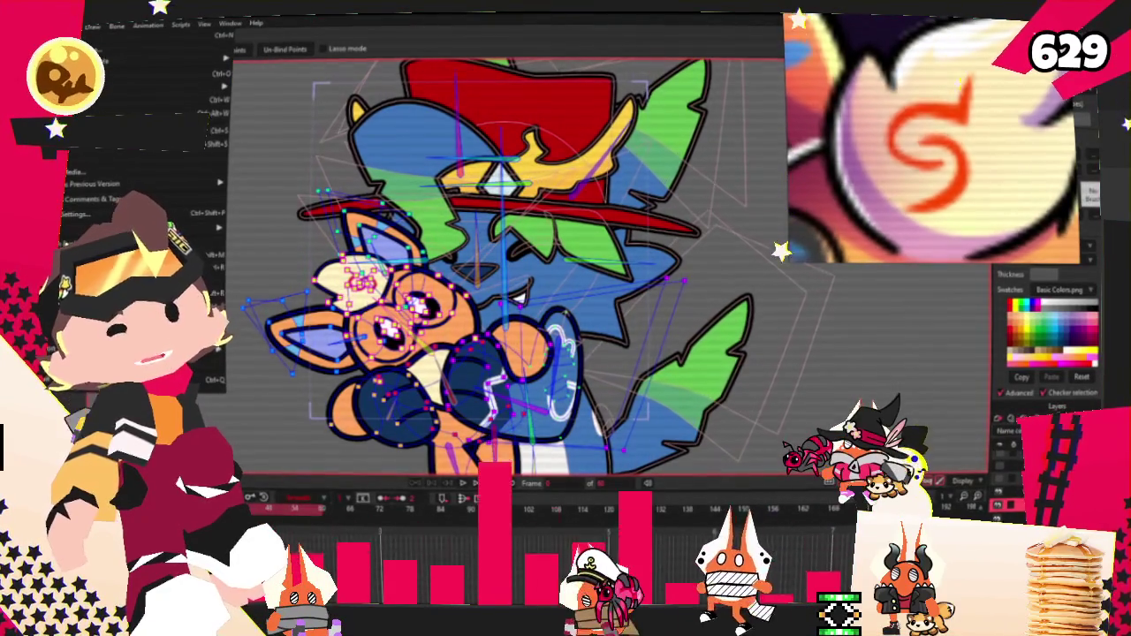
key("Escape")
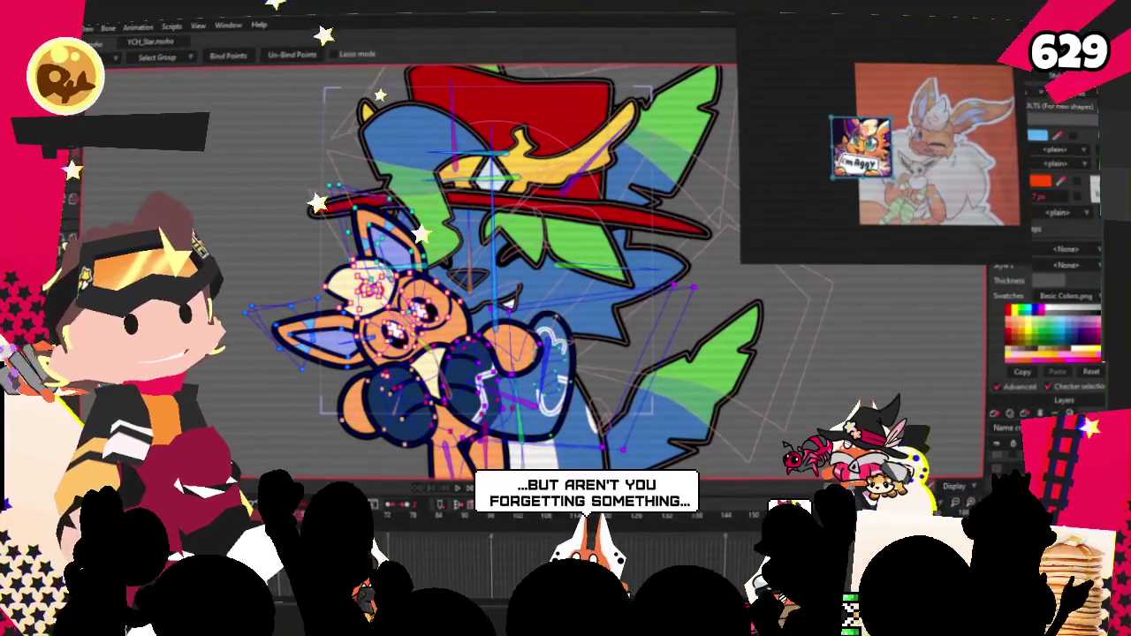
key("space")
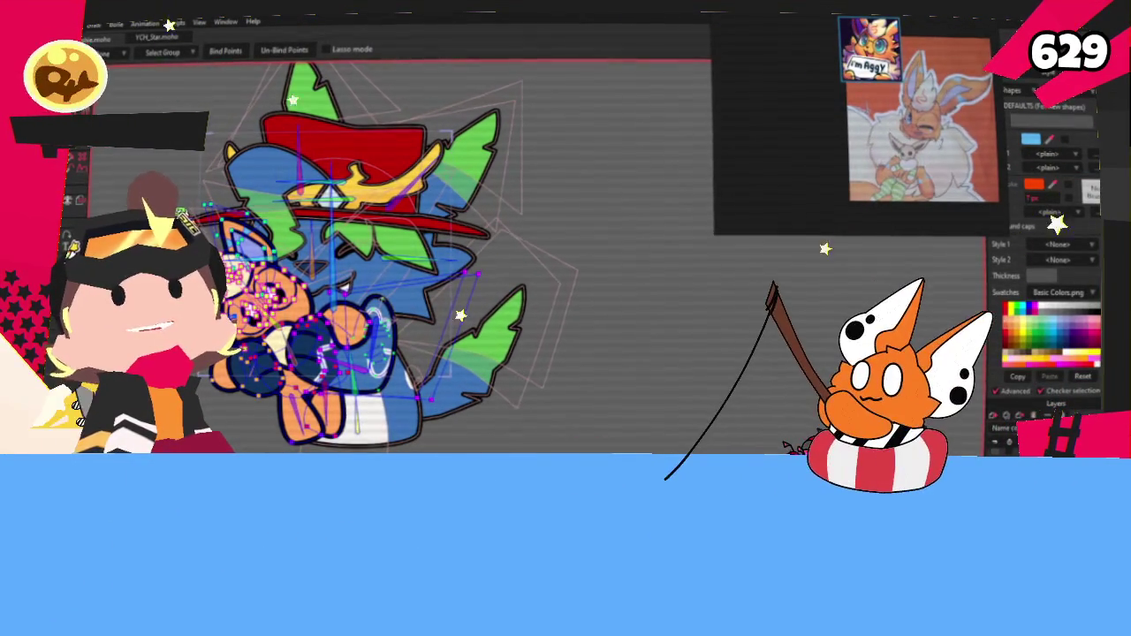
right_click(901, 106)
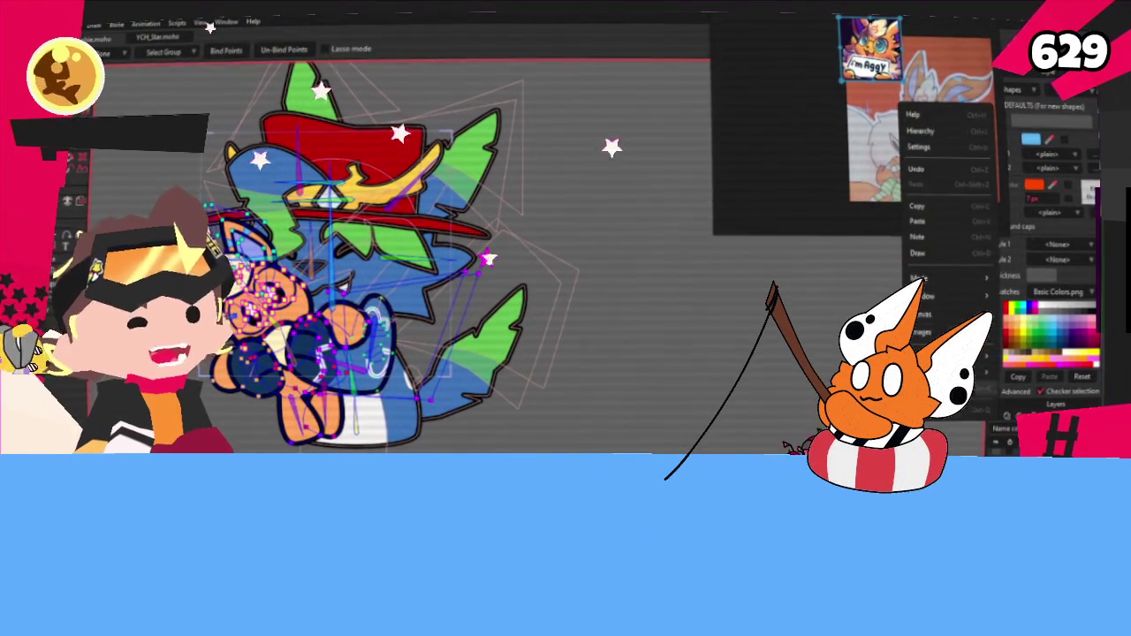
Clear the old reference images and load the purple character's reference sheets.
left_click(919, 332)
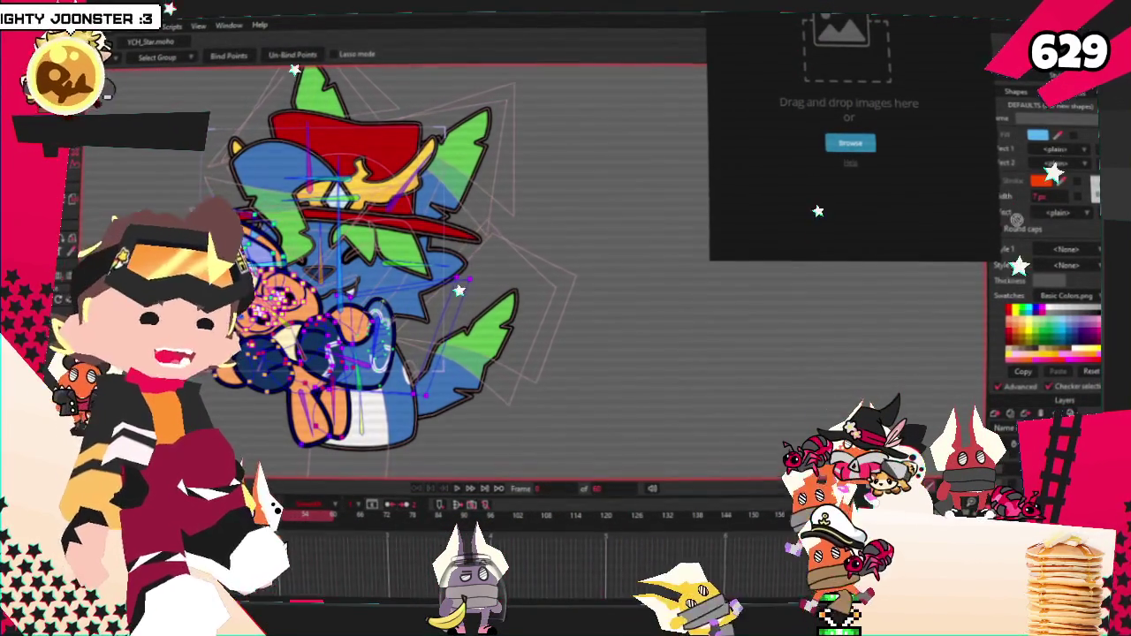
left_click(850, 143)
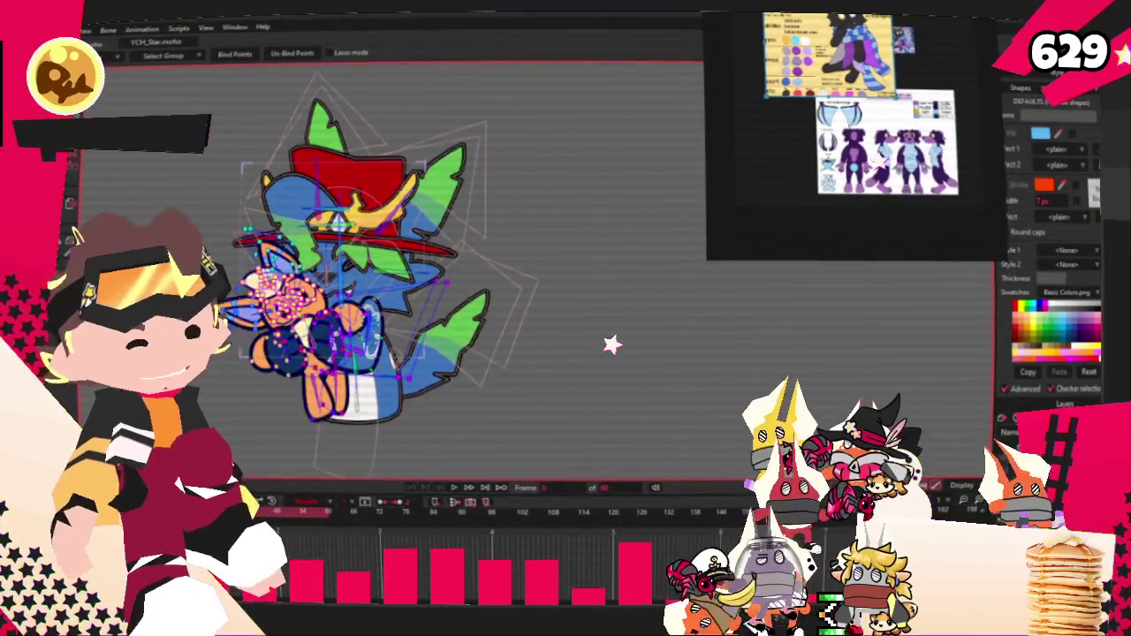
Rename the Base 46 layer to 'Wandering' in its Layer Settings.
scroll(398, 292, "down", 2)
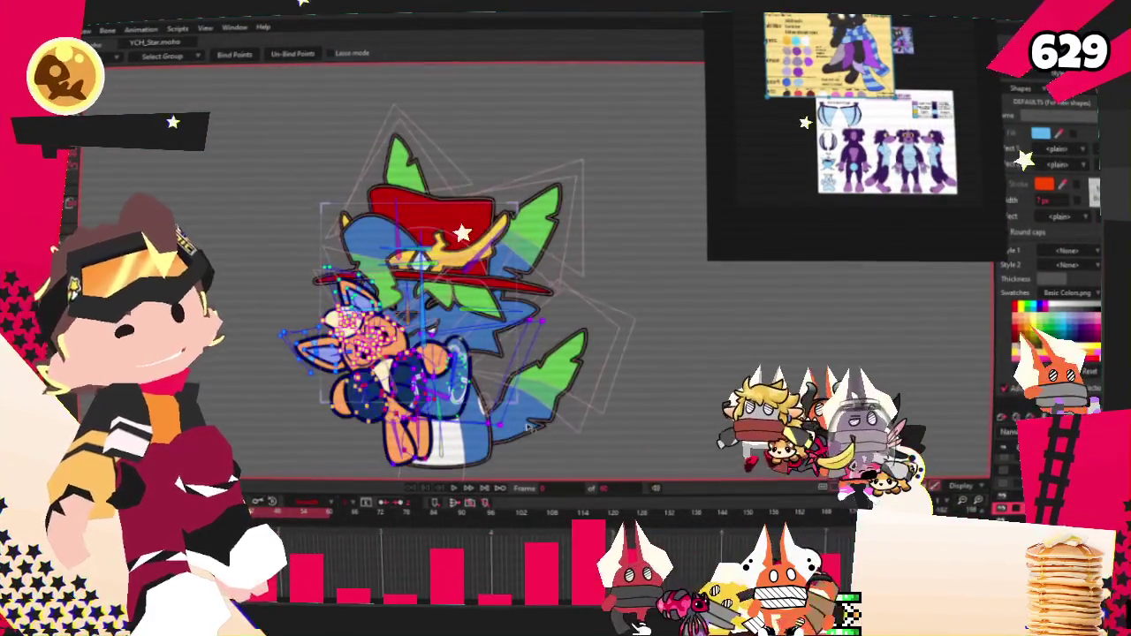
scroll(433, 309, "up", 2)
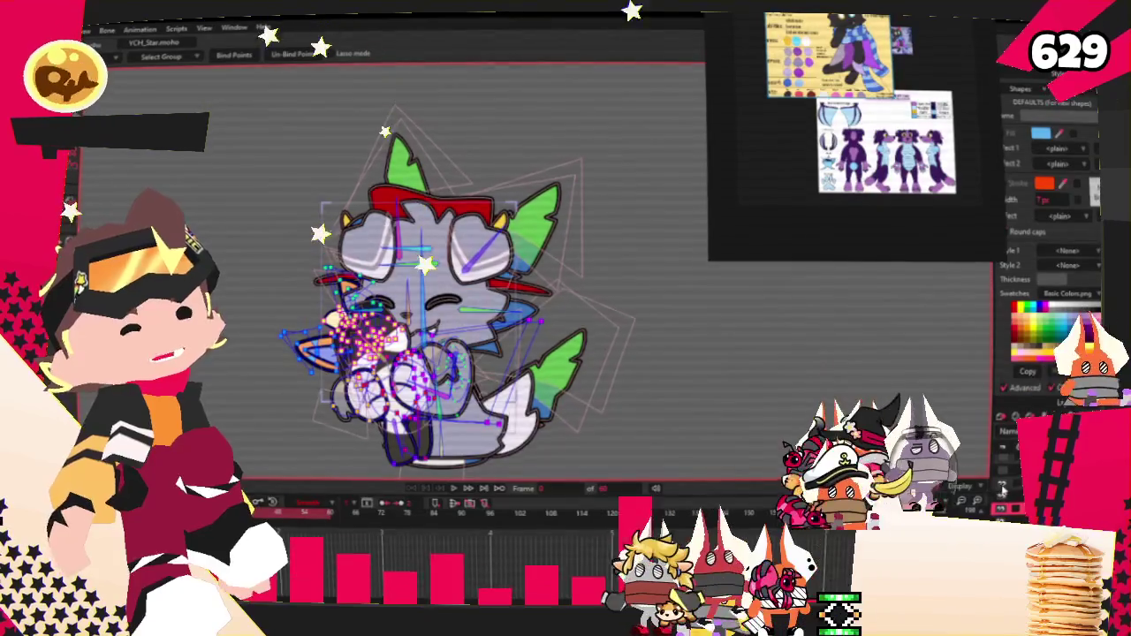
key("b")
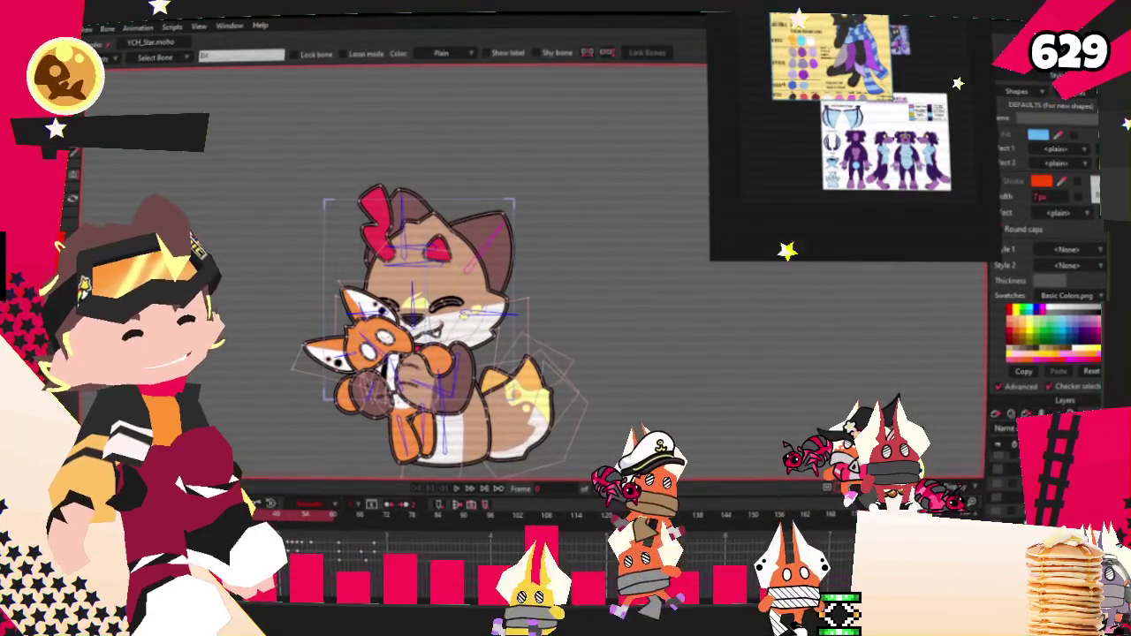
double_click(1034, 441)
left_click_drag(849, 217, 942, 104)
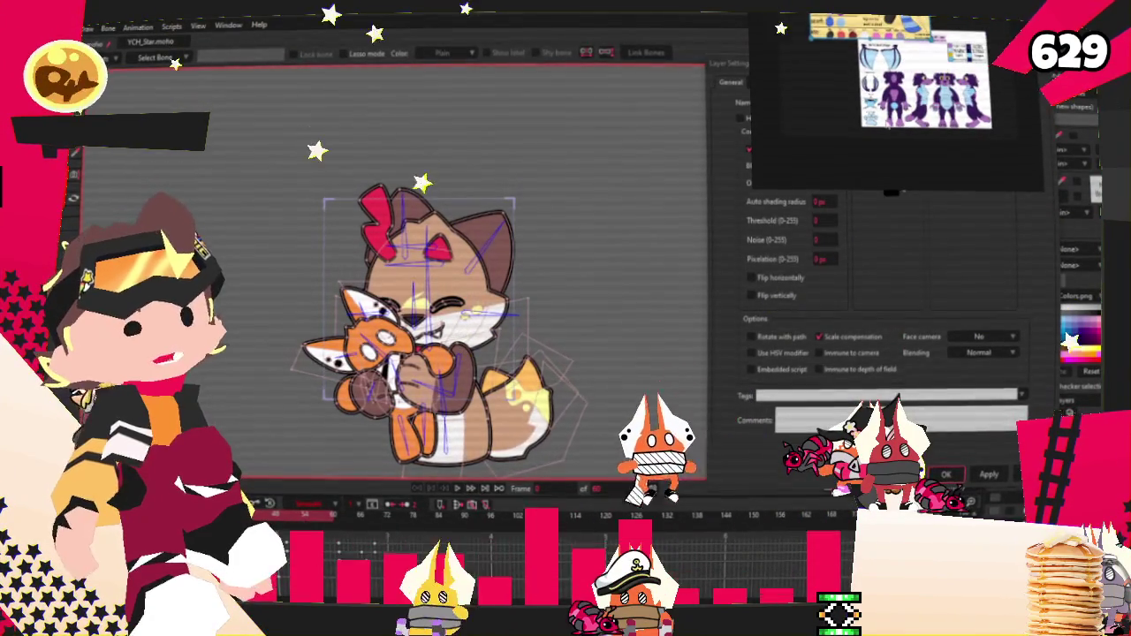
left_click(778, 102)
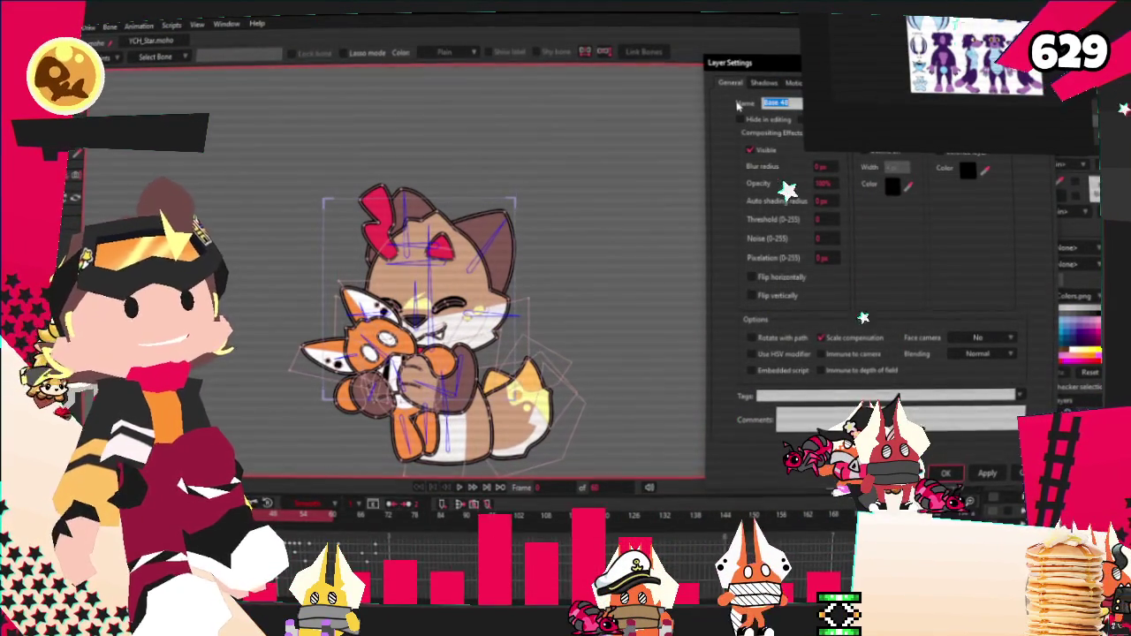
type("Wandering")
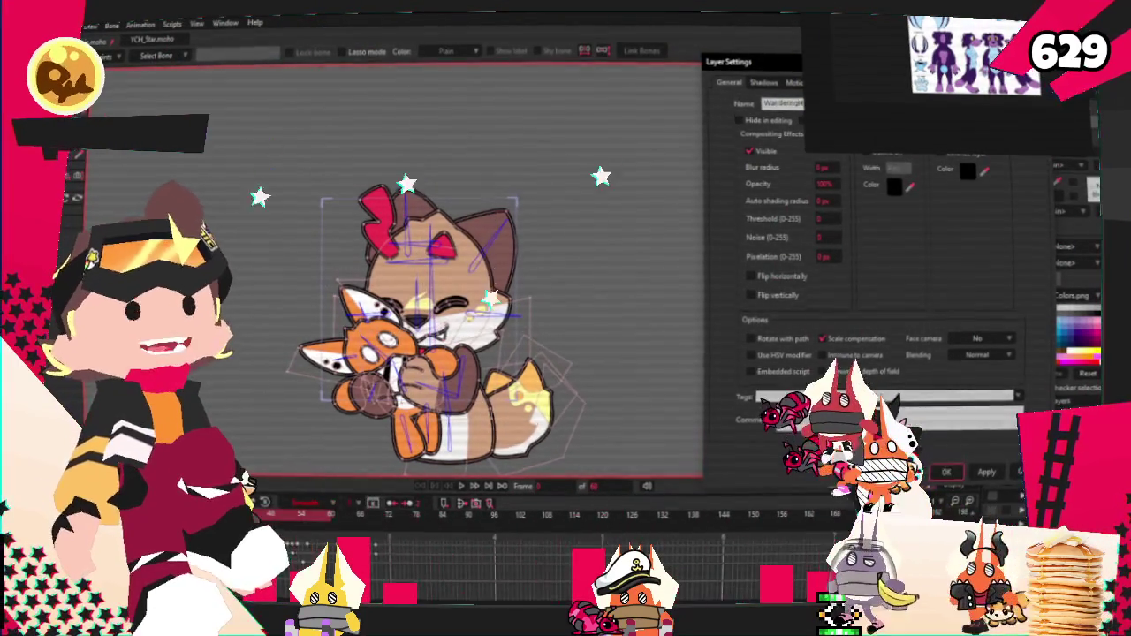
key("Return")
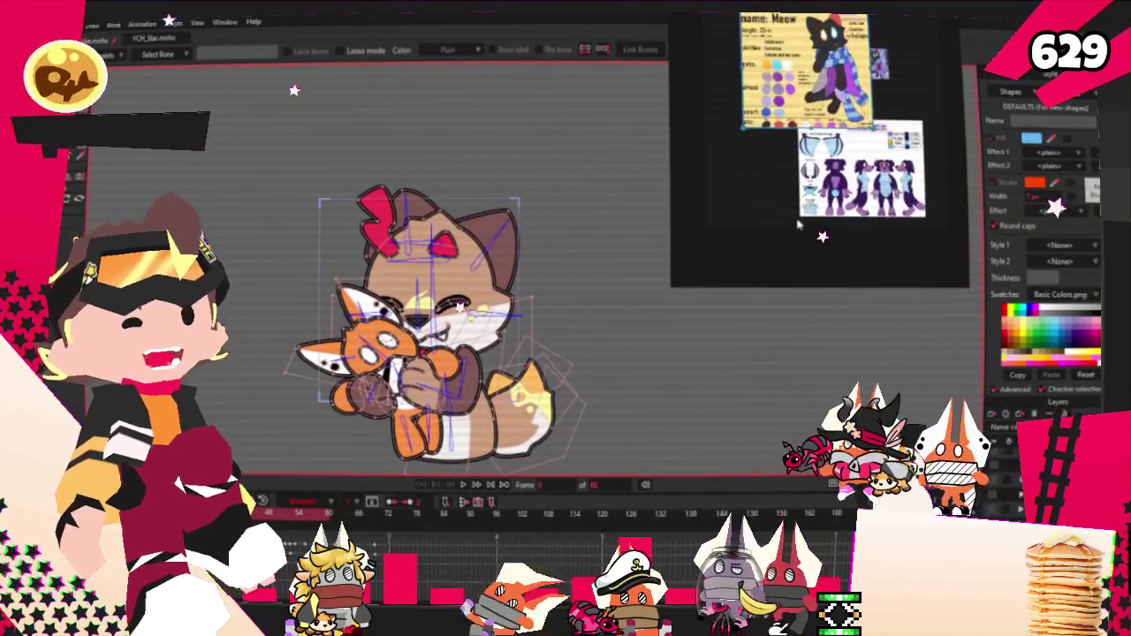
scroll(446, 415, "up", 2)
Select the plushie's head and give the lower eye an orange ring.
scroll(487, 331, "up", 1)
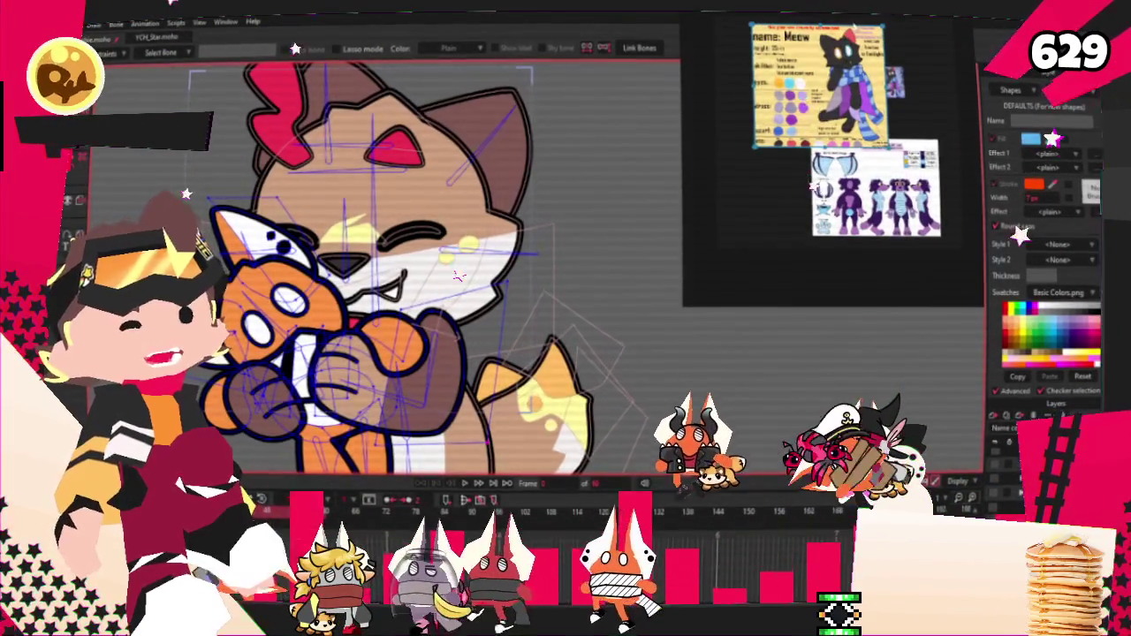
scroll(447, 283, "up", 1)
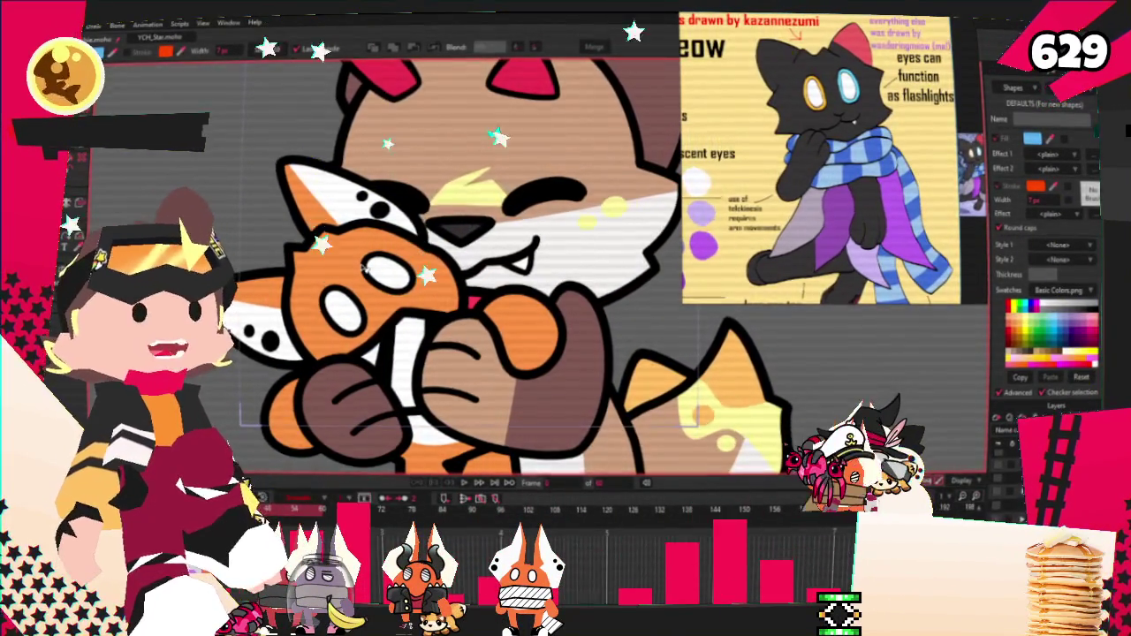
left_click(351, 263)
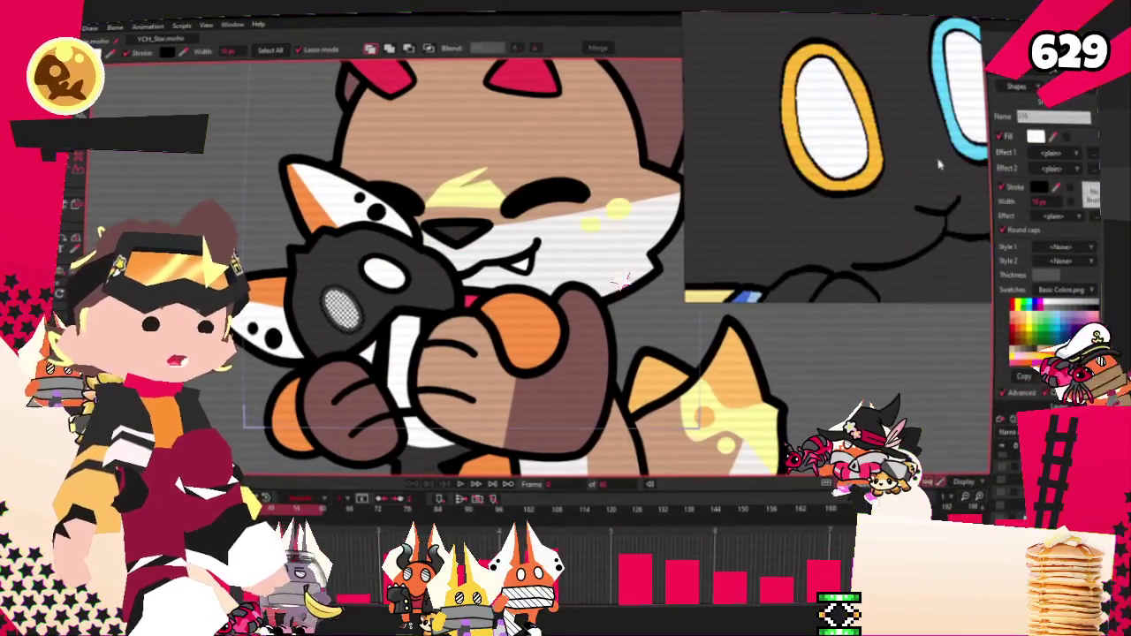
left_click(384, 274)
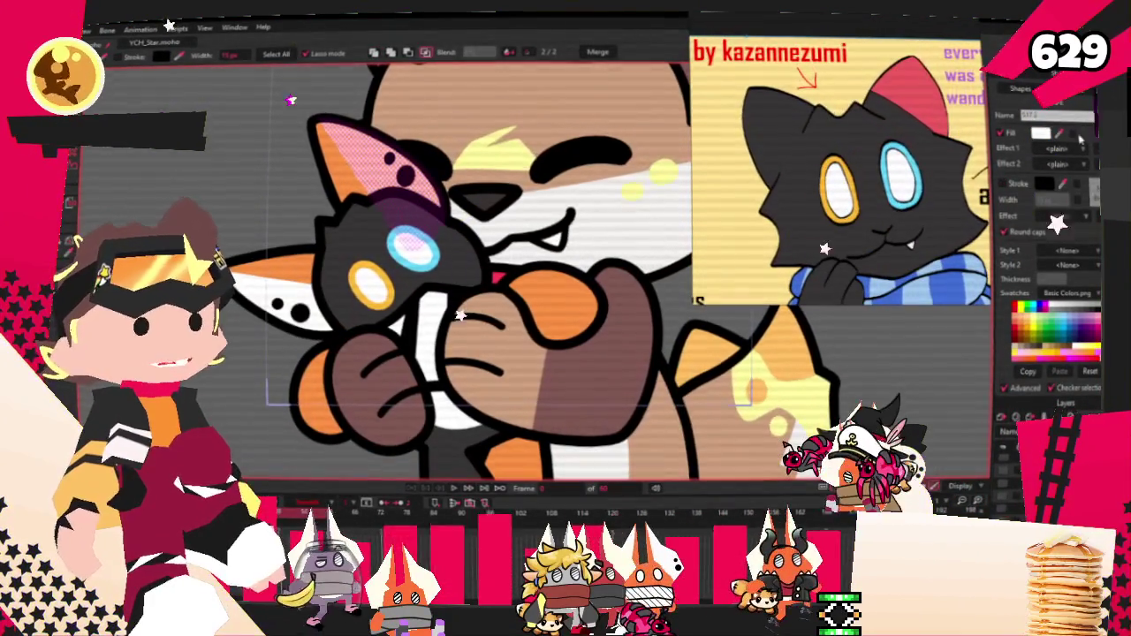
Make the inner ear fill pink, then select the left ear shape.
left_click(344, 188)
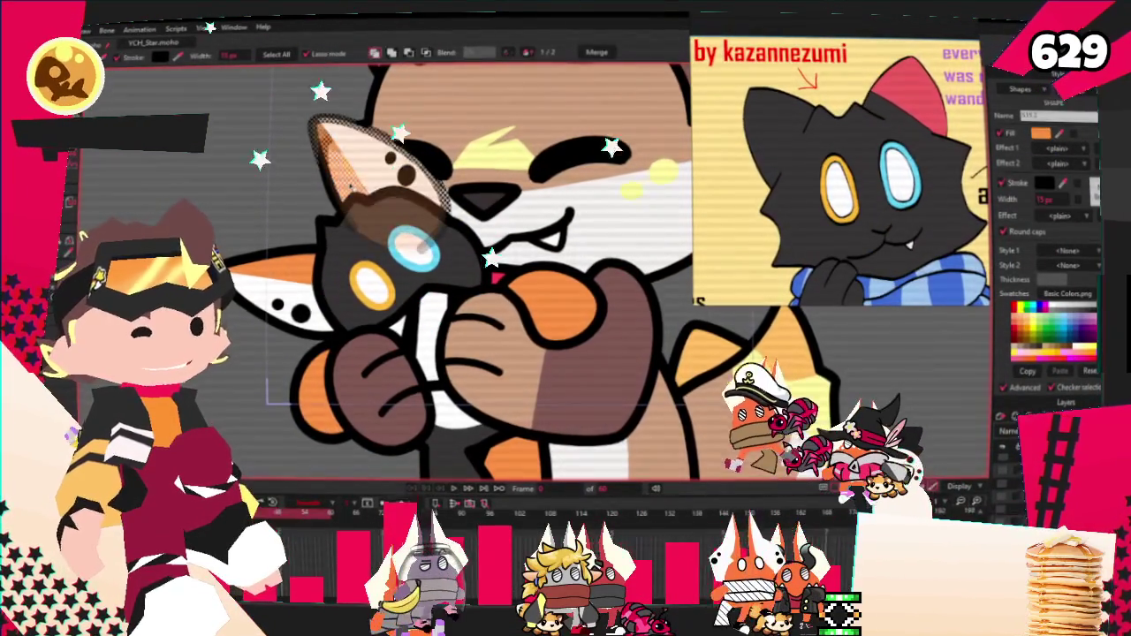
left_click(1063, 144)
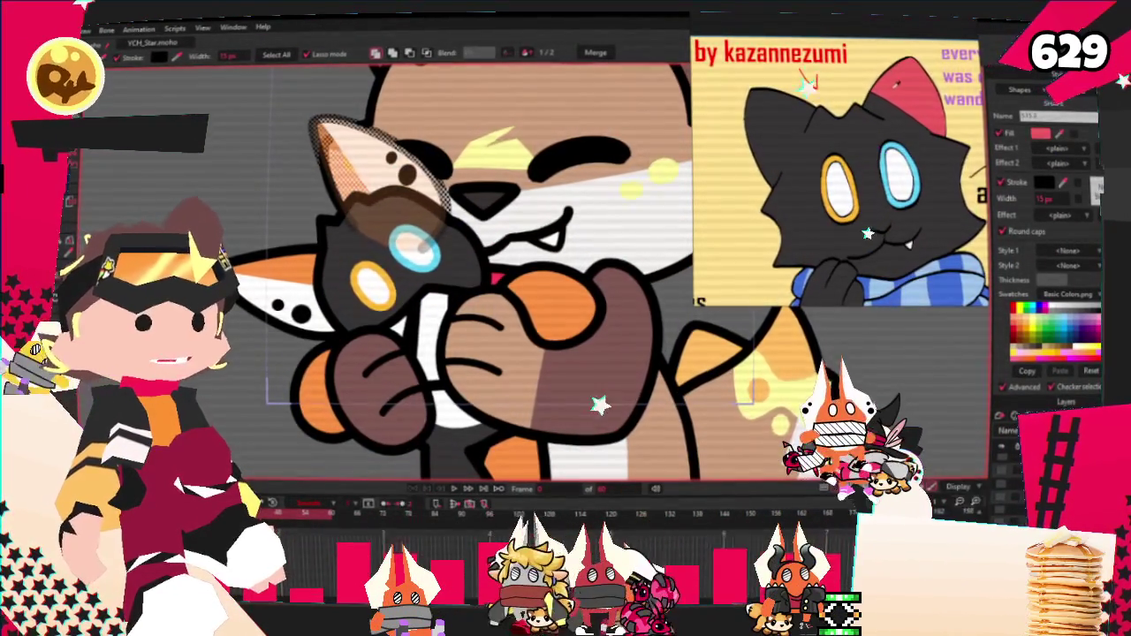
left_click(281, 276)
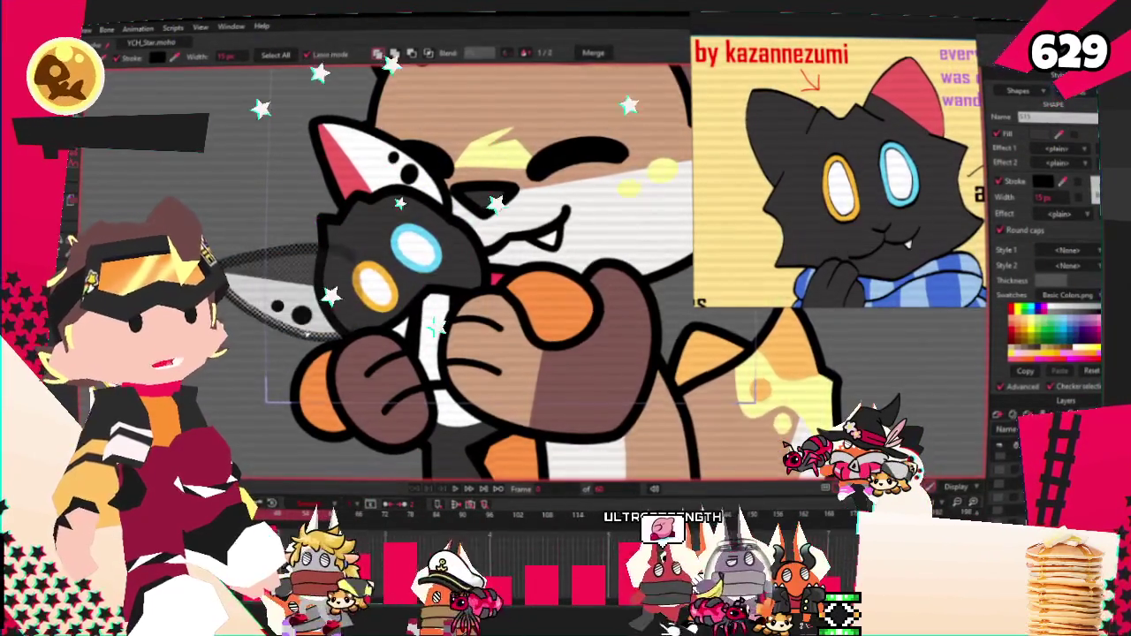
scroll(262, 402, "down", 3)
Edit the ear shapes' points with the point-editing and Transform Points tools.
key("g")
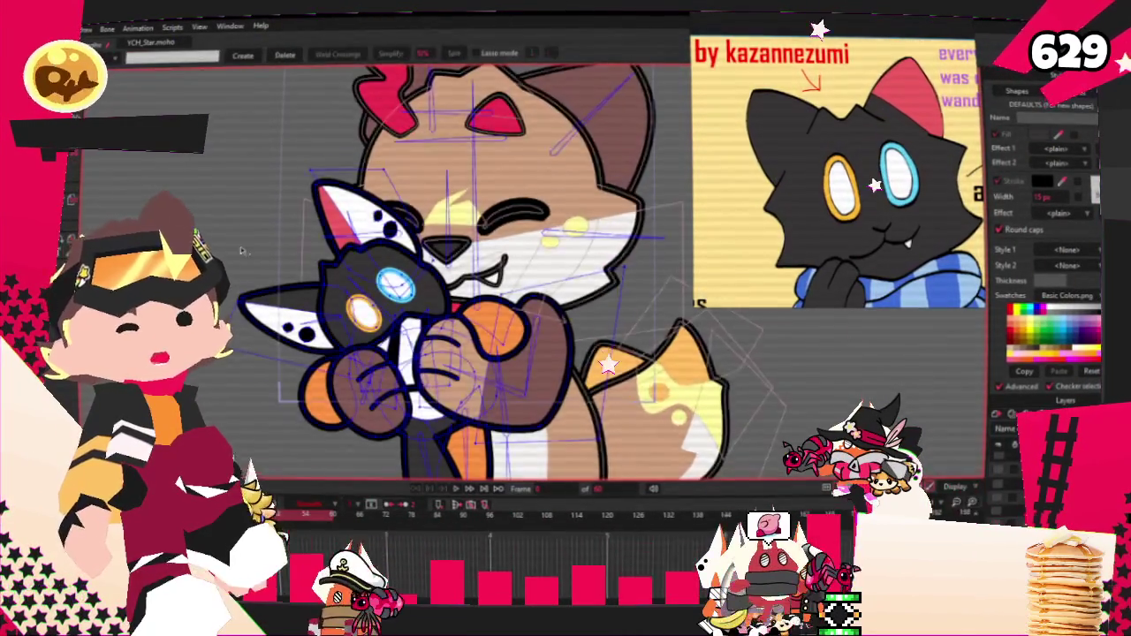
scroll(243, 269, "up", 3)
scroll(311, 362, "up", 2)
scroll(311, 362, "up", 1)
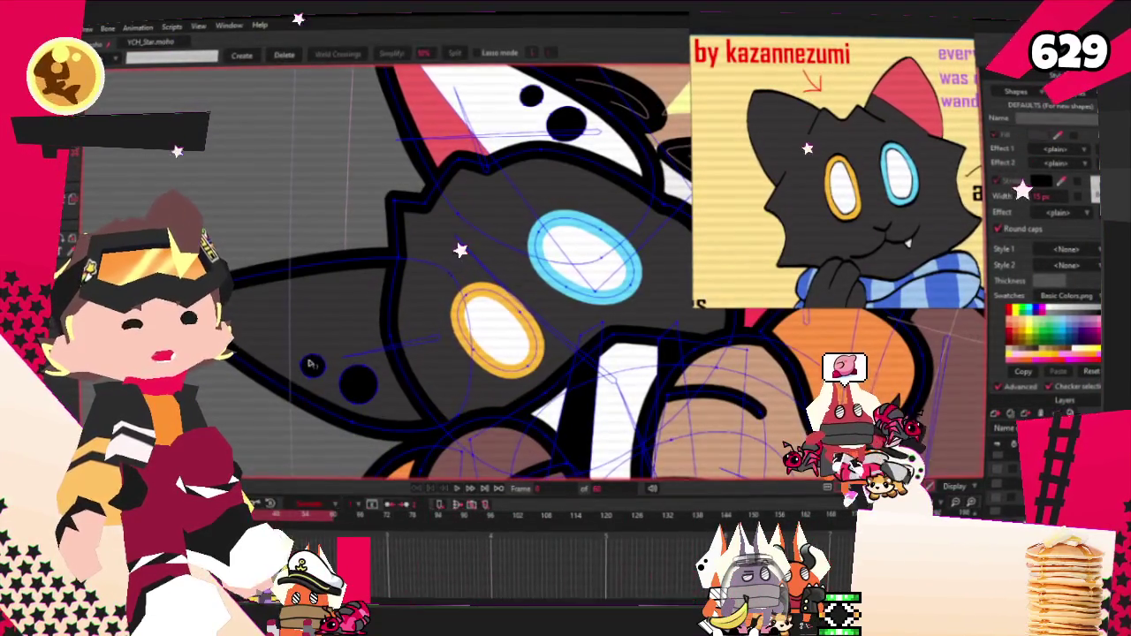
scroll(351, 381, "down", 2)
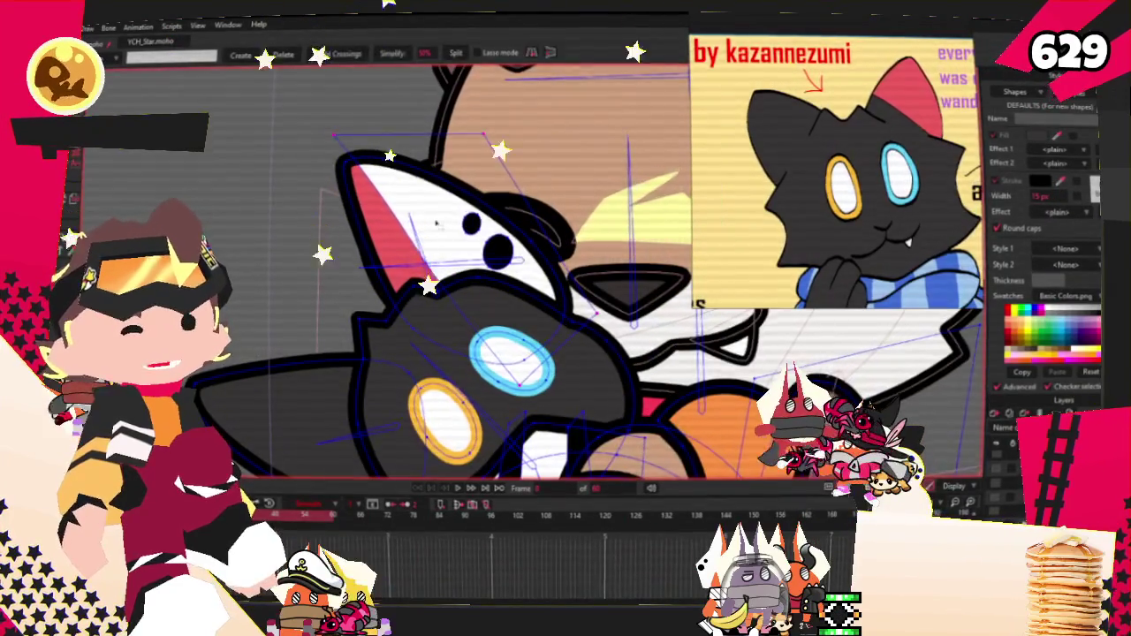
scroll(452, 267, "down", 2)
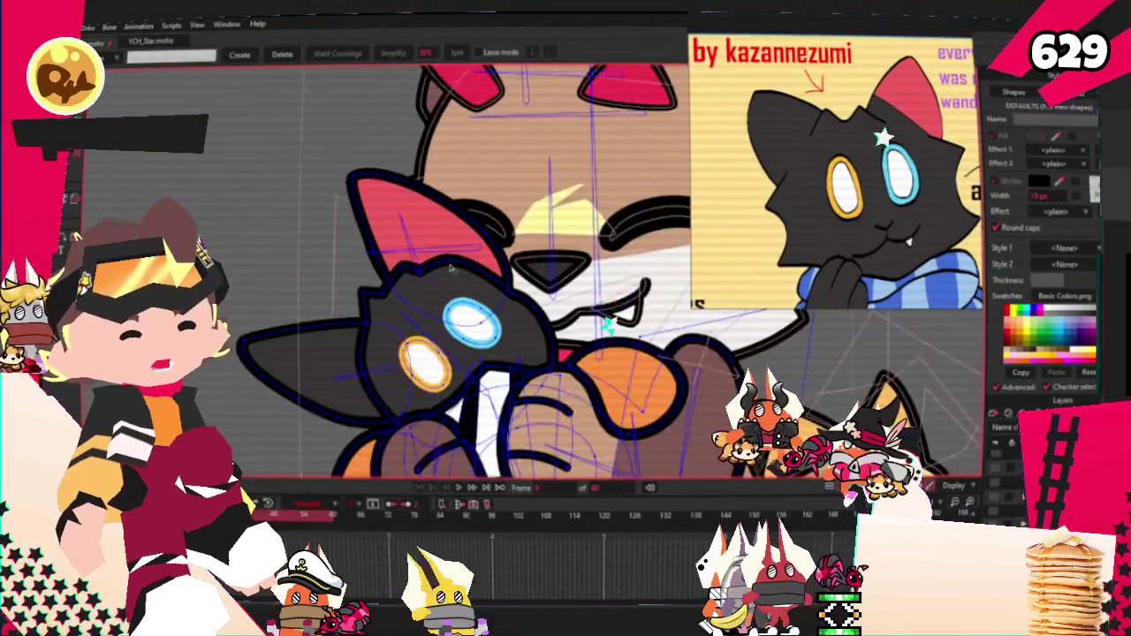
scroll(448, 267, "up", 2)
key("t")
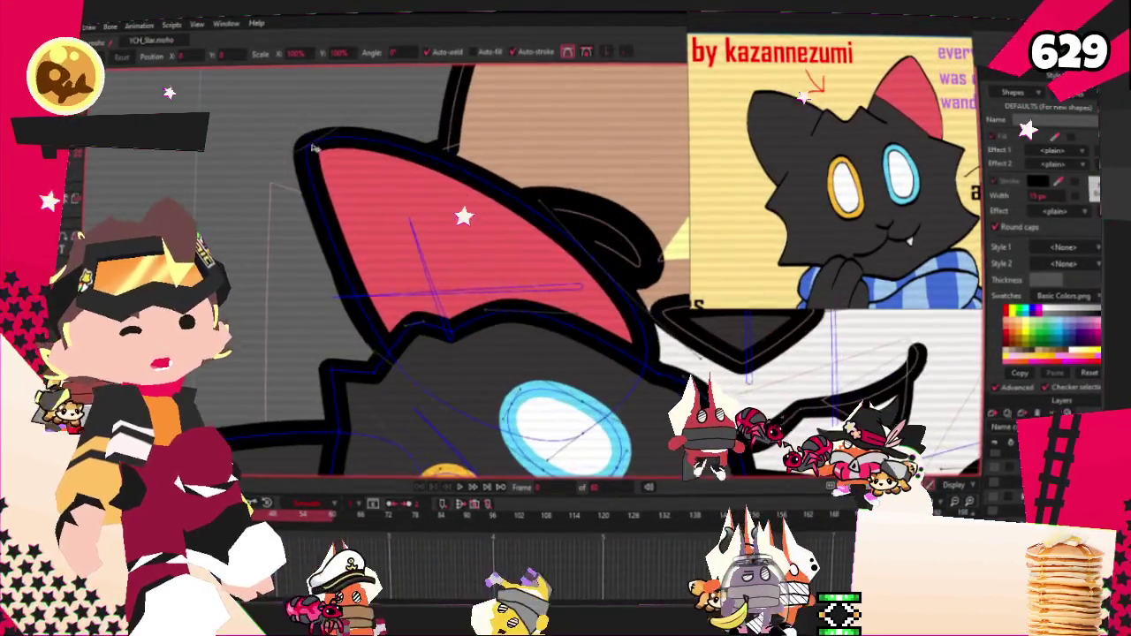
scroll(312, 149, "down", 2)
scroll(429, 204, "down", 1)
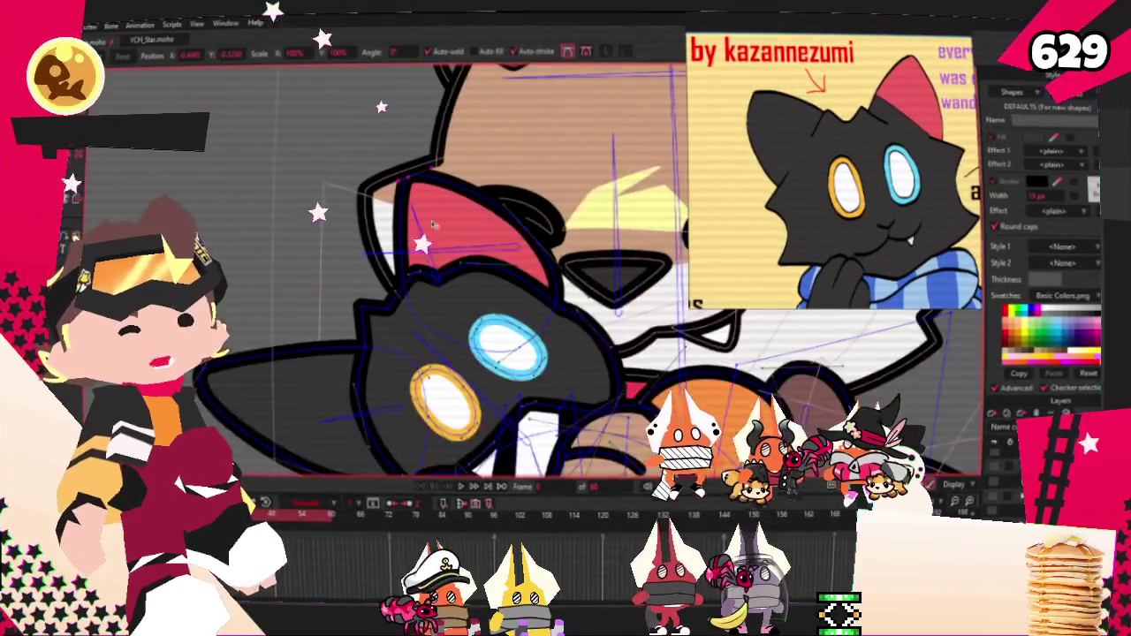
scroll(426, 205, "up", 2)
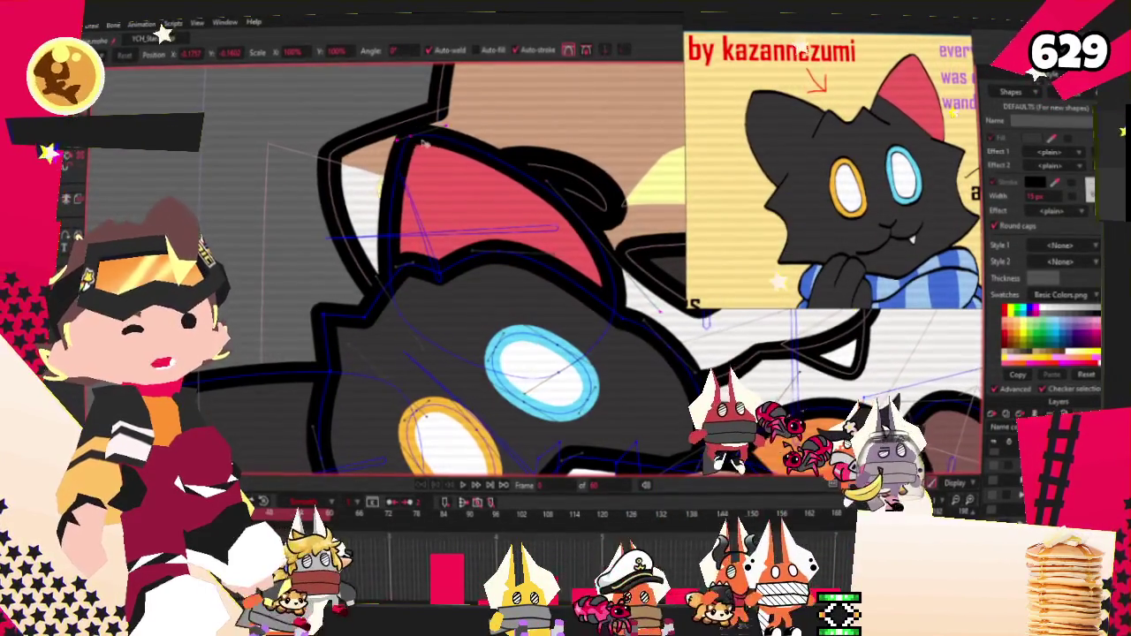
left_click_drag(418, 143, 424, 18)
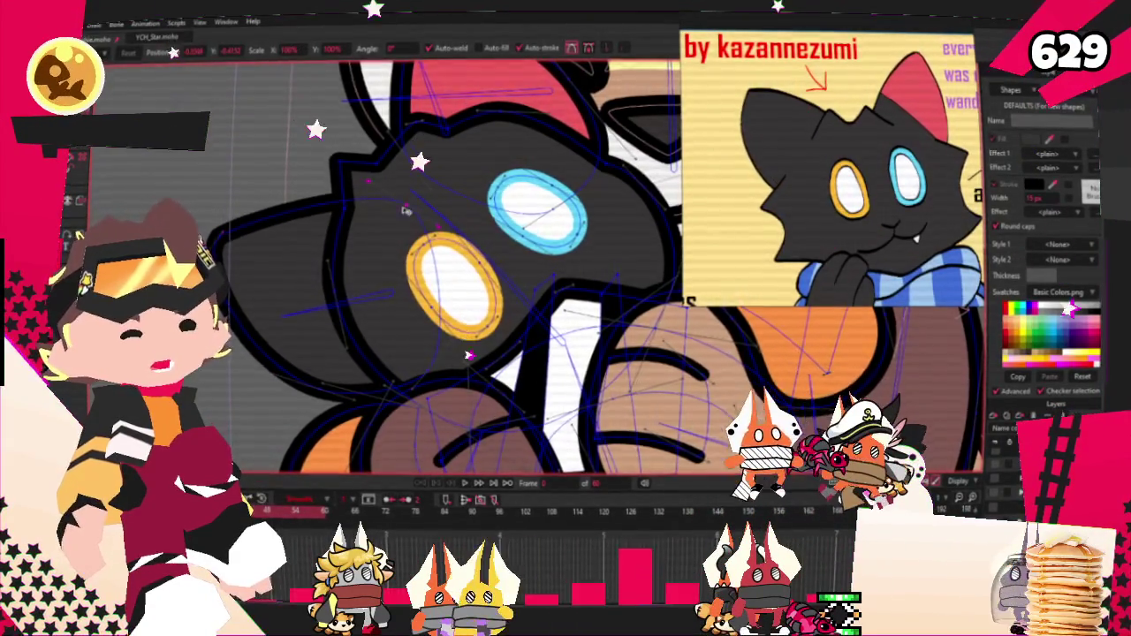
scroll(412, 205, "down", 3)
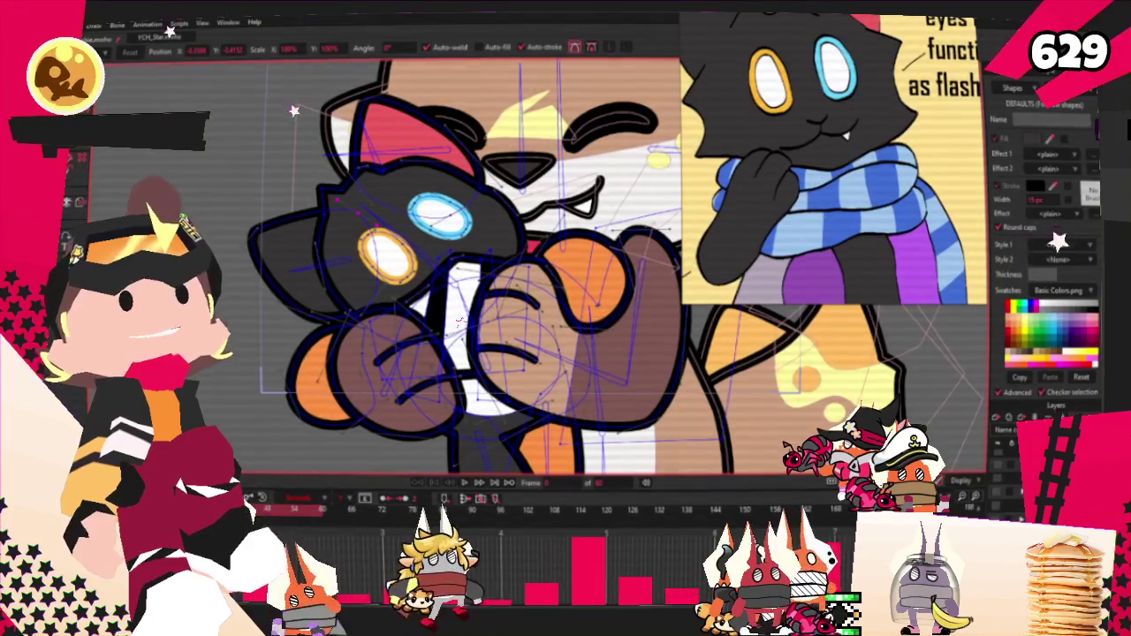
scroll(386, 300, "up", 2)
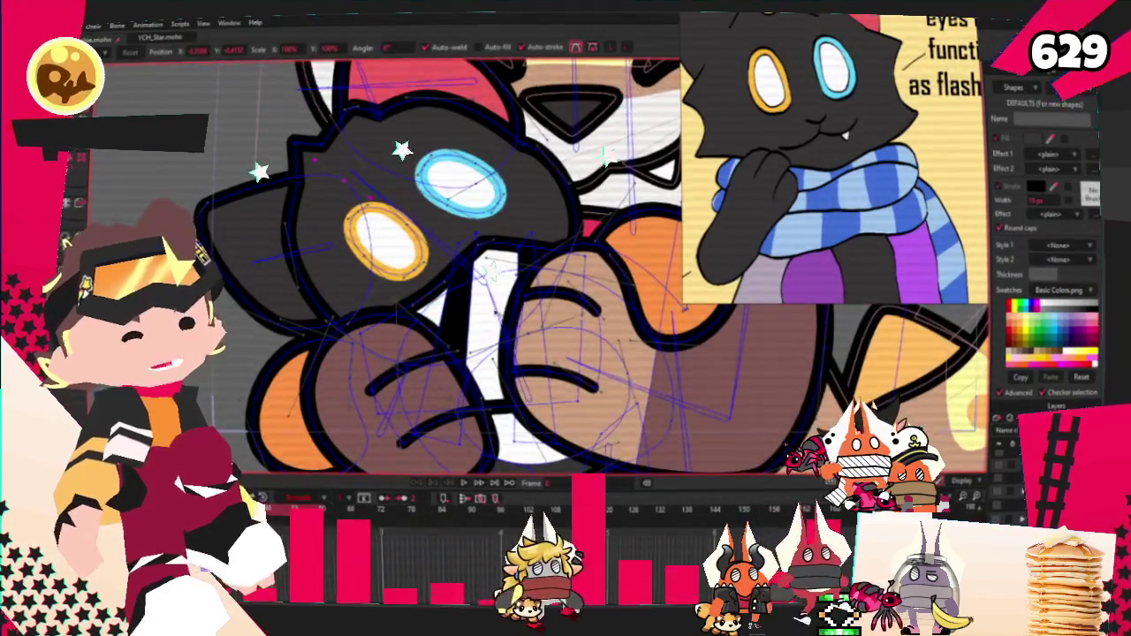
Inspect the shapes beside the fang and the blue-striped square shape.
scroll(431, 305, "up", 1)
key("g")
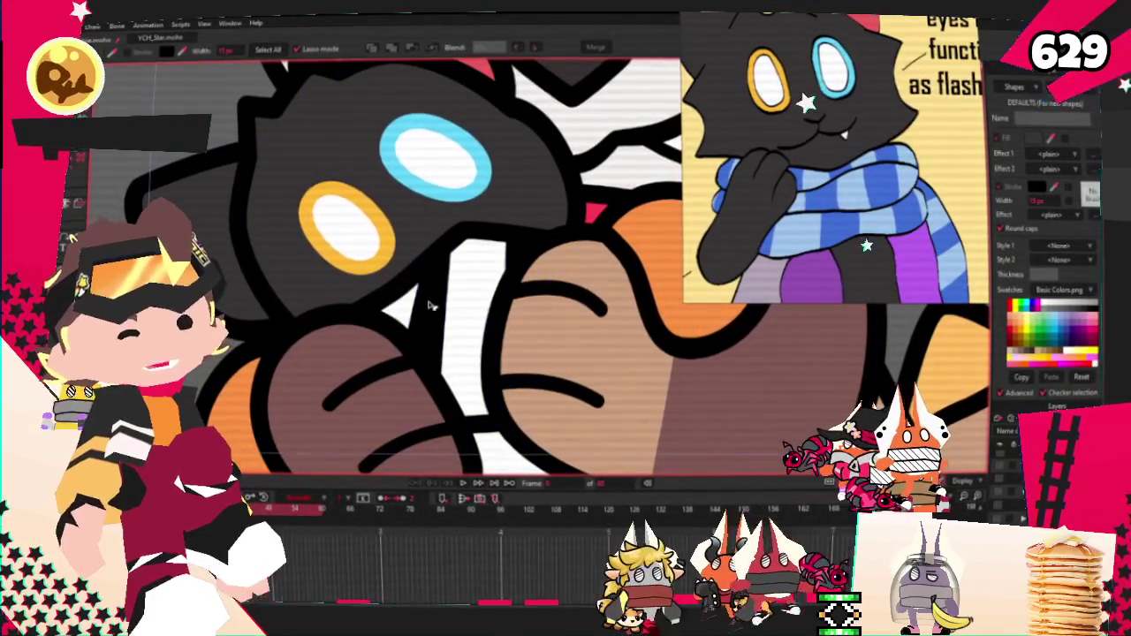
left_click(497, 254)
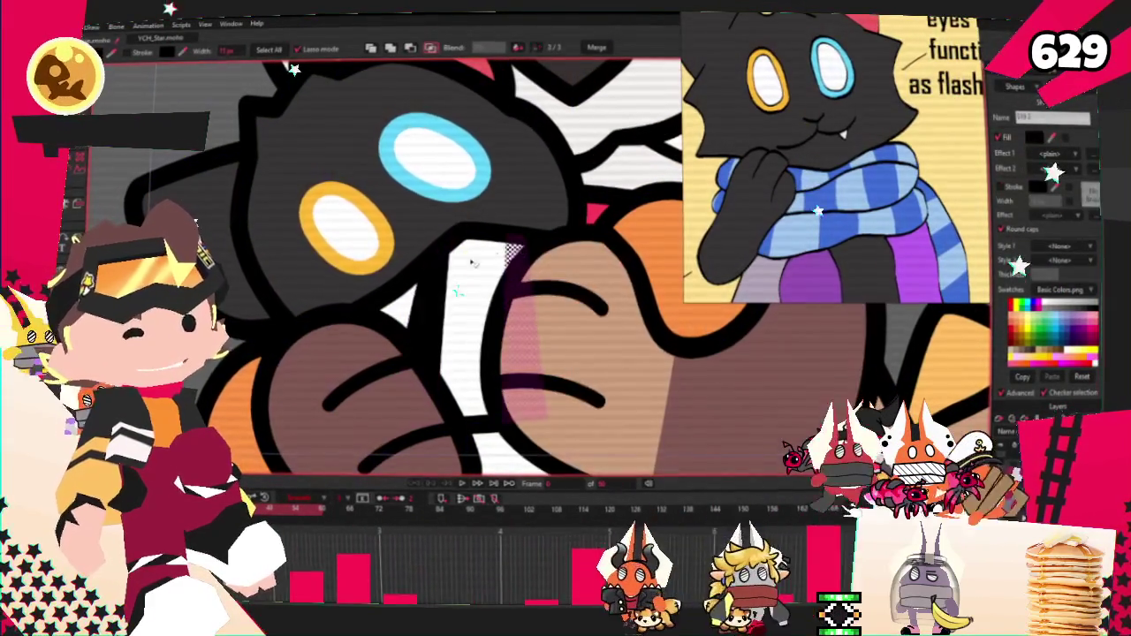
left_click(435, 331)
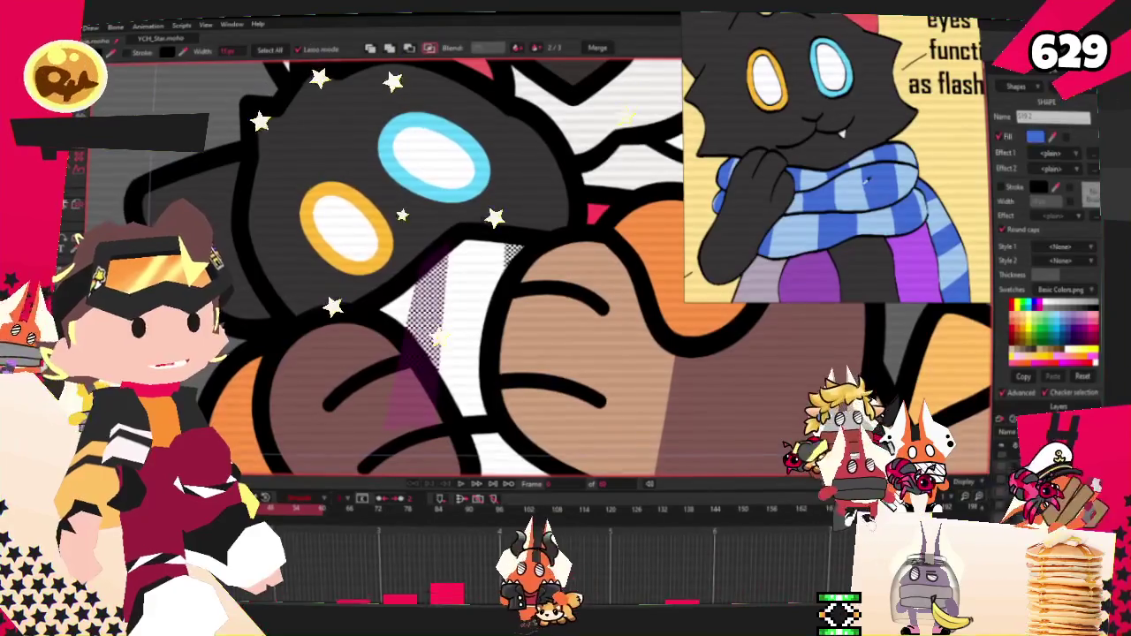
left_click(459, 336)
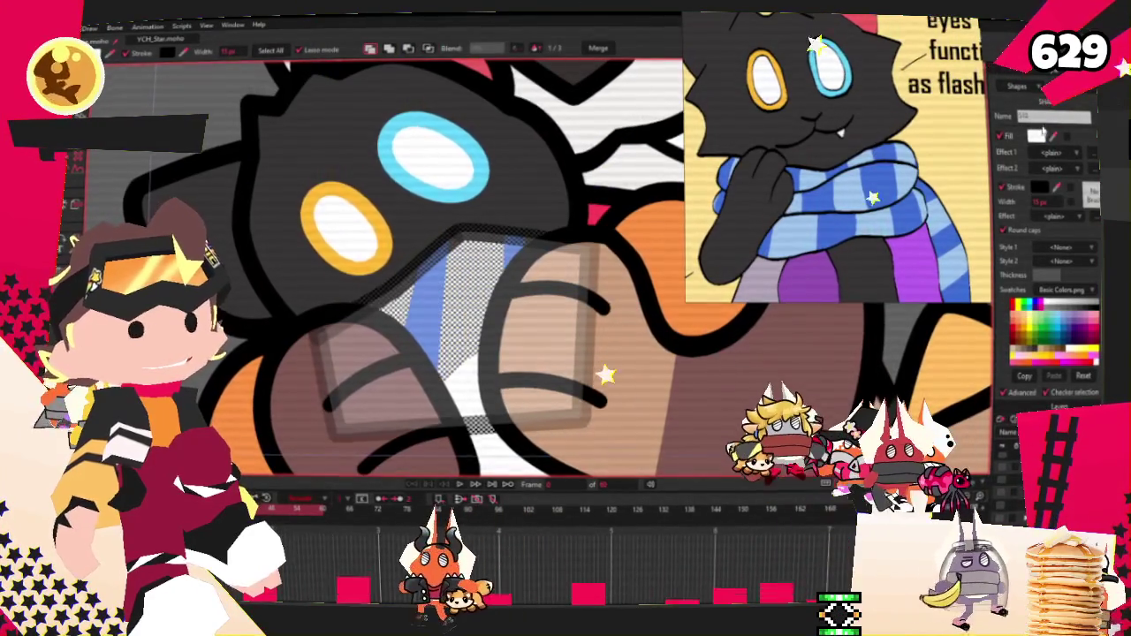
scroll(323, 318, "down", 1)
scroll(322, 318, "down", 2)
scroll(322, 318, "down", 2)
scroll(323, 318, "down", 1)
scroll(321, 316, "up", 2)
scroll(321, 317, "up", 2)
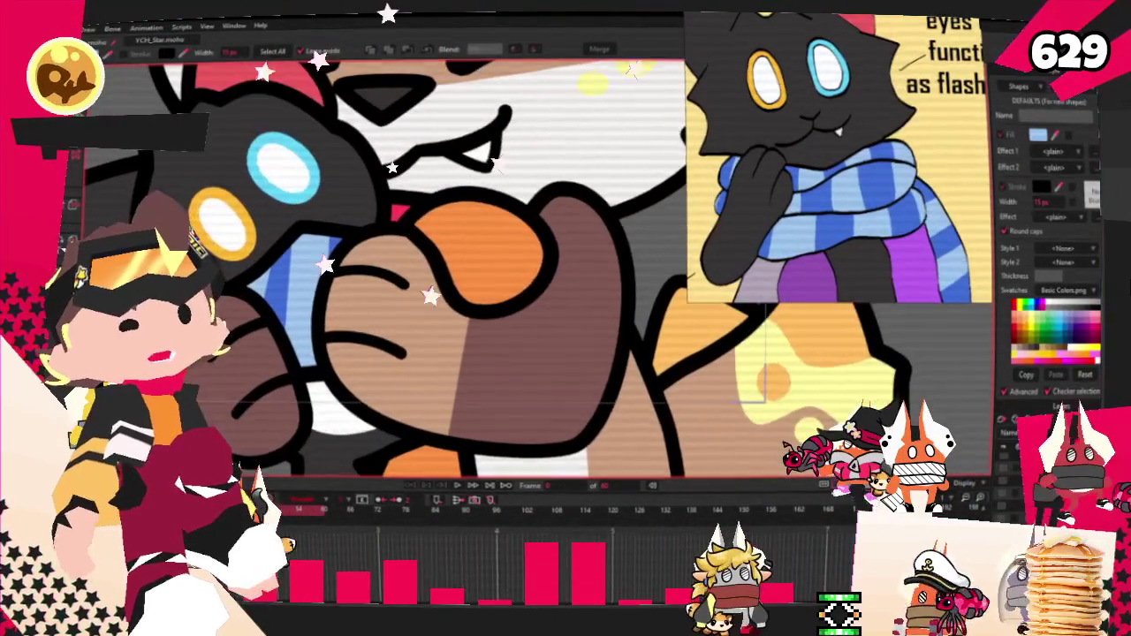
key("t")
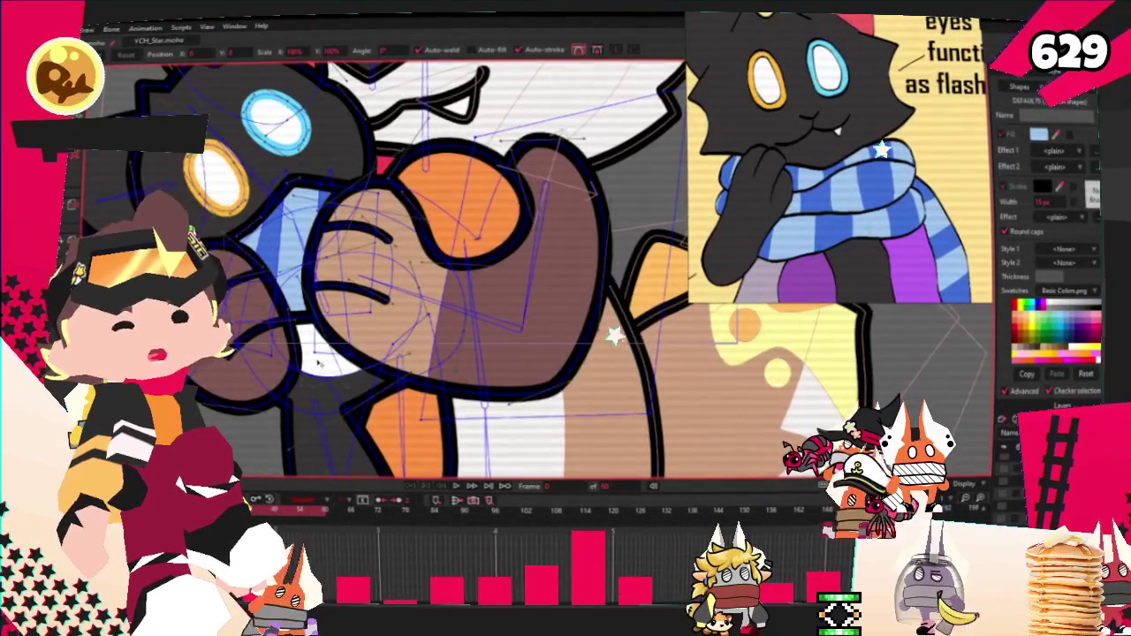
scroll(320, 361, "down", 2)
scroll(328, 358, "up", 1)
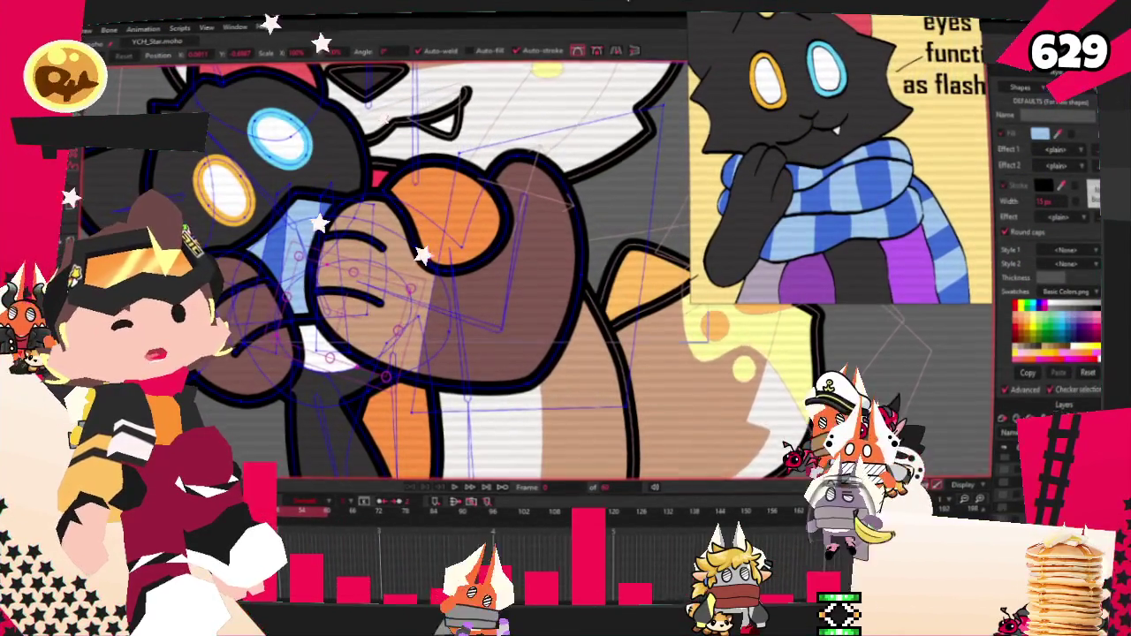
Select the orange tongue shape, then deselect and preview the animation.
key("q")
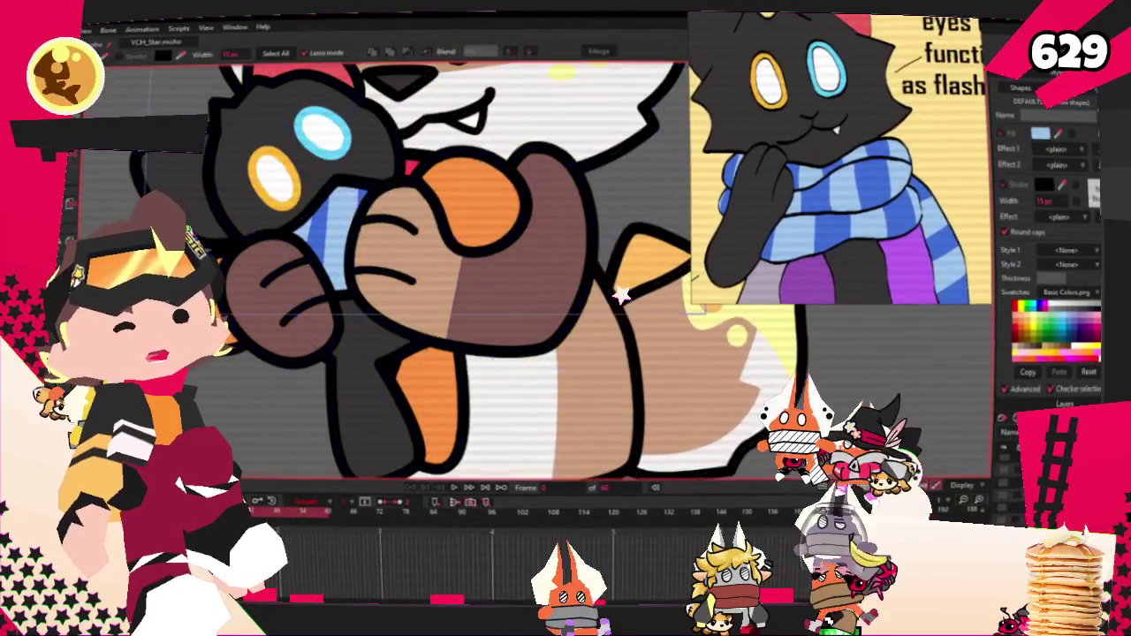
left_click(477, 212)
scroll(477, 247, "down", 3)
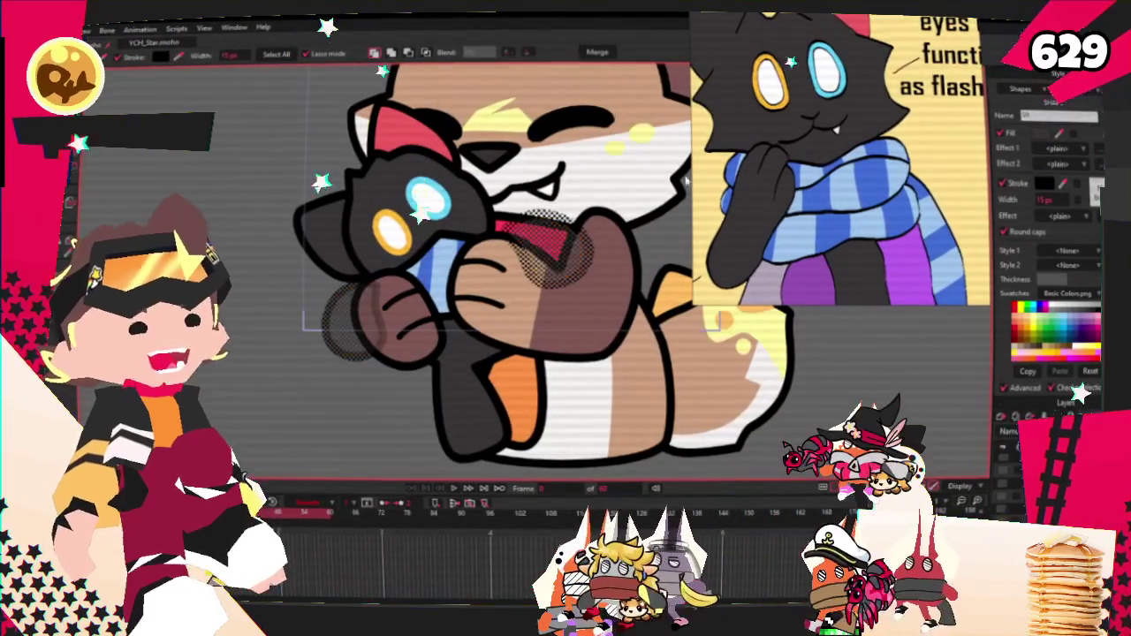
left_click(201, 381)
key("space")
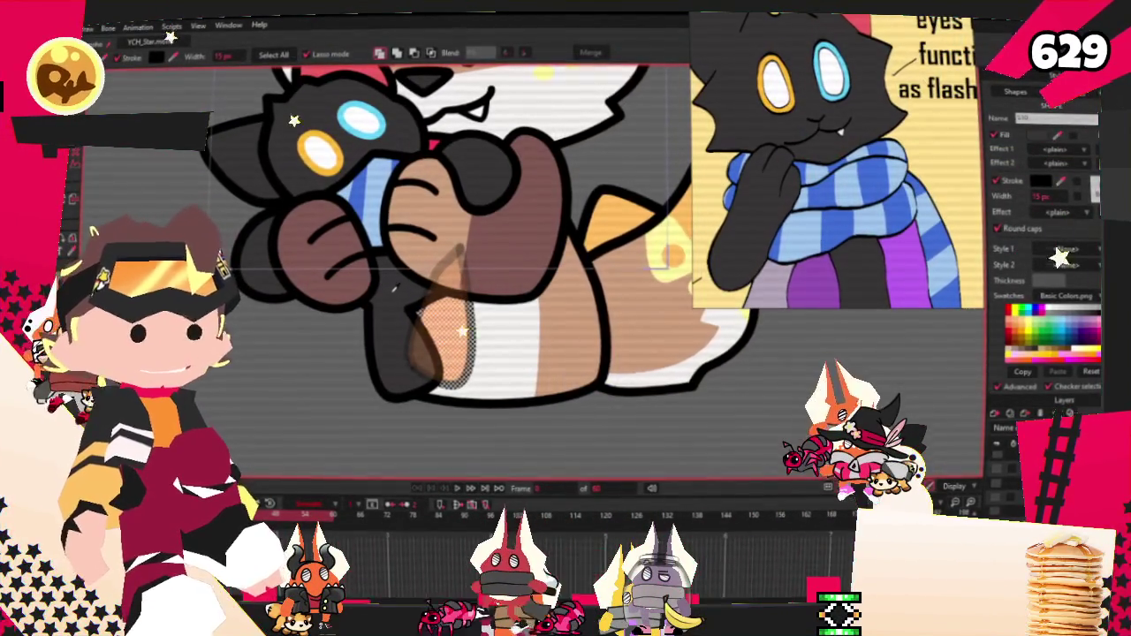
Delete the orange tongue and draw a rectangle over the fist.
key("Delete")
scroll(355, 346, "up", 3)
key("r")
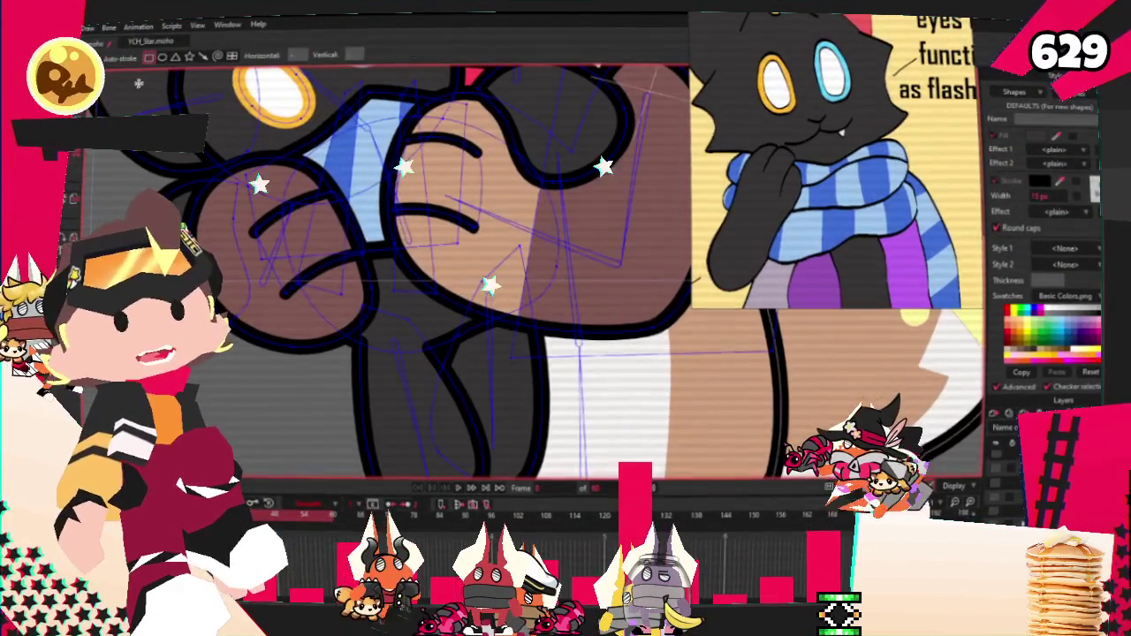
left_click_drag(343, 340, 365, 400)
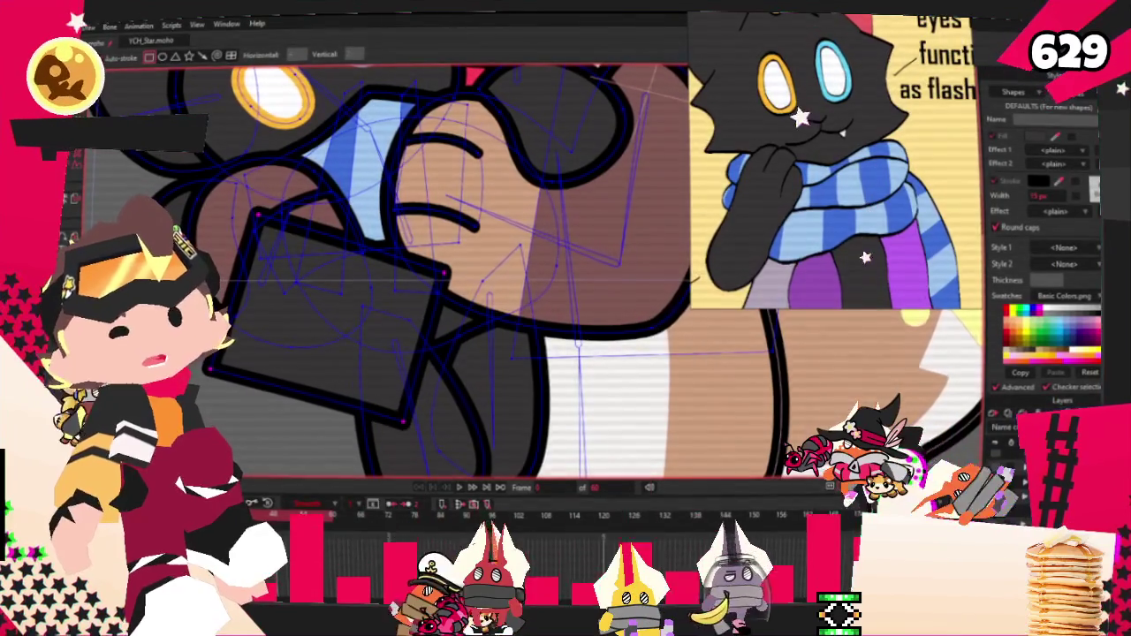
key("q")
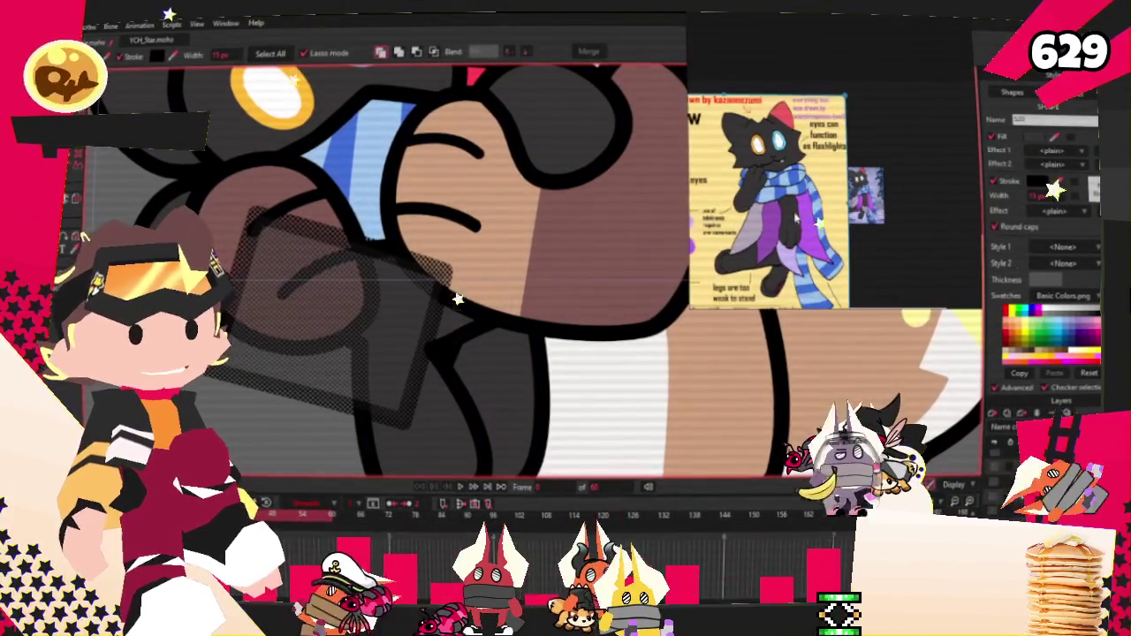
Fill the rectangle purple, send it behind the other shapes, and move it below the fist.
scroll(817, 217, "up", 3)
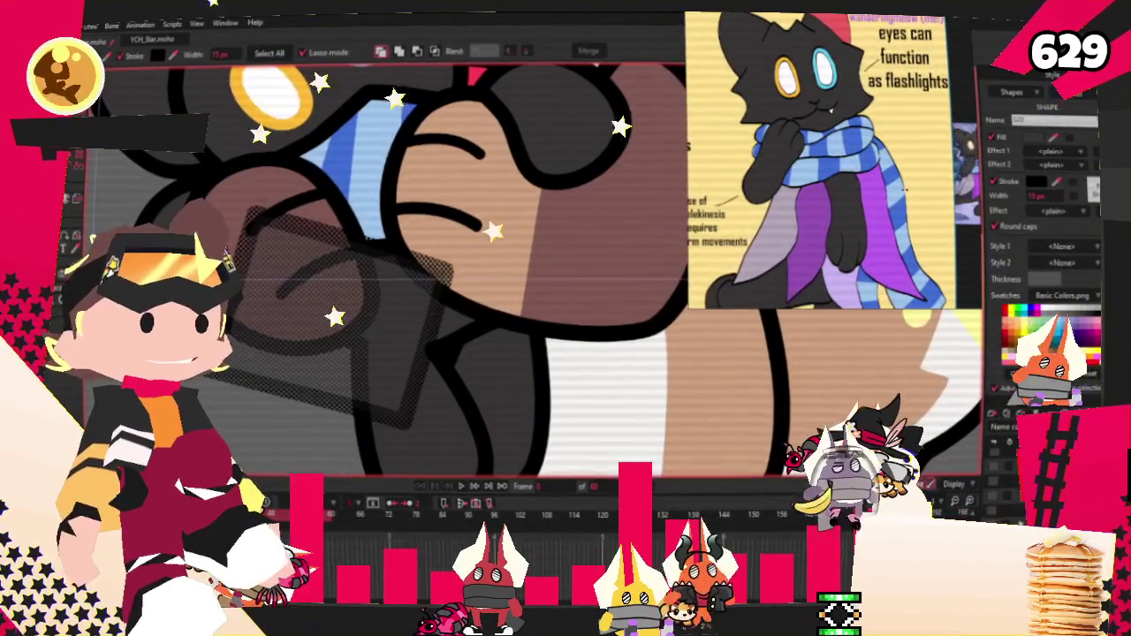
key("space")
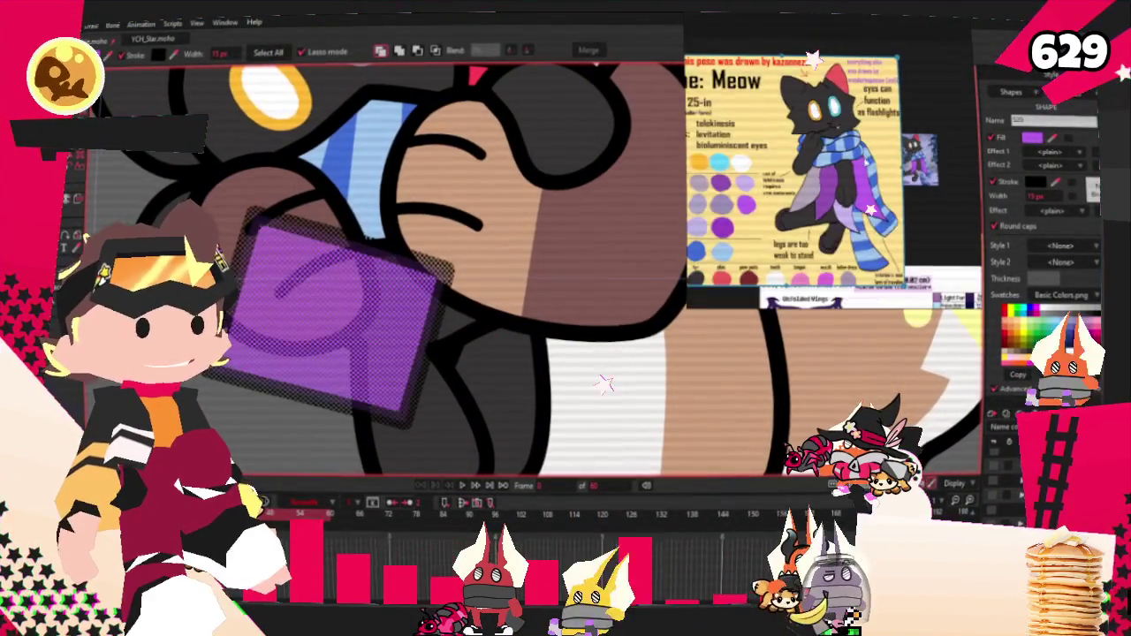
left_click(434, 51)
left_click_drag(395, 239, 268, 393)
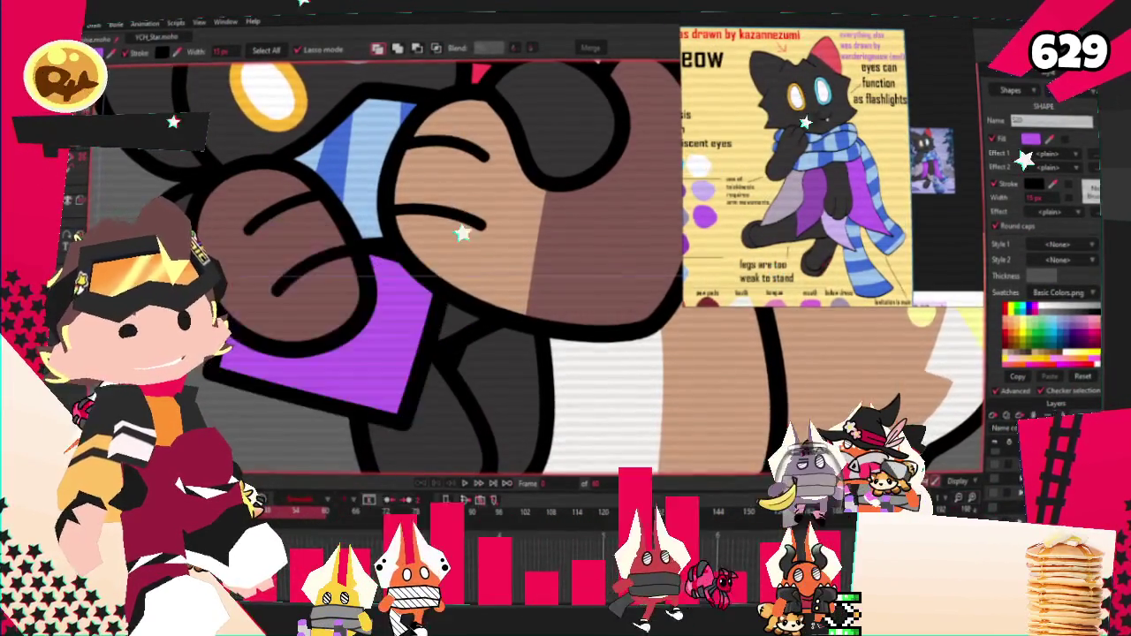
scroll(241, 388, "down", 3)
key("t")
scroll(252, 477, "up", 2)
scroll(251, 478, "up", 2)
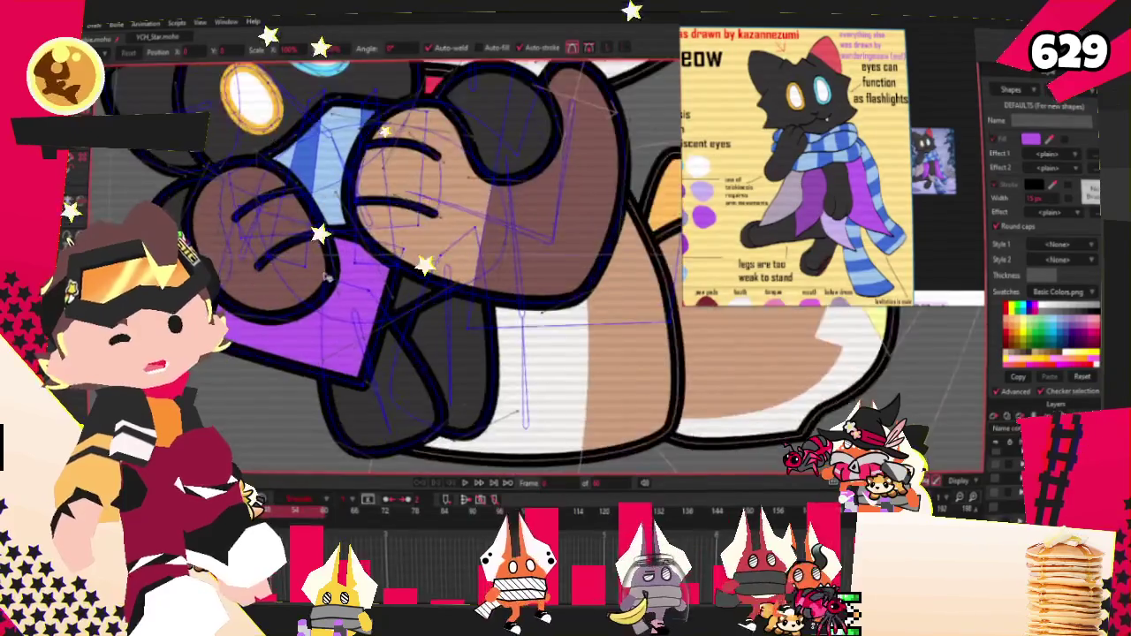
Drag the purple rectangle's points into two angled scarf flaps below the fist.
scroll(252, 478, "up", 2)
left_click_drag(265, 452, 290, 122)
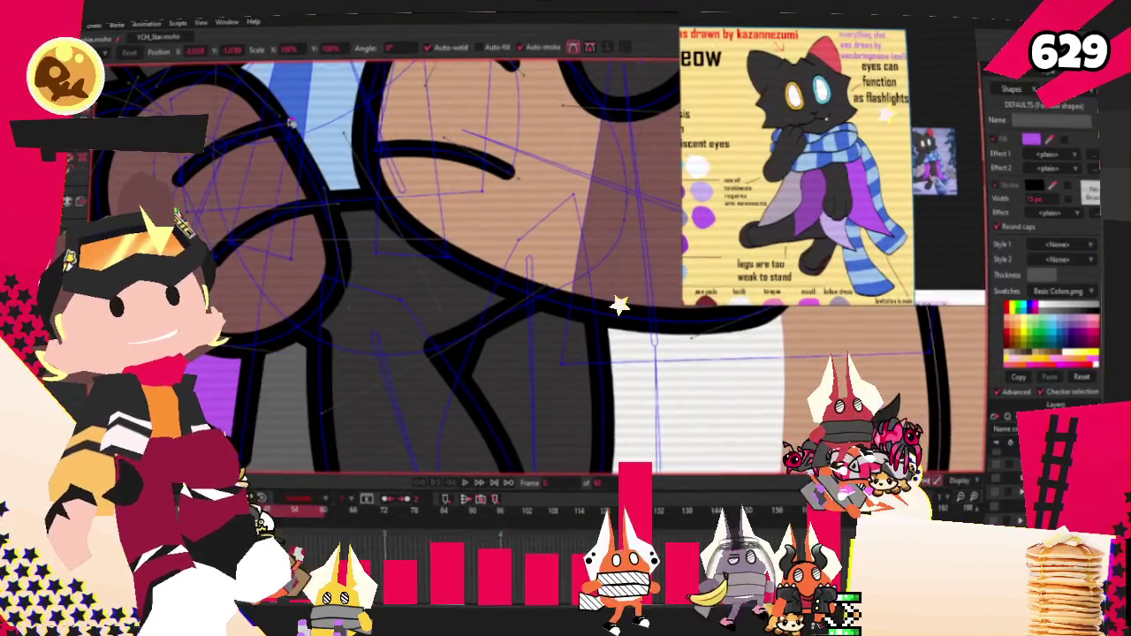
scroll(531, 265, "down", 1)
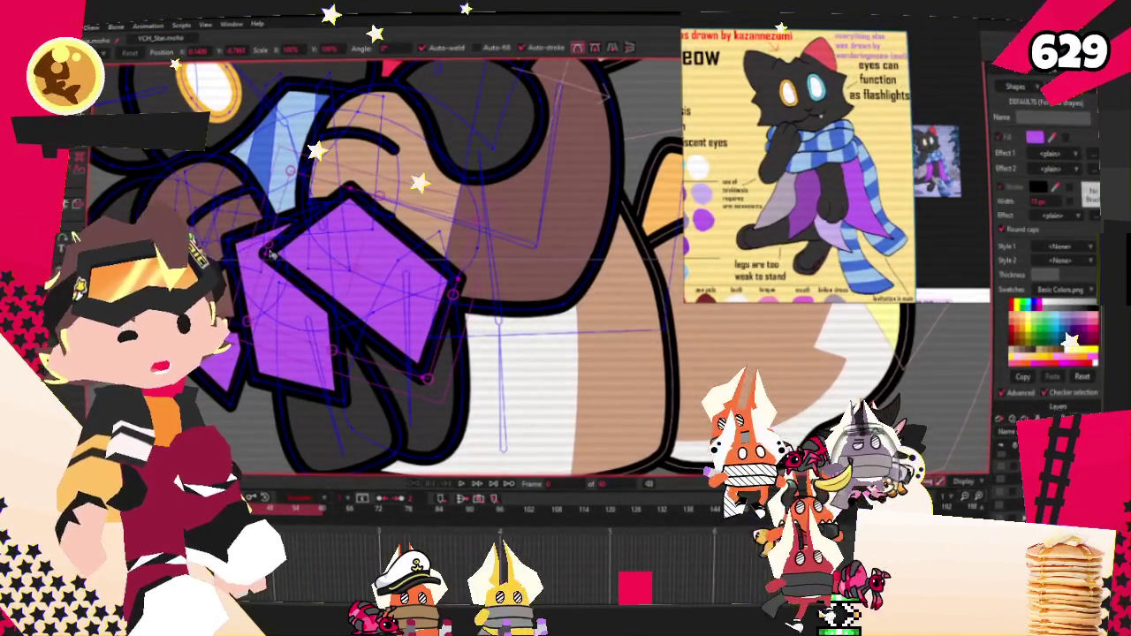
left_click_drag(353, 252, 334, 305)
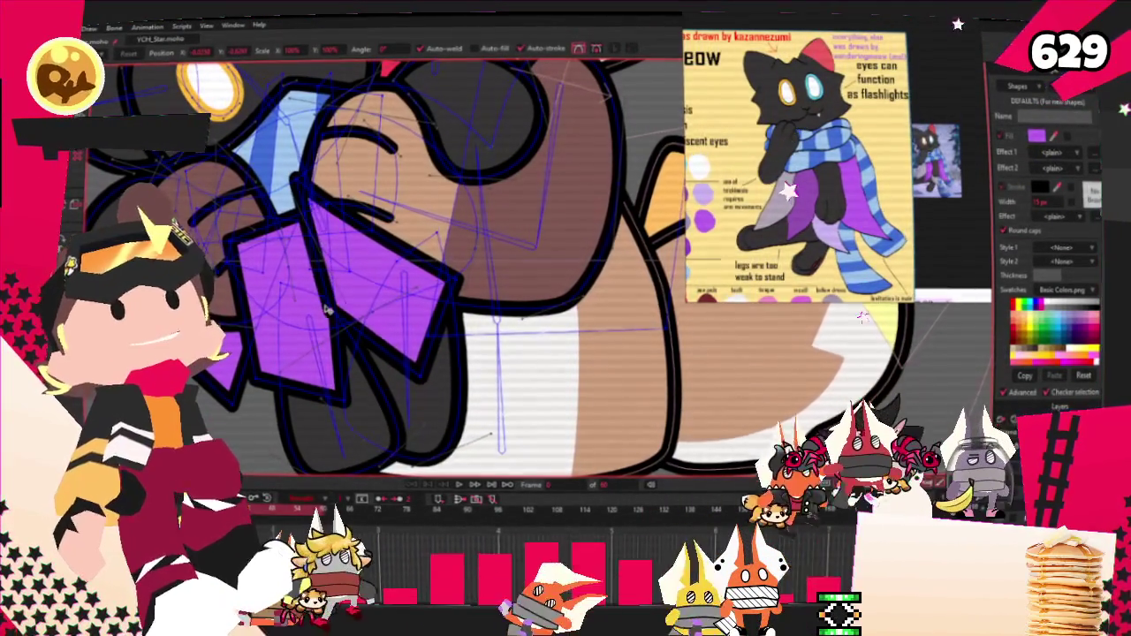
scroll(397, 141, "up", 3)
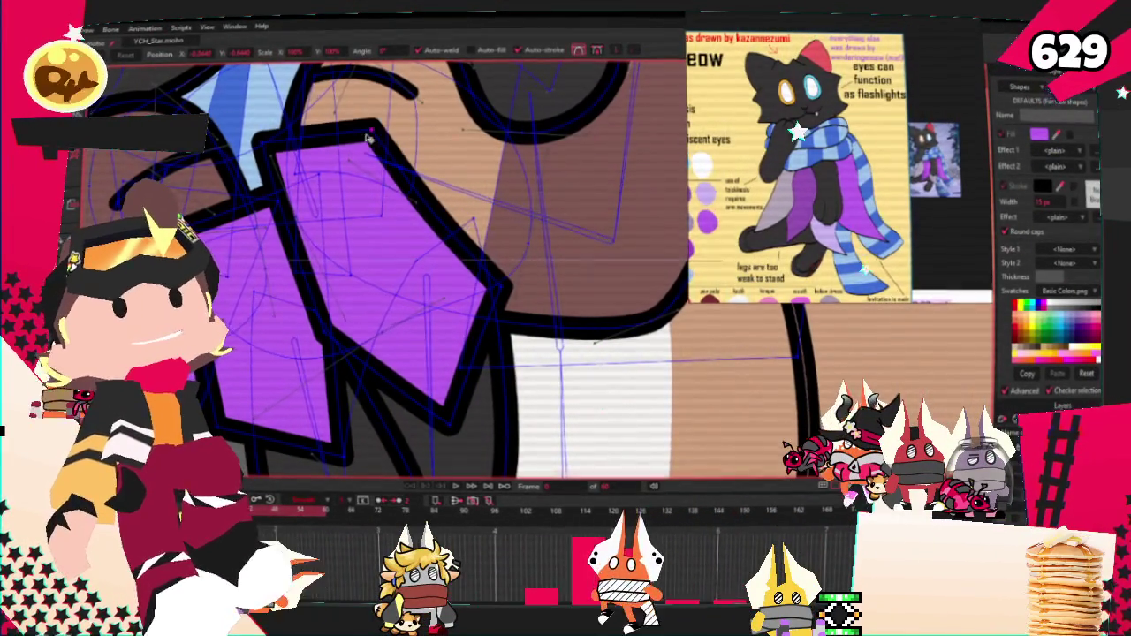
key("g")
scroll(289, 251, "down", 3)
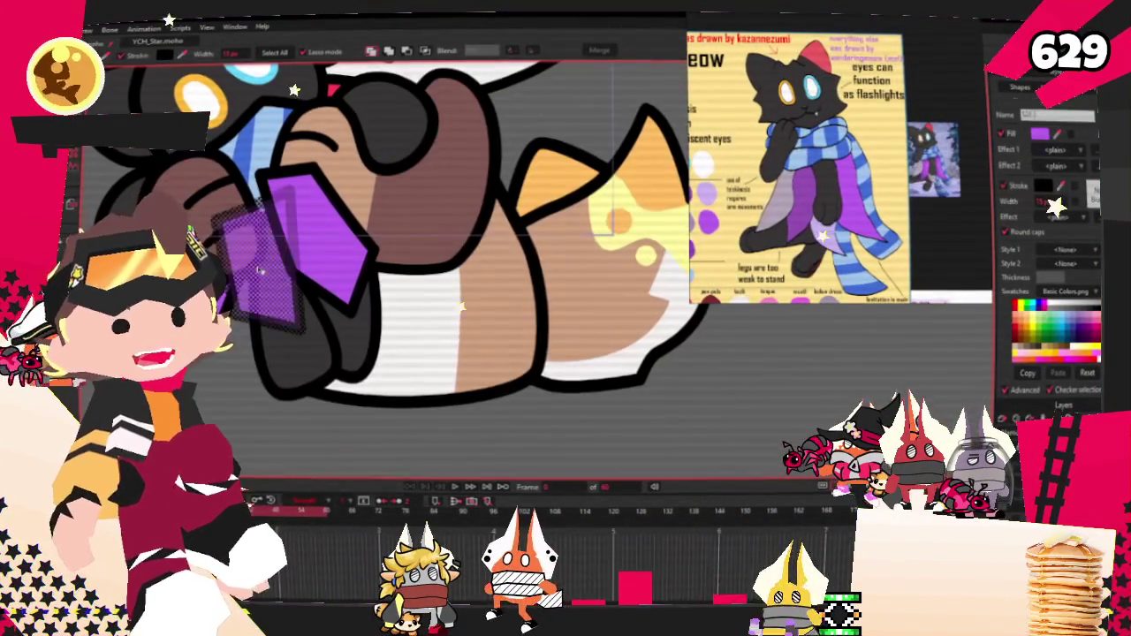
Undo the purple piece's tilt and move it further right instead.
scroll(289, 252, "down", 3)
scroll(350, 308, "up", 4)
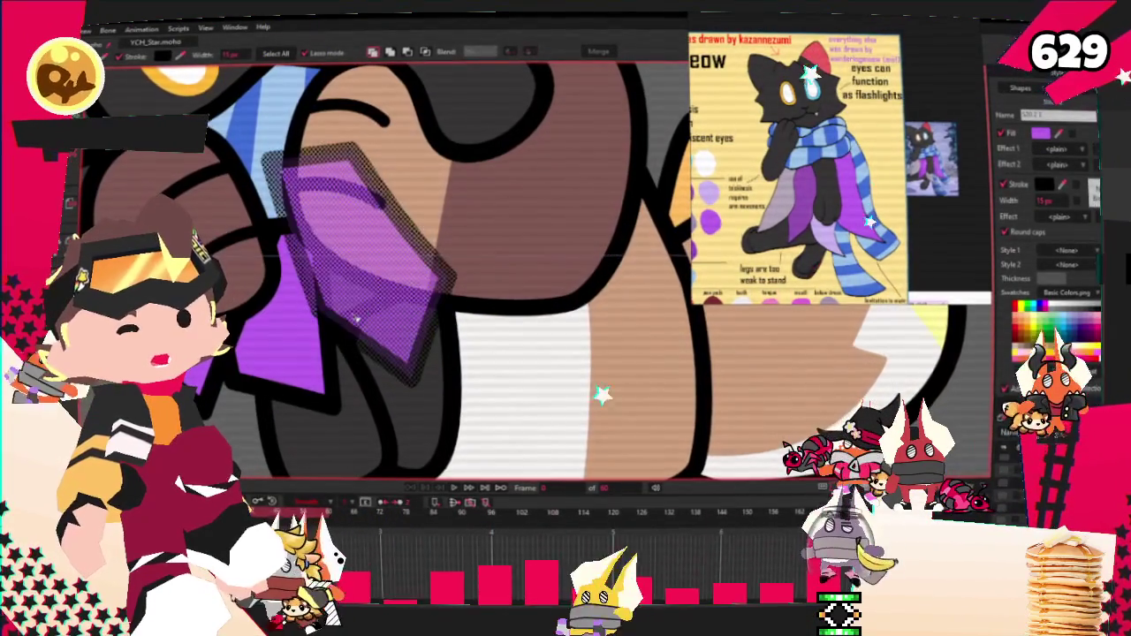
left_click_drag(350, 309, 356, 320)
key("Down")
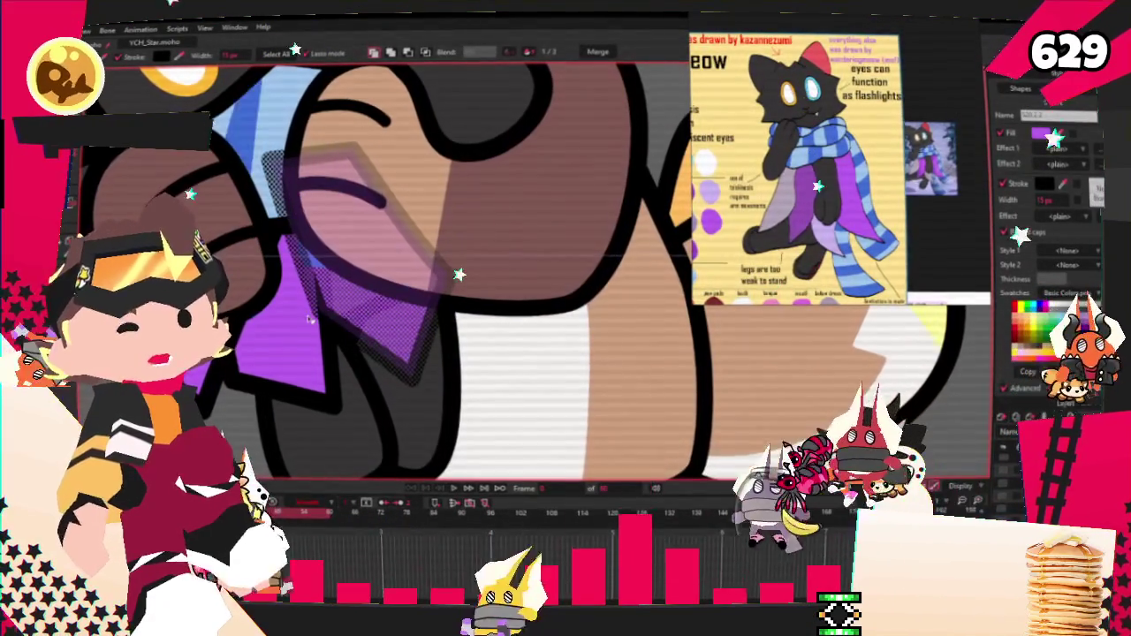
key("ctrl+z")
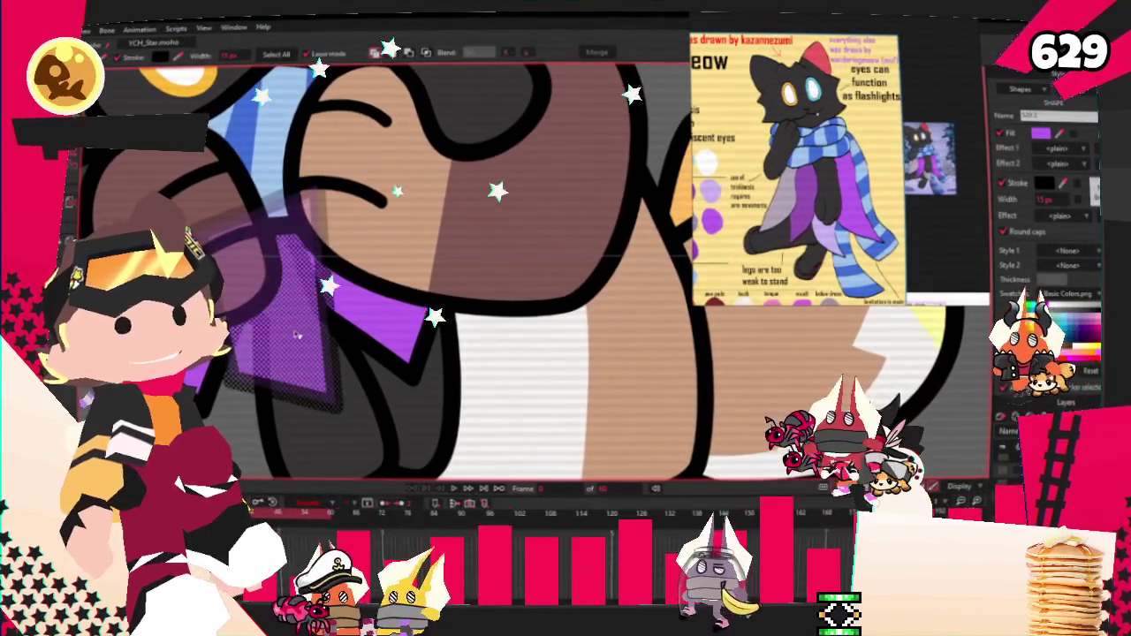
left_click(353, 299)
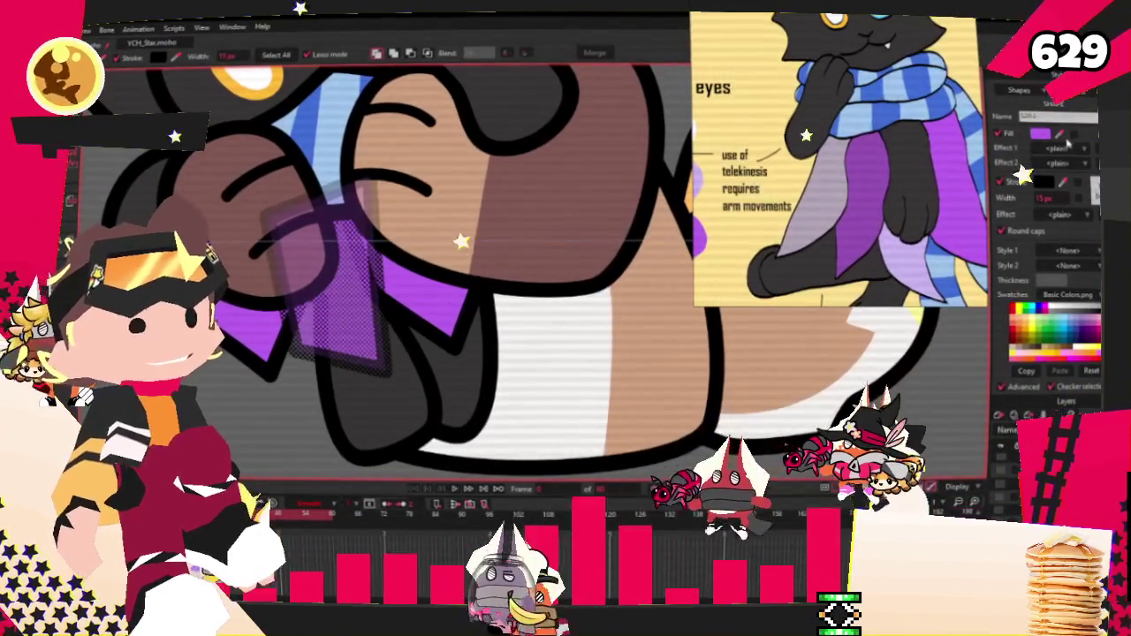
left_click_drag(350, 301, 445, 318)
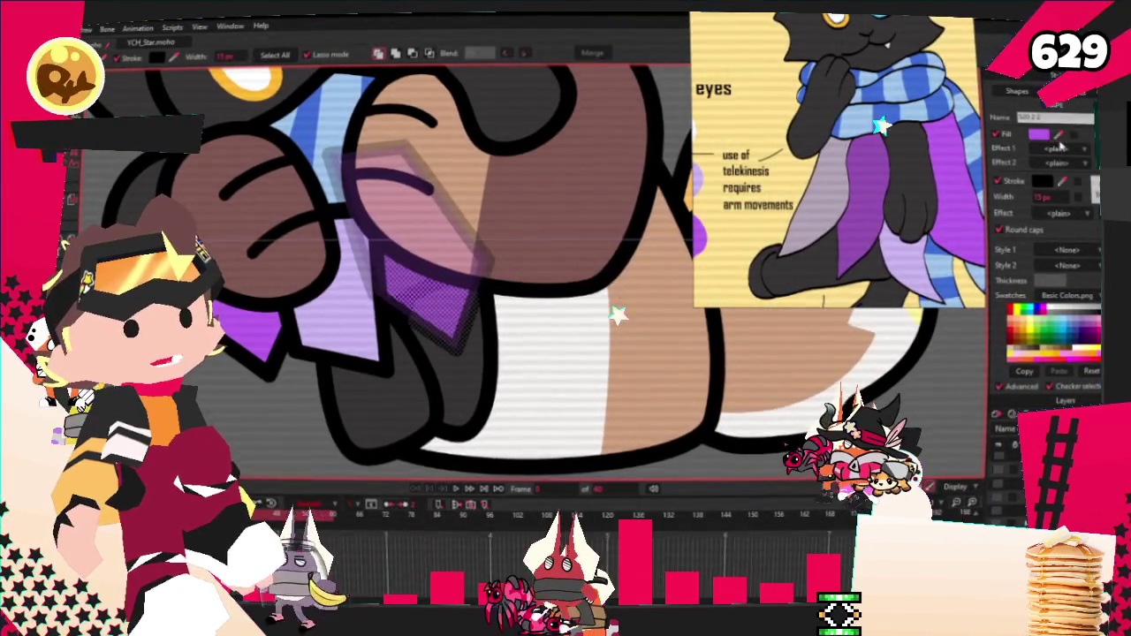
Play the animation and stop on a fixed frame to check the purple pieces.
scroll(894, 162, "down", 3)
scroll(796, 177, "up", 2)
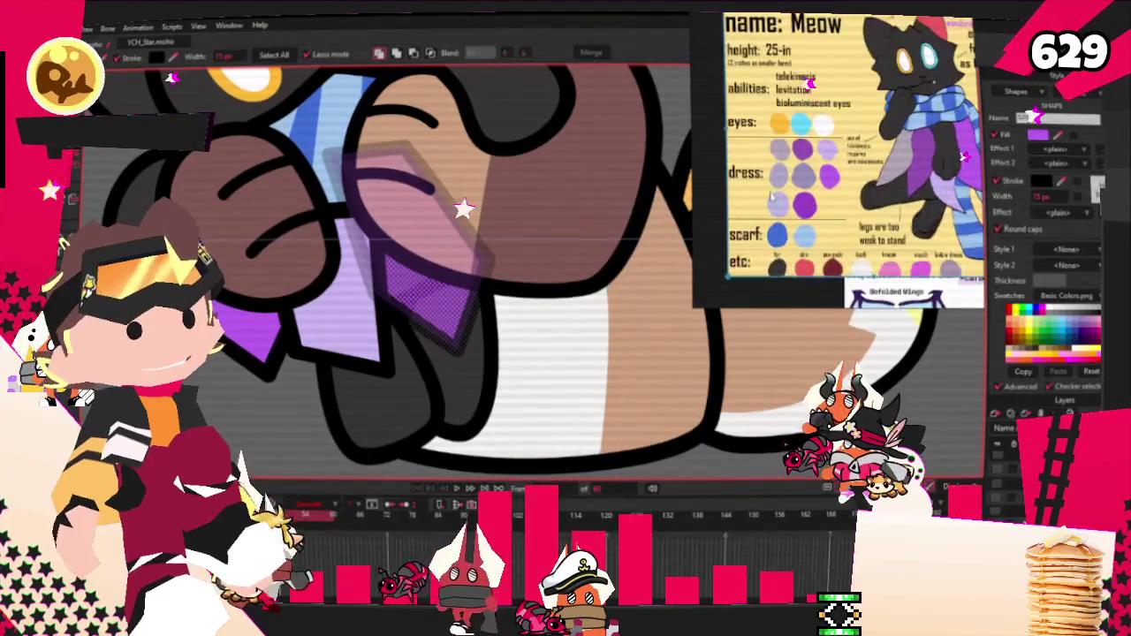
scroll(782, 181, "up", 2)
scroll(783, 183, "down", 2)
scroll(787, 78, "up", 2)
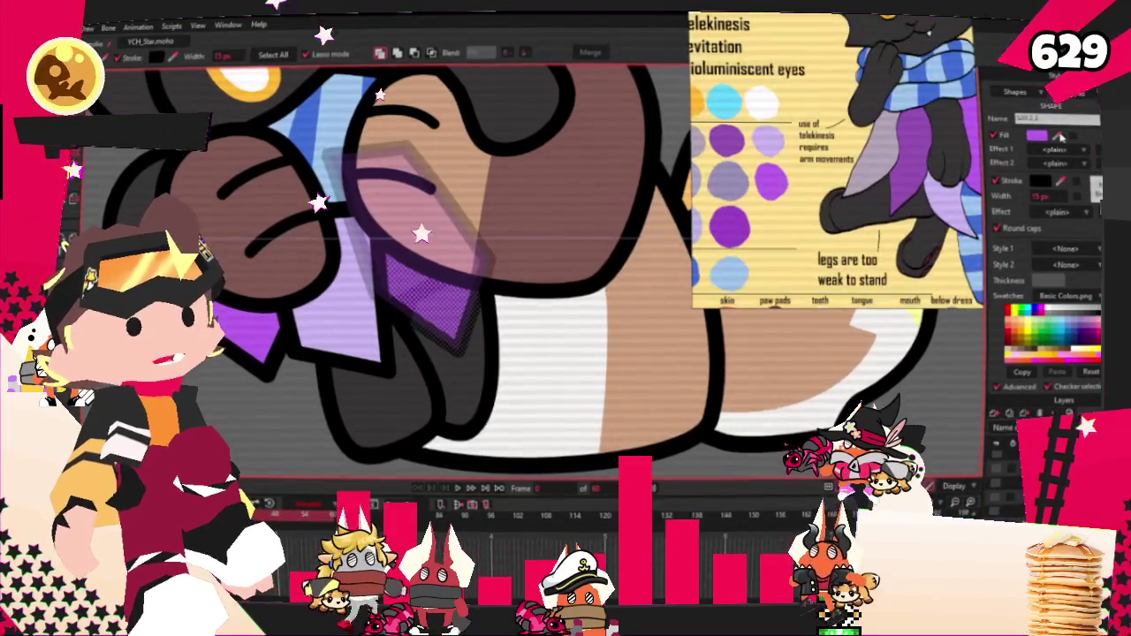
scroll(916, 160, "down", 2)
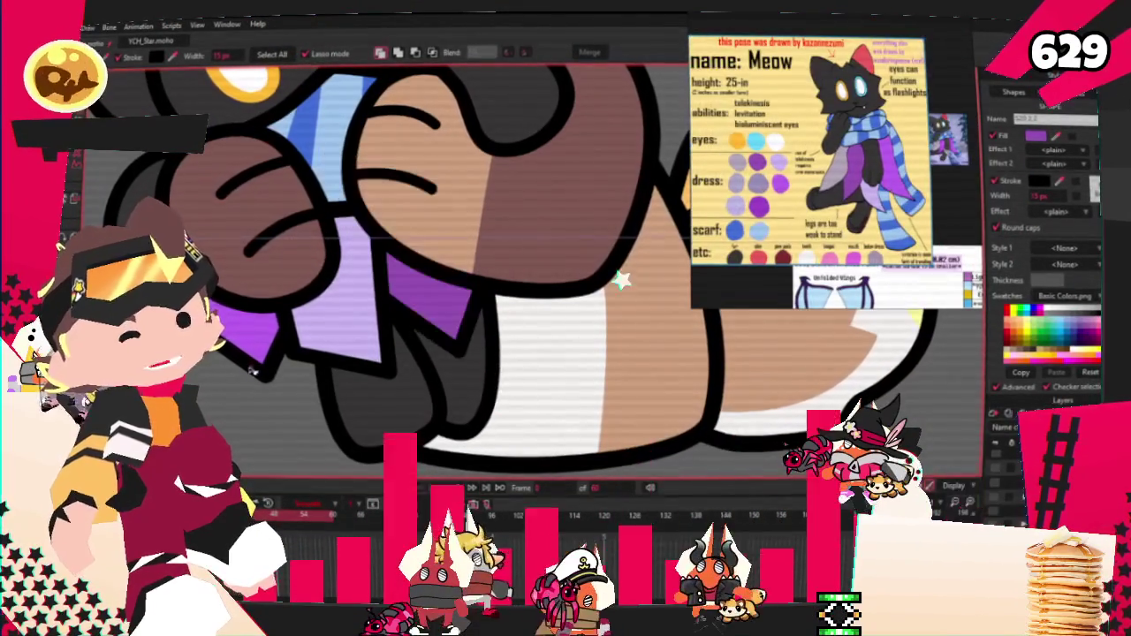
left_click(459, 491)
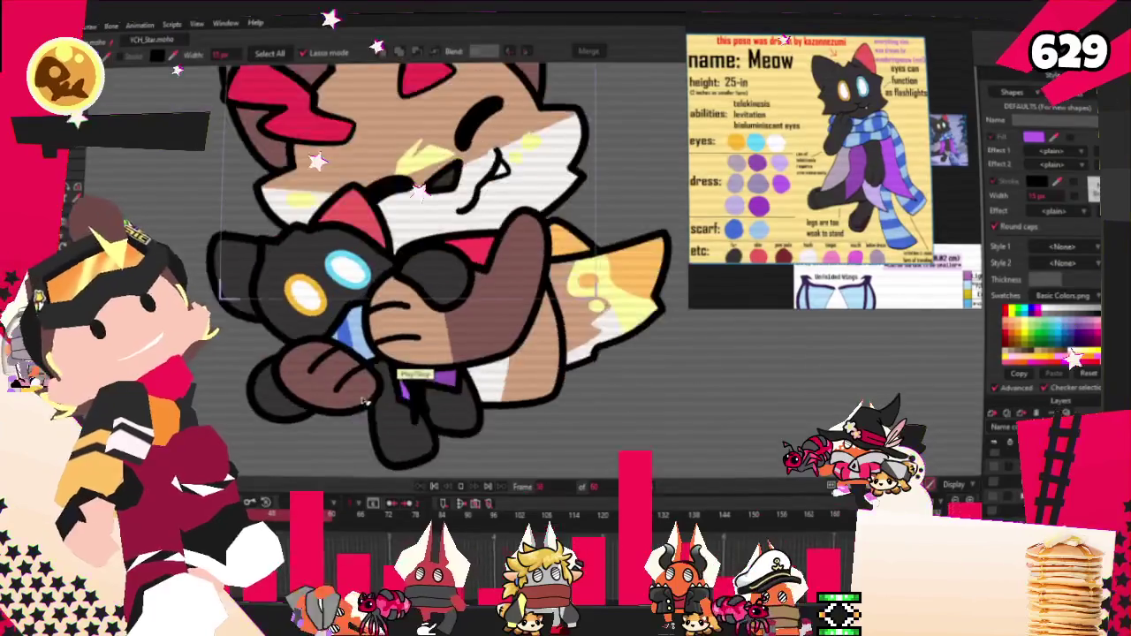
left_click(433, 485)
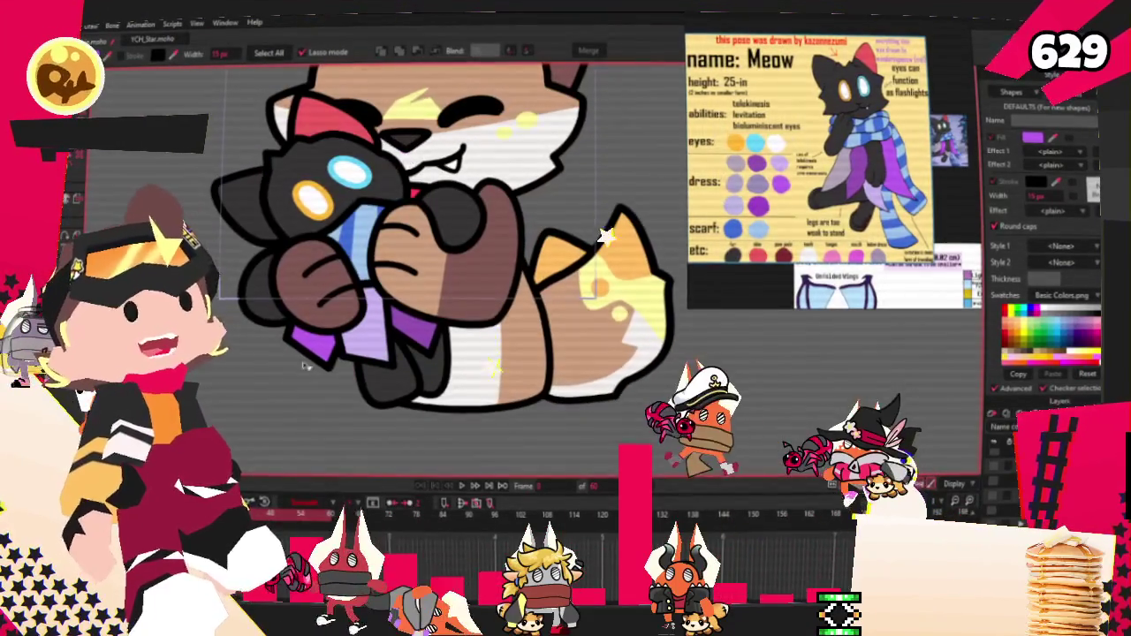
Check which bones the paw and scarf points are bound to.
key("z")
scroll(336, 261, "up", 2)
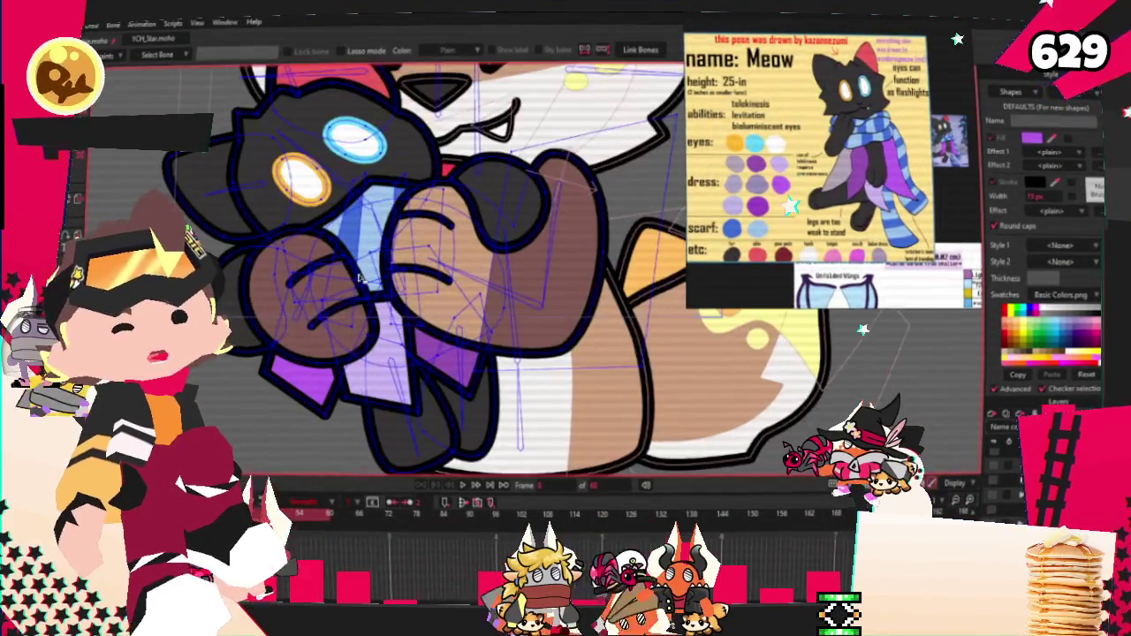
key("g")
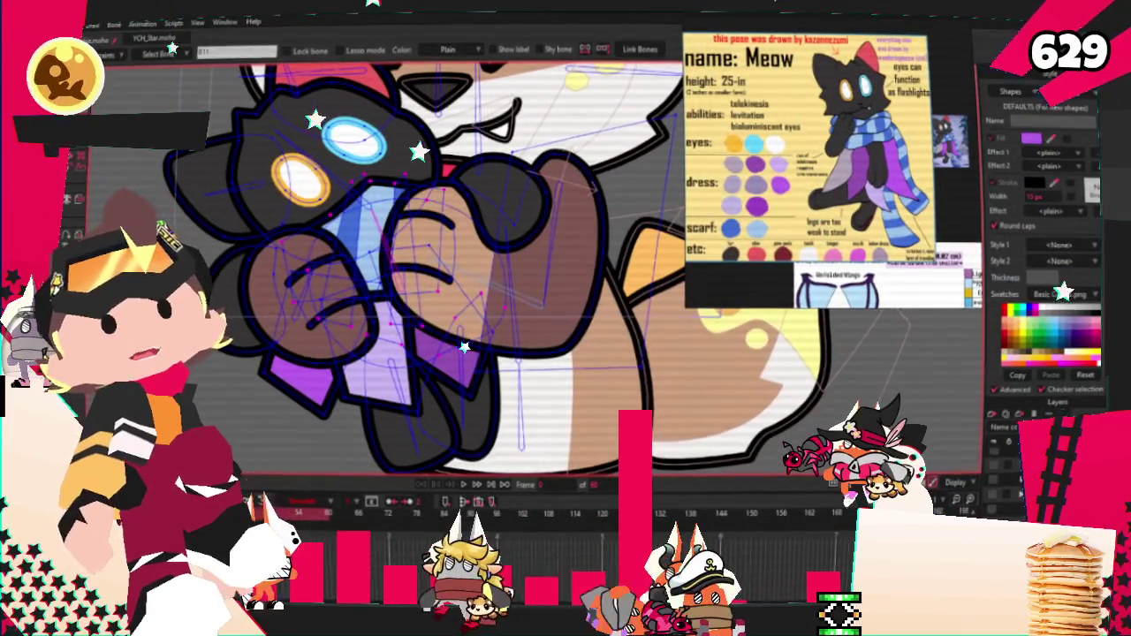
scroll(397, 265, "up", 3)
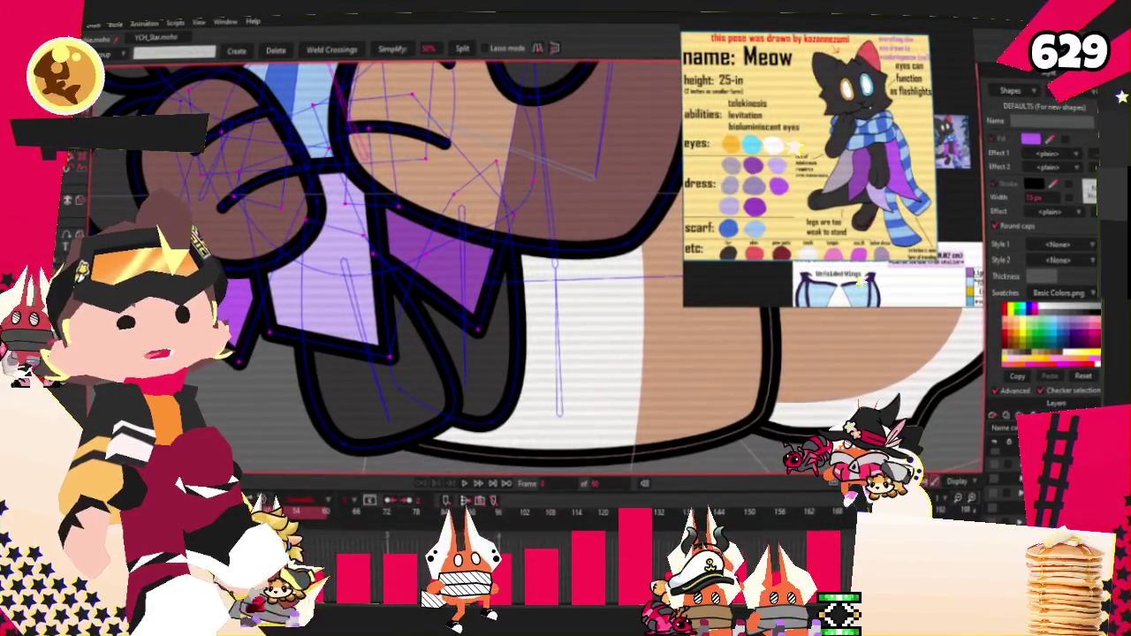
key("i")
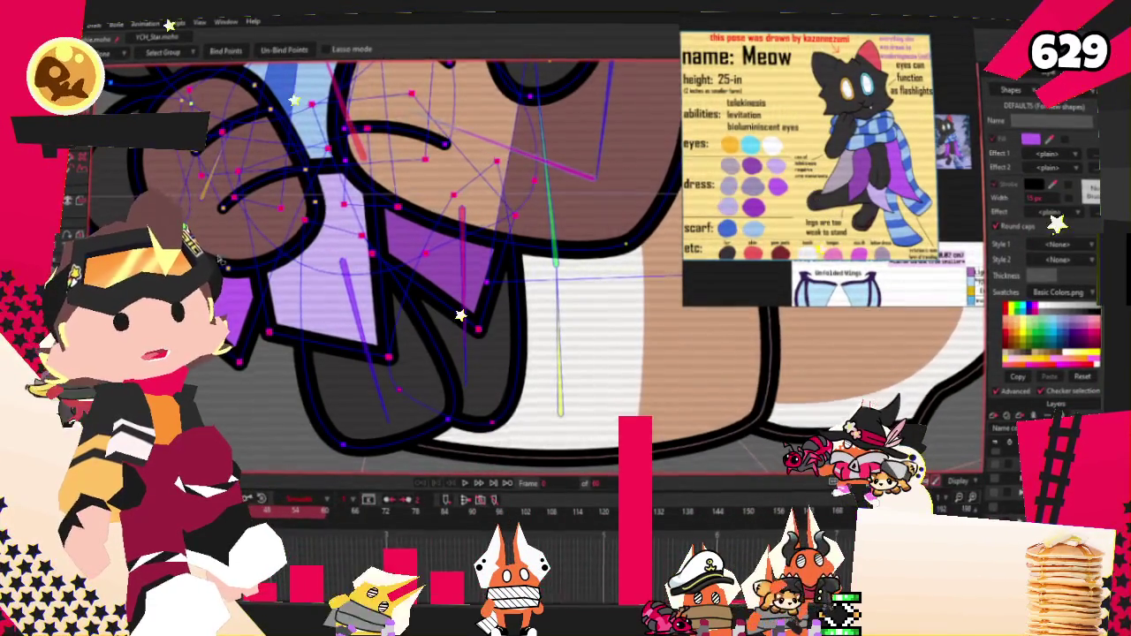
key("t")
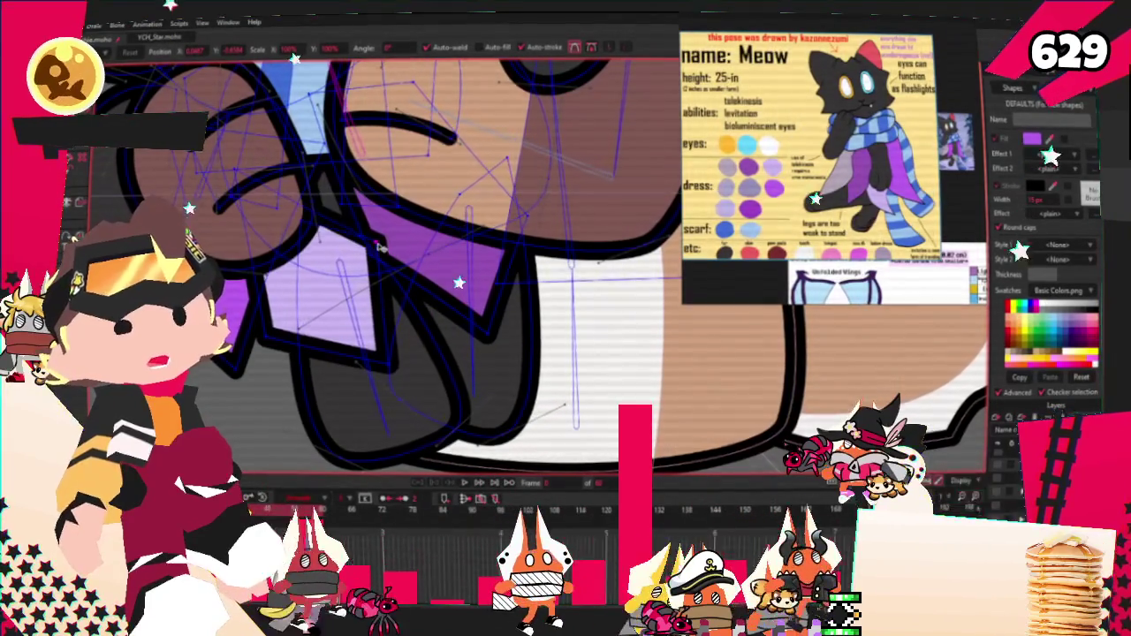
Add a new point to the plush outline below the fist.
key("a")
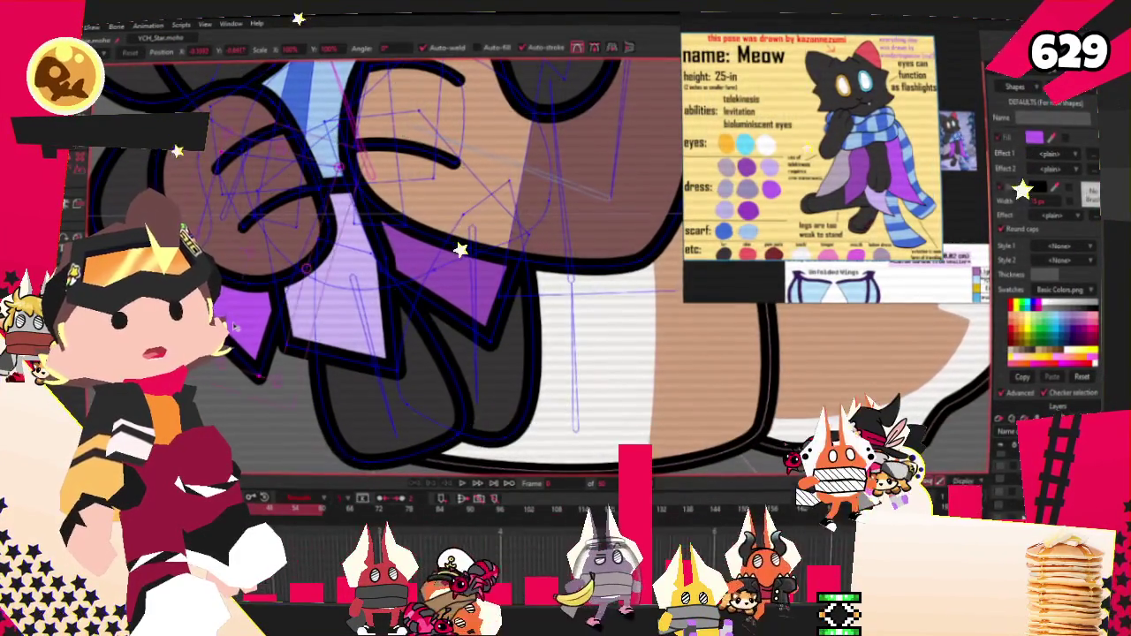
left_click(292, 345)
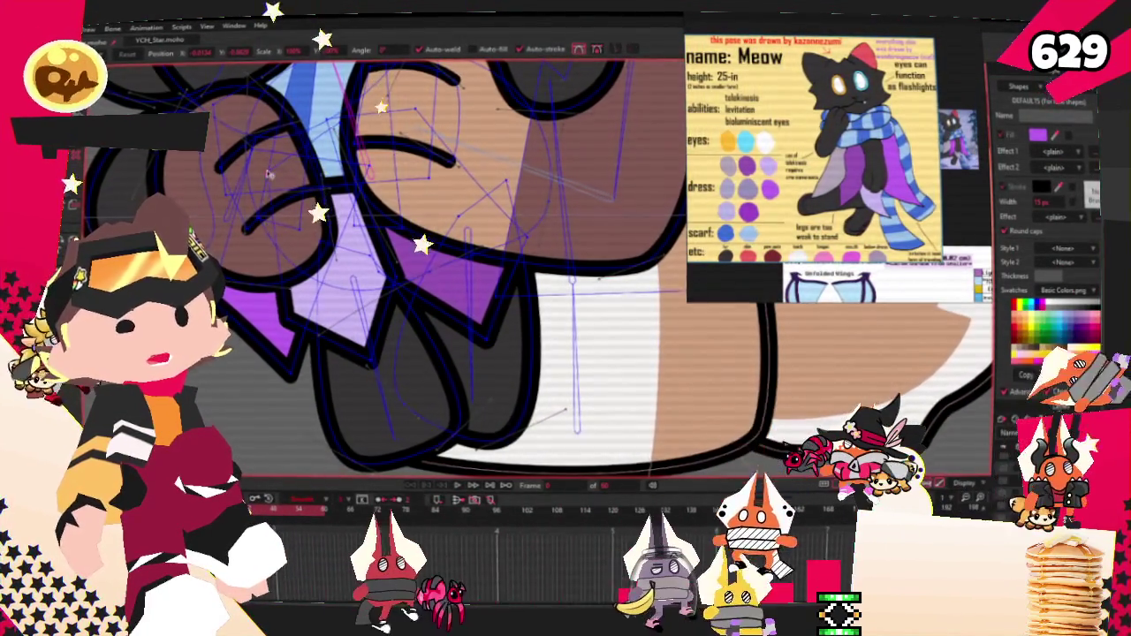
scroll(289, 205, "up", 2)
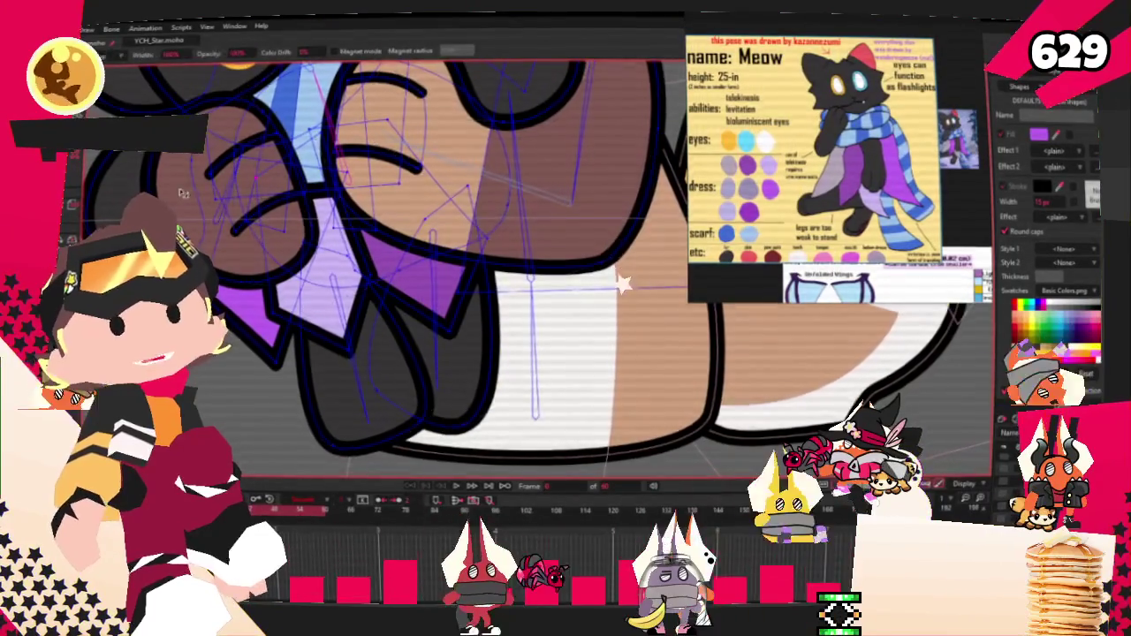
scroll(259, 189, "up", 2)
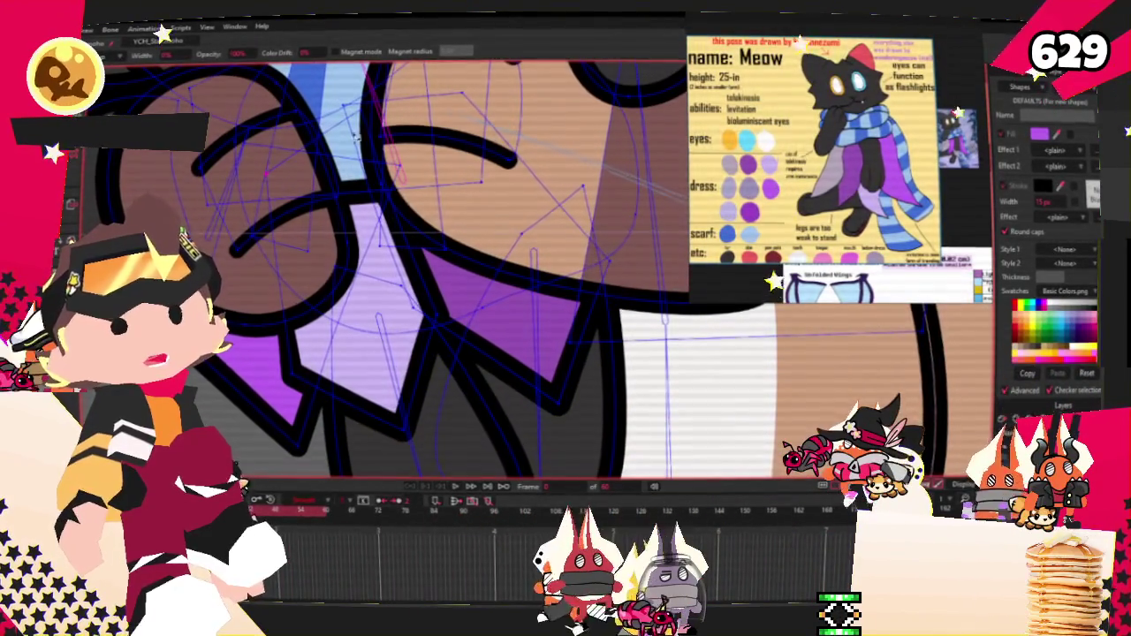
scroll(285, 138, "down", 1)
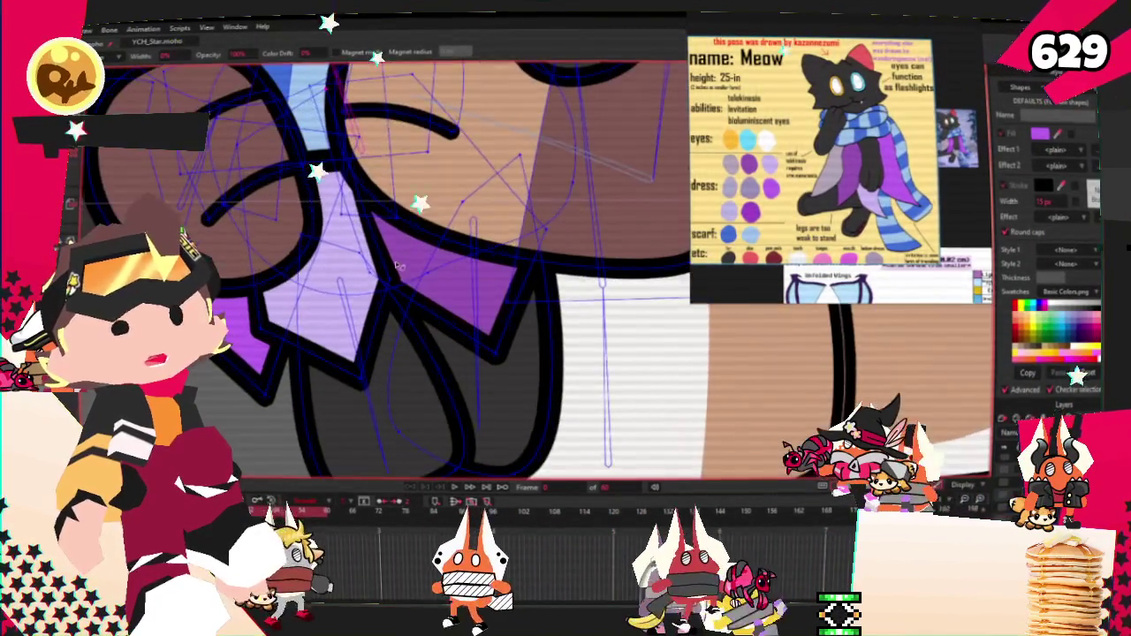
key("c")
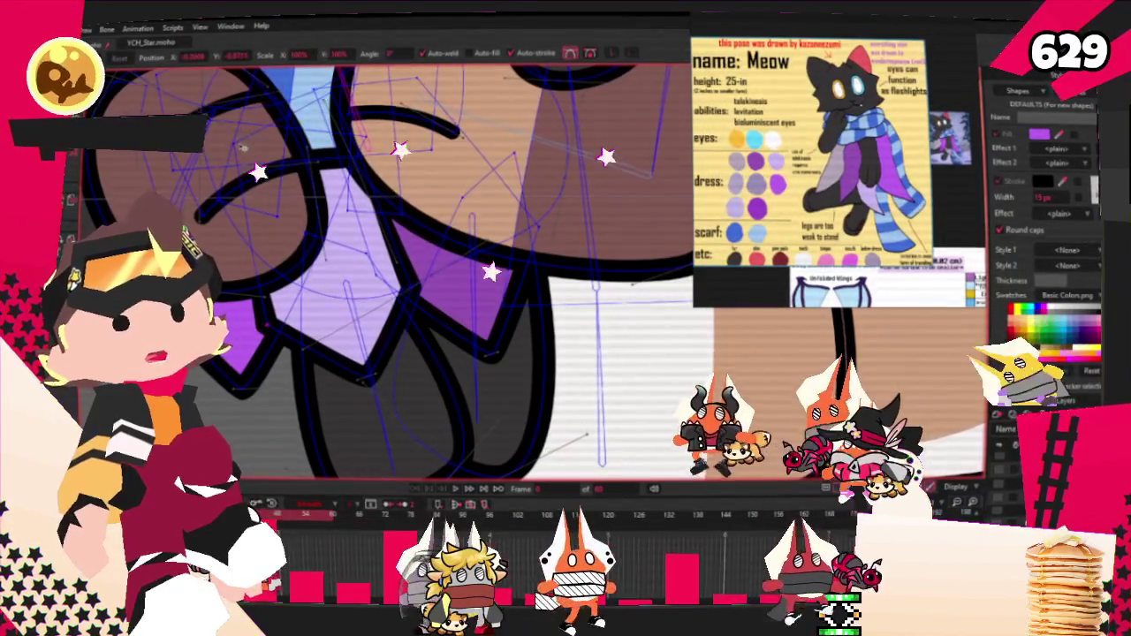
Play the animation, then switch to Select Bone and zoom around the plushie to review its bindings.
scroll(622, 281, "down", 3)
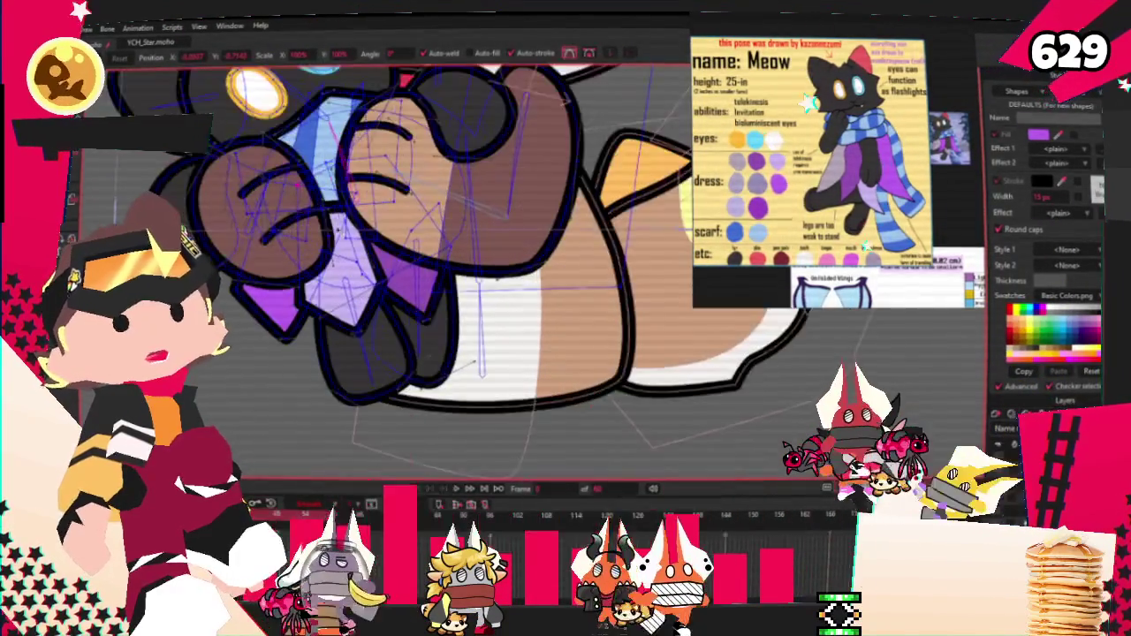
left_click(458, 489)
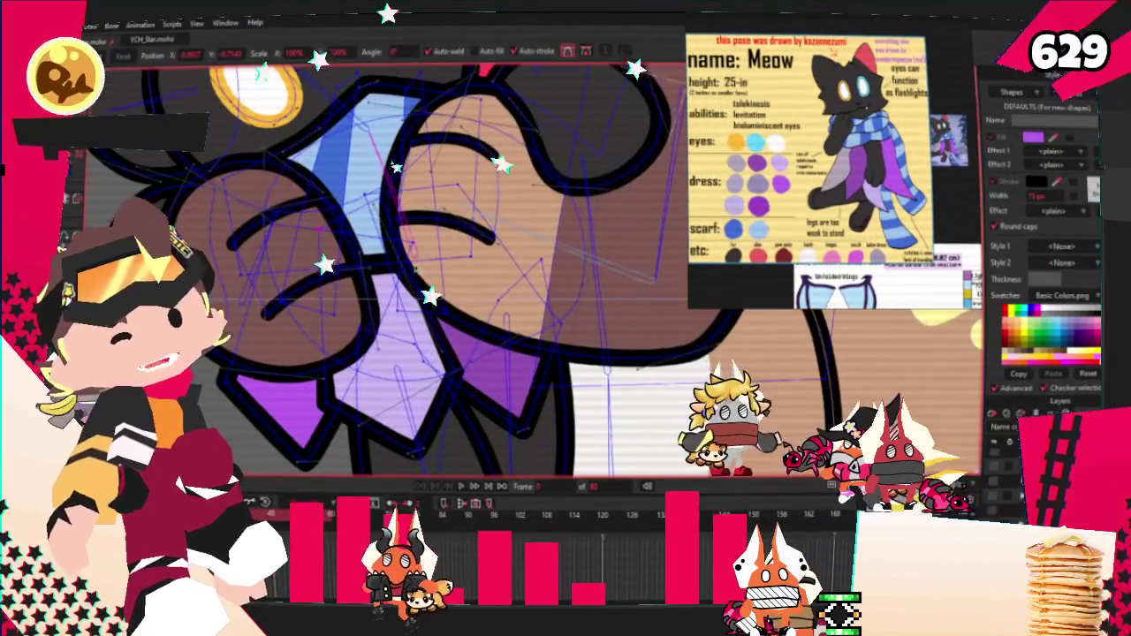
key("z")
scroll(601, 395, "down", 2)
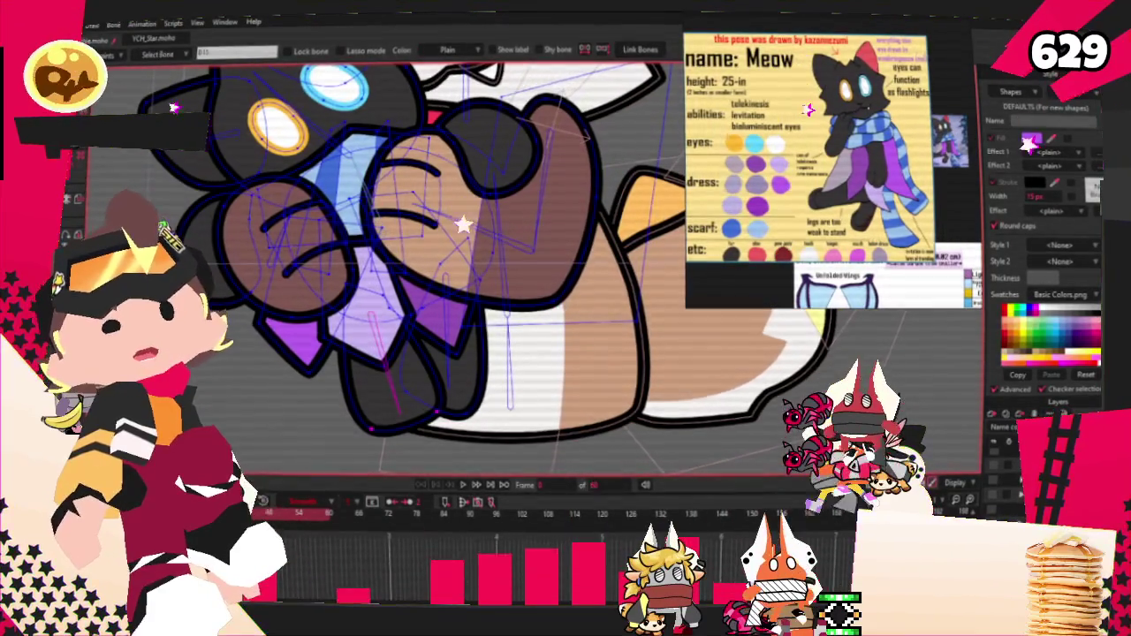
scroll(460, 275, "up", 2)
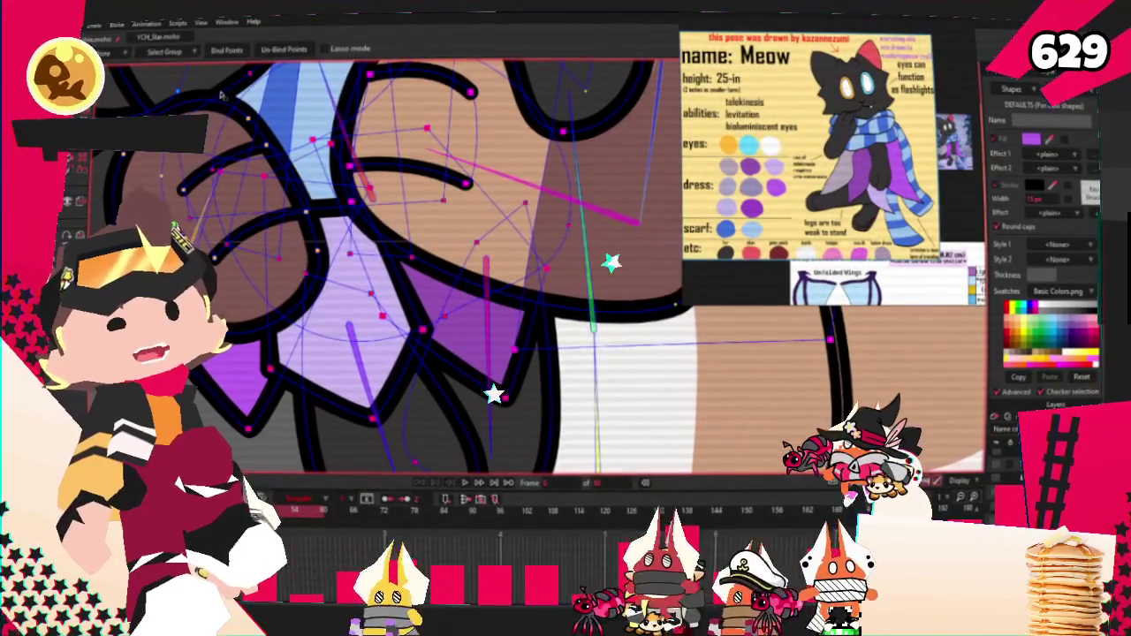
scroll(615, 315, "down", 3)
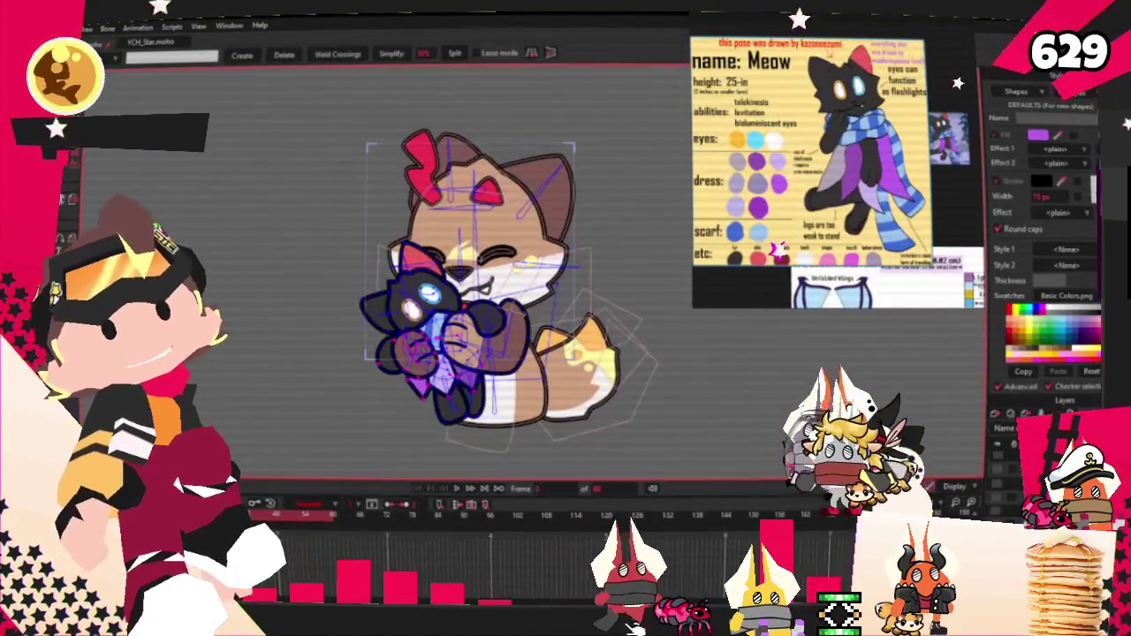
key("alt+f")
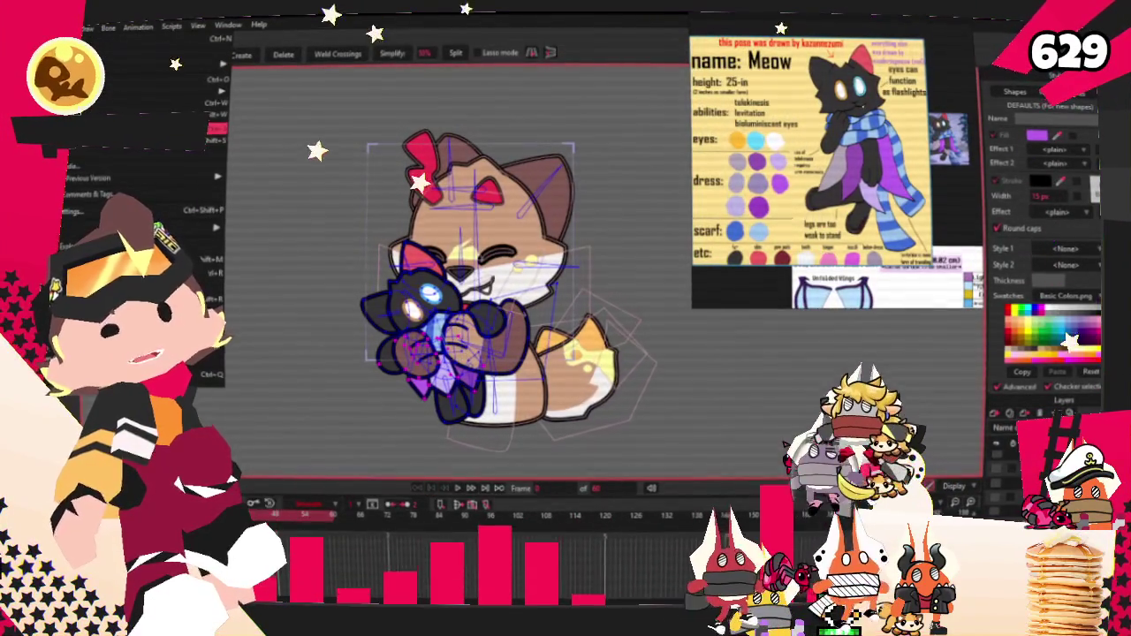
key("Escape")
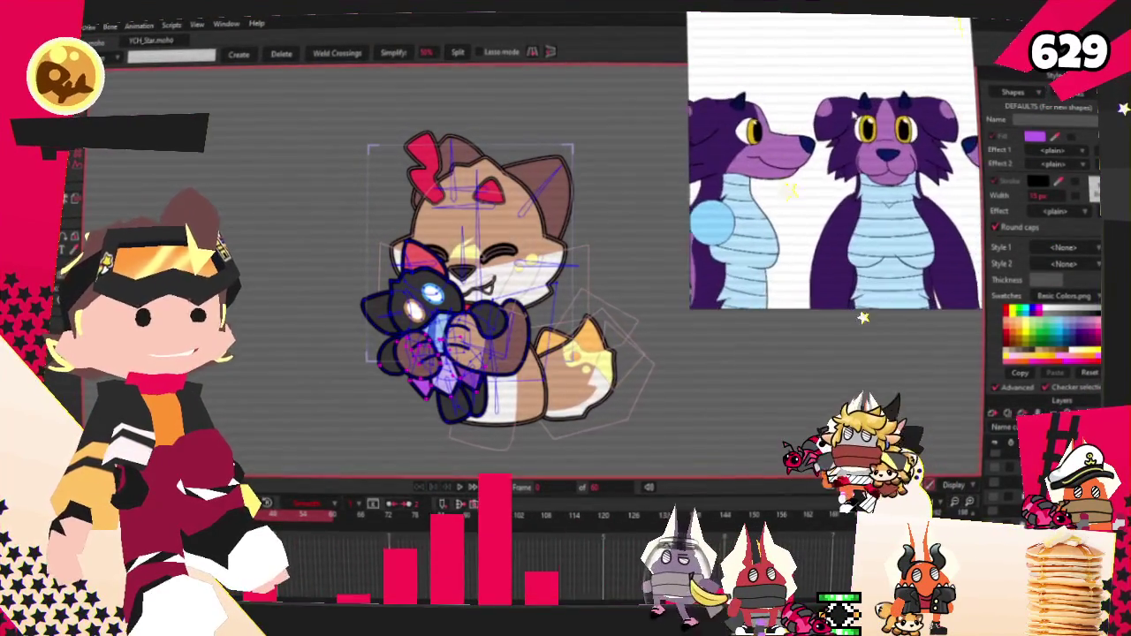
scroll(822, 120, "up", 3)
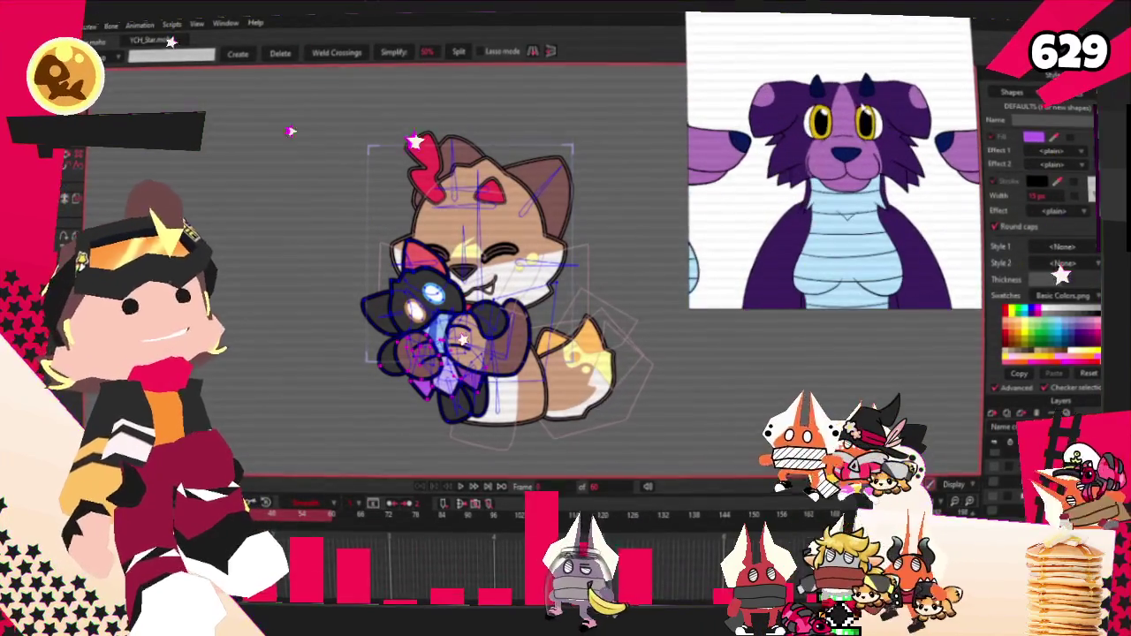
scroll(821, 120, "up", 1)
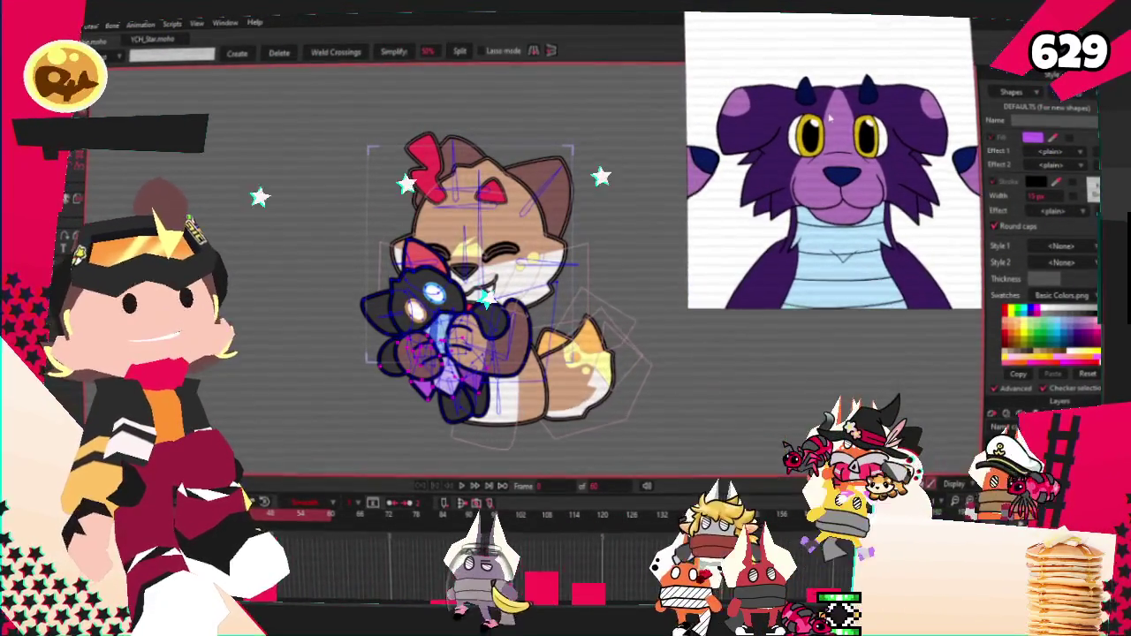
scroll(470, 208, "up", 2)
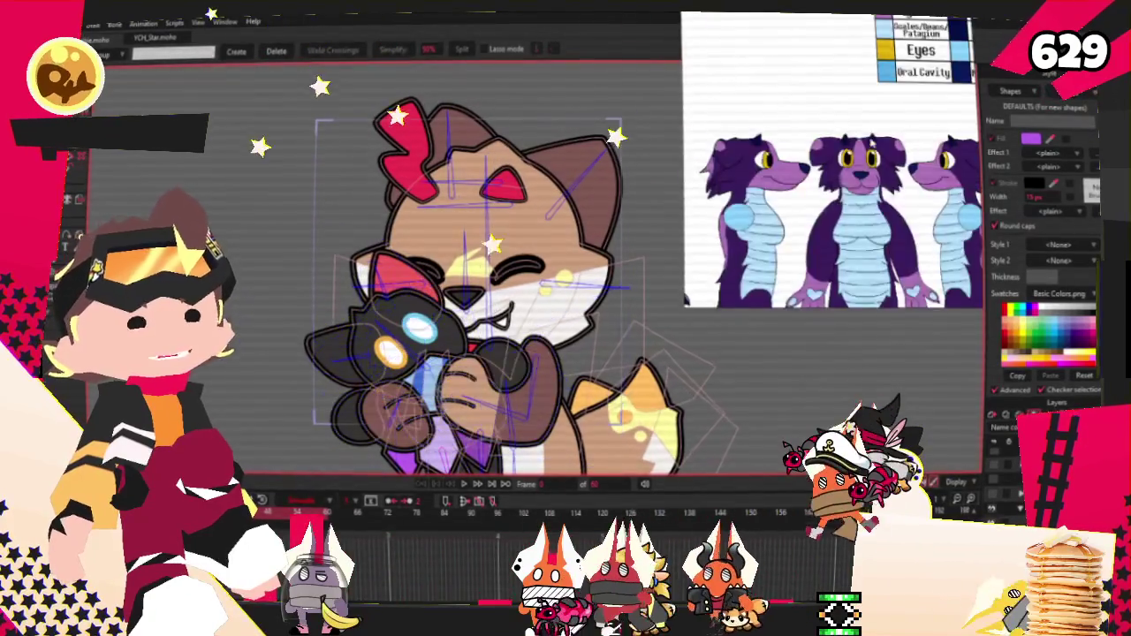
Switch to Select Bone and zoom in on the character's paws and chest.
key("z")
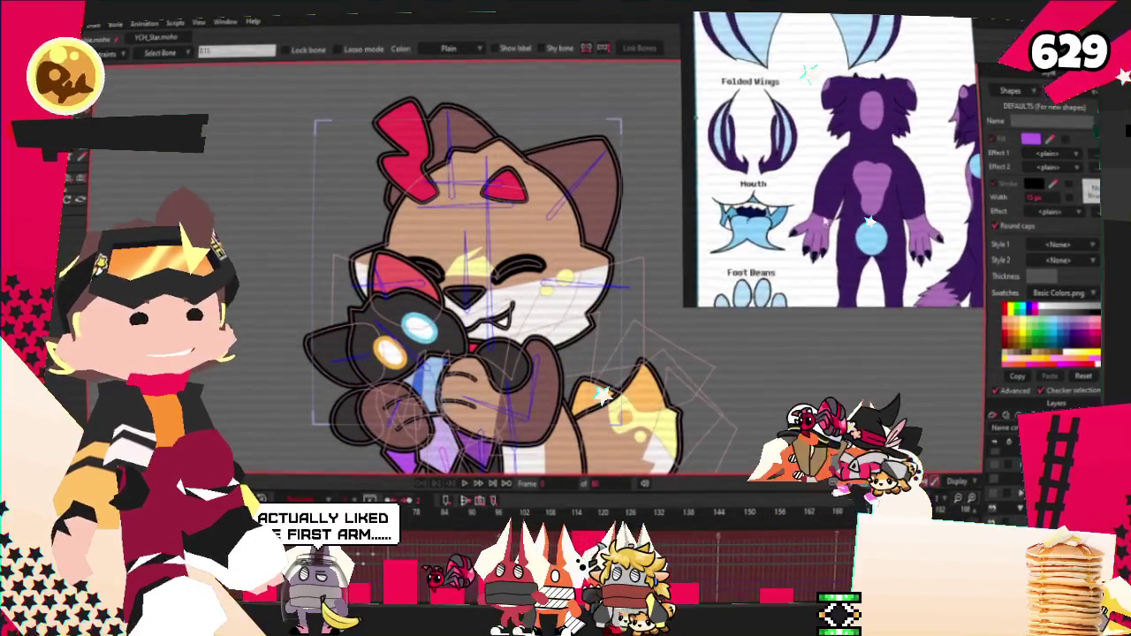
scroll(478, 283, "down", 1)
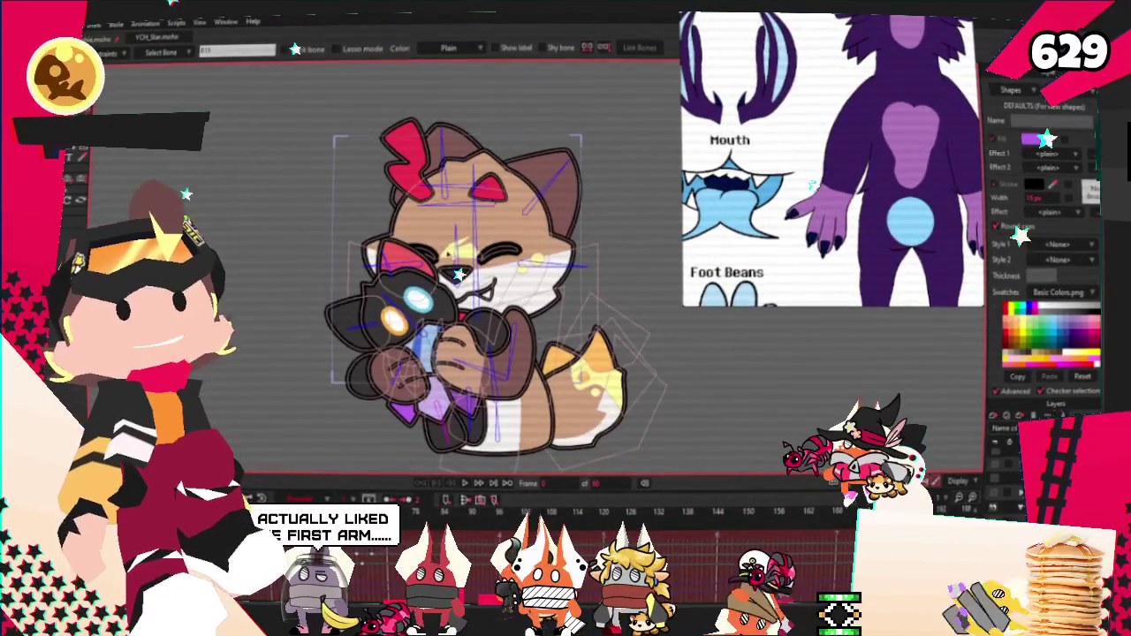
scroll(452, 275, "up", 1)
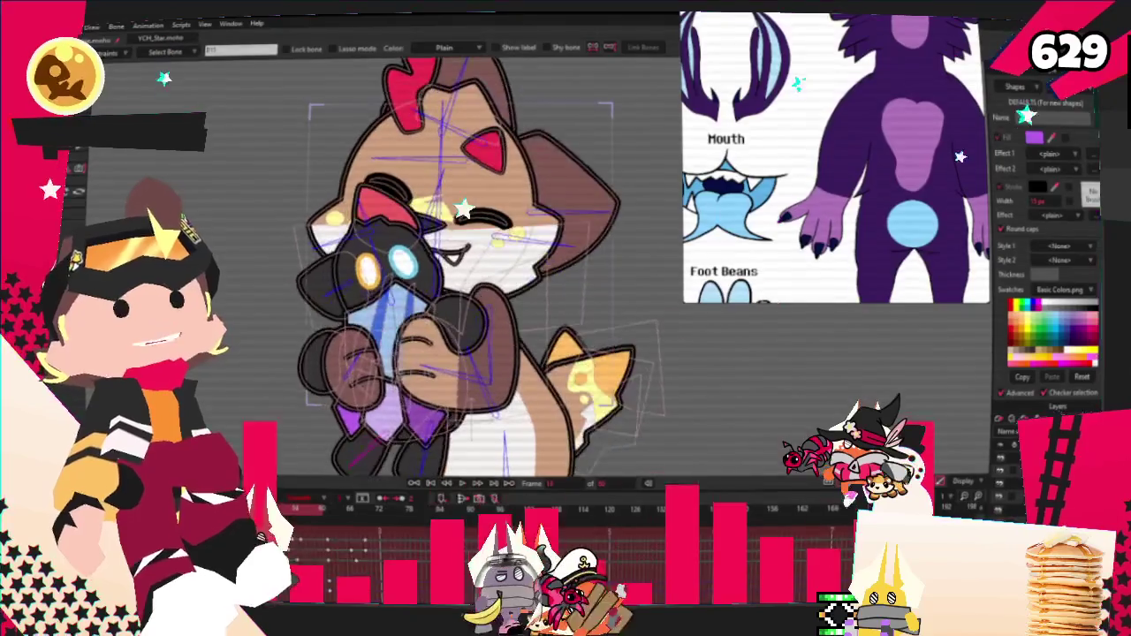
scroll(466, 358, "up", 5)
scroll(477, 345, "up", 3)
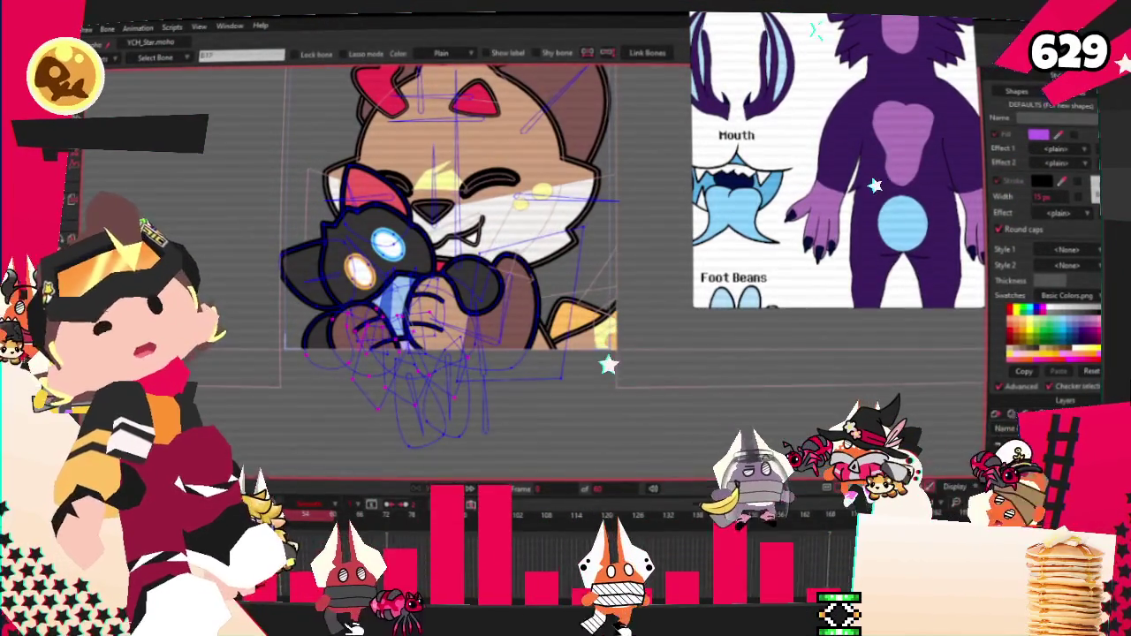
Select the brown paw shape for recolouring.
key("t")
scroll(470, 343, "up", 3)
left_click(469, 344)
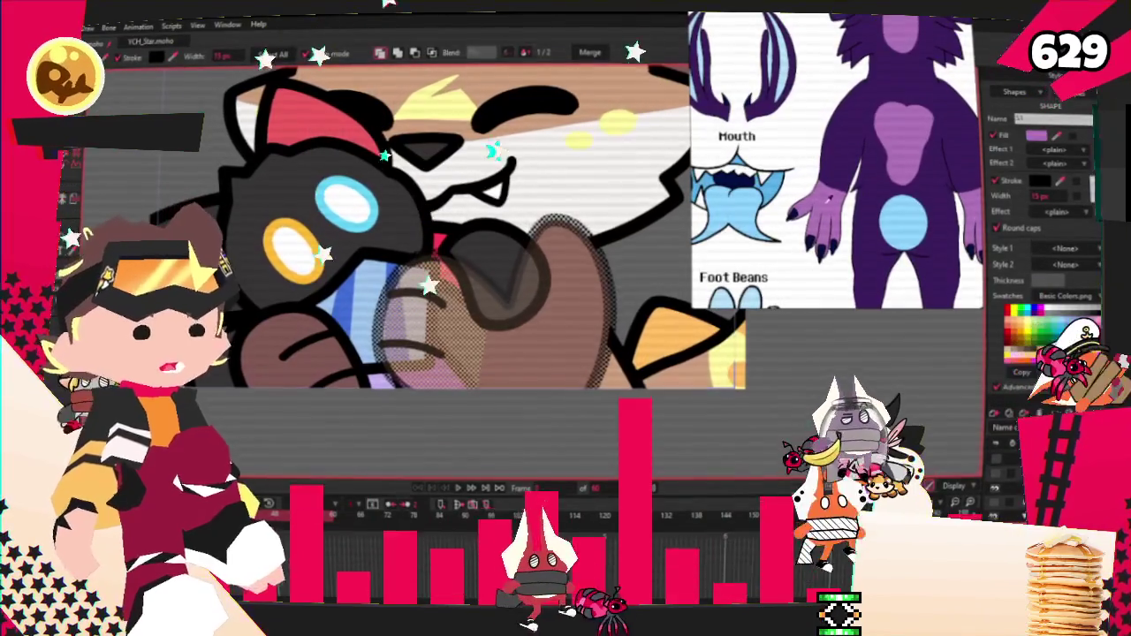
left_click(897, 159)
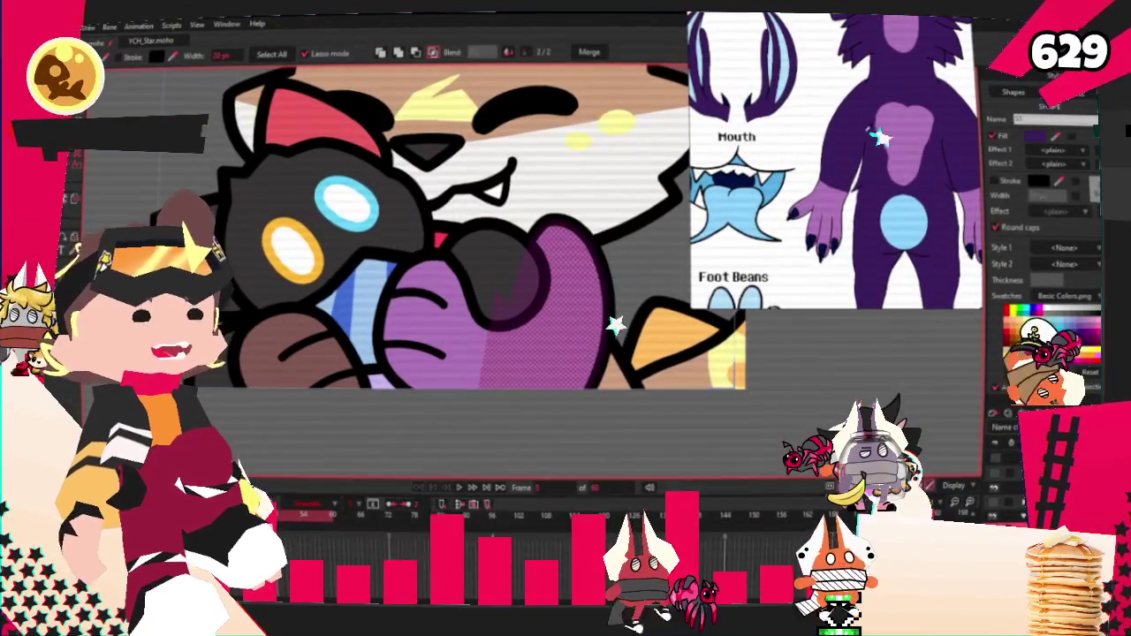
scroll(551, 412, "down", 3)
left_click(551, 412)
scroll(593, 397, "up", 2)
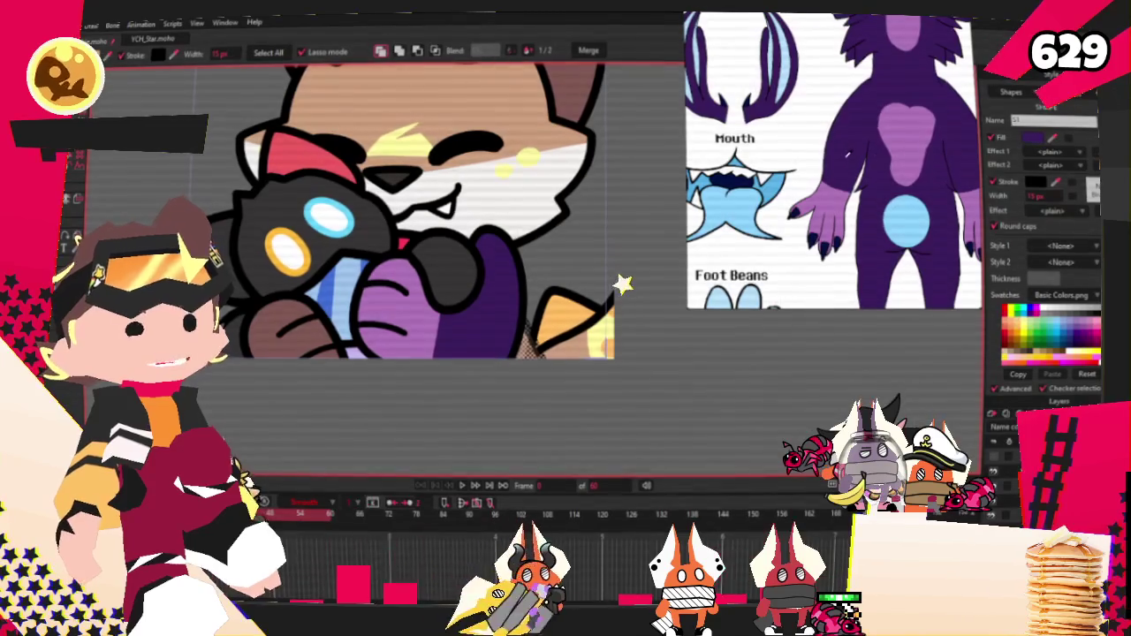
scroll(518, 339, "down", 2)
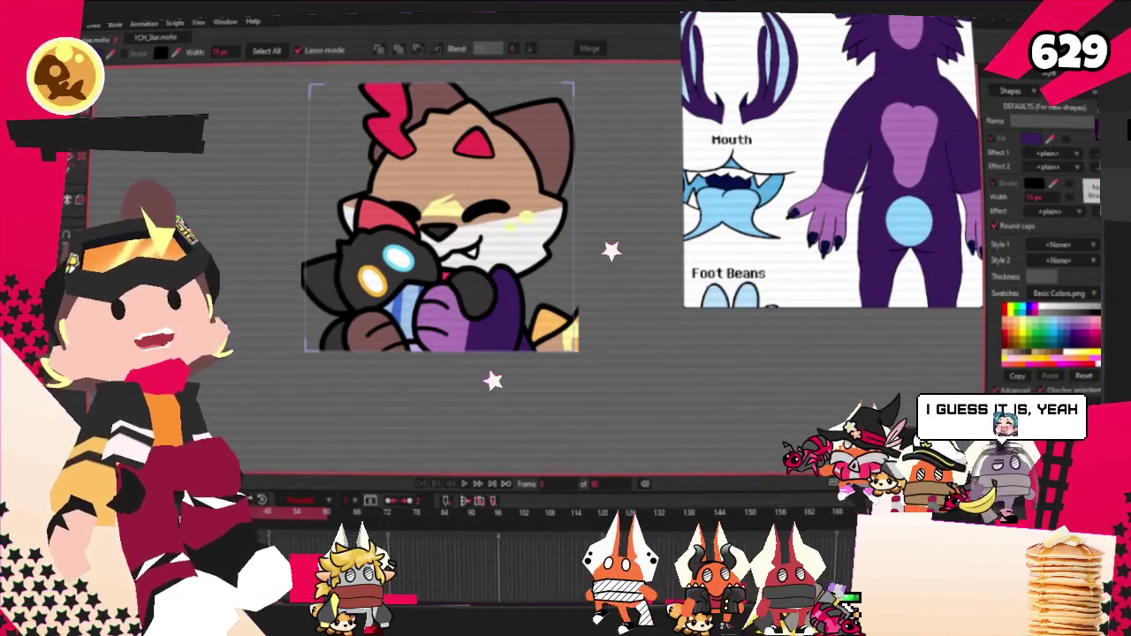
scroll(373, 382, "up", 1)
scroll(373, 381, "up", 2)
scroll(373, 382, "up", 2)
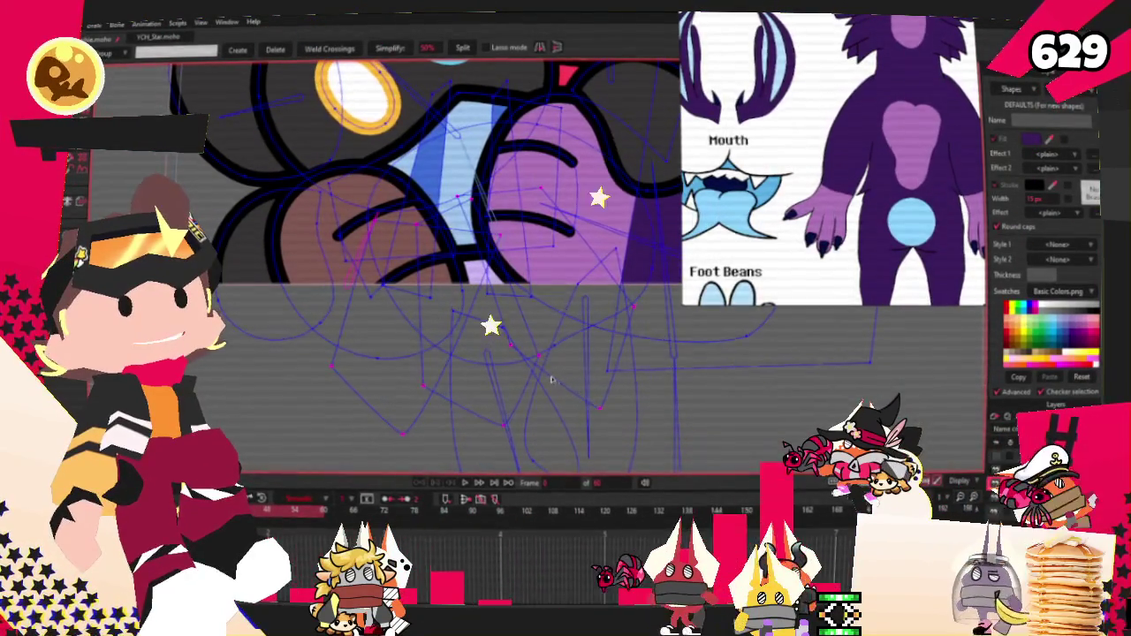
key("t")
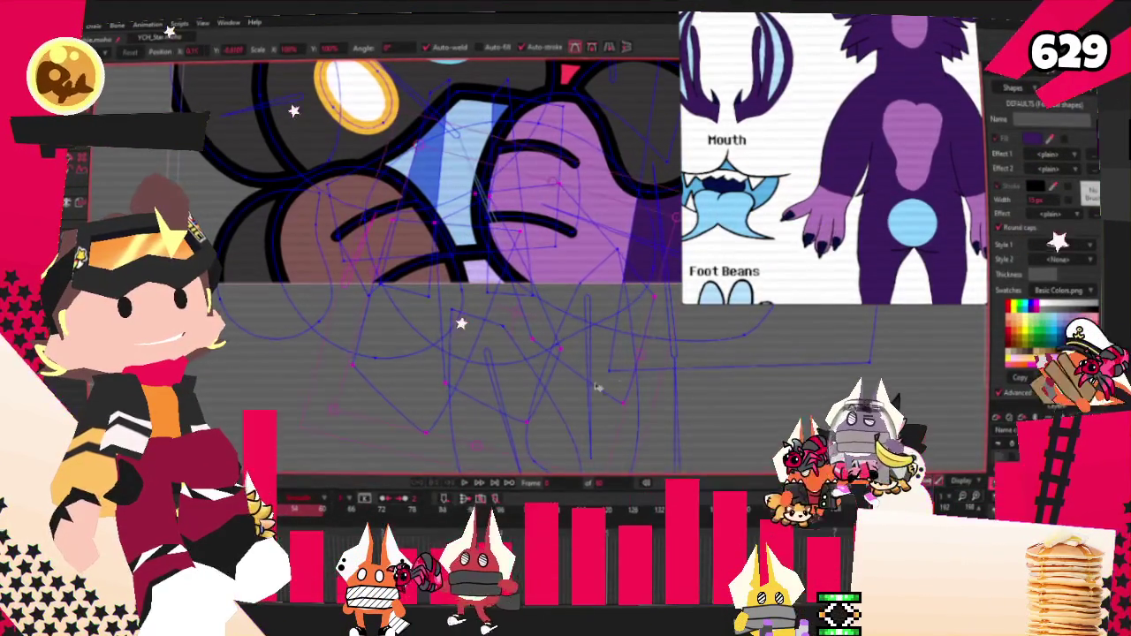
scroll(434, 306, "down", 2)
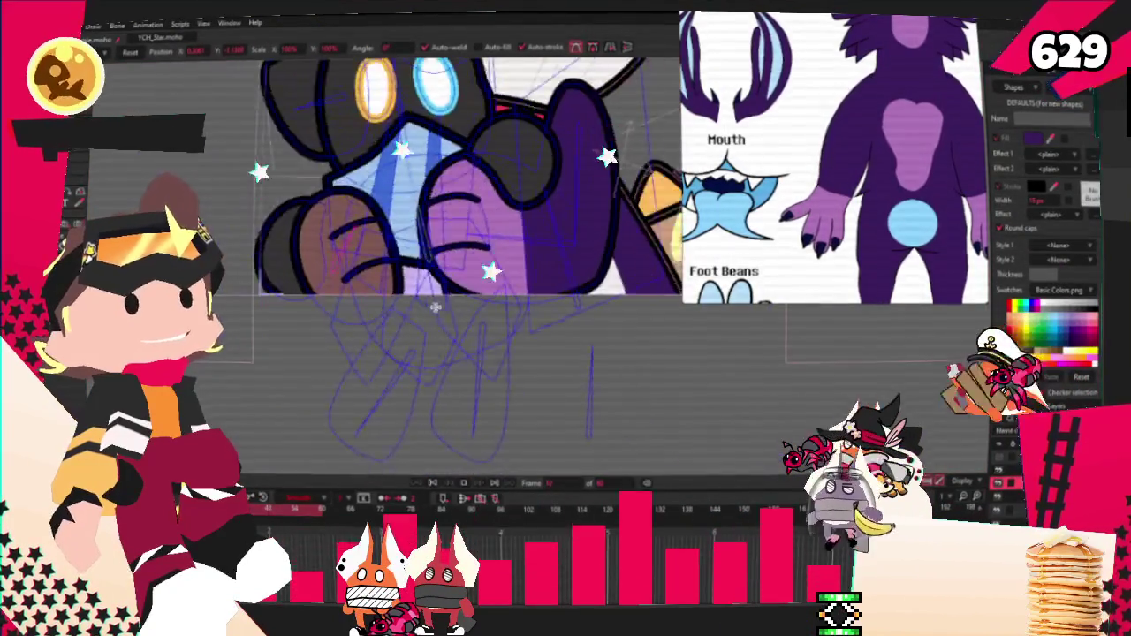
scroll(442, 380, "up", 2)
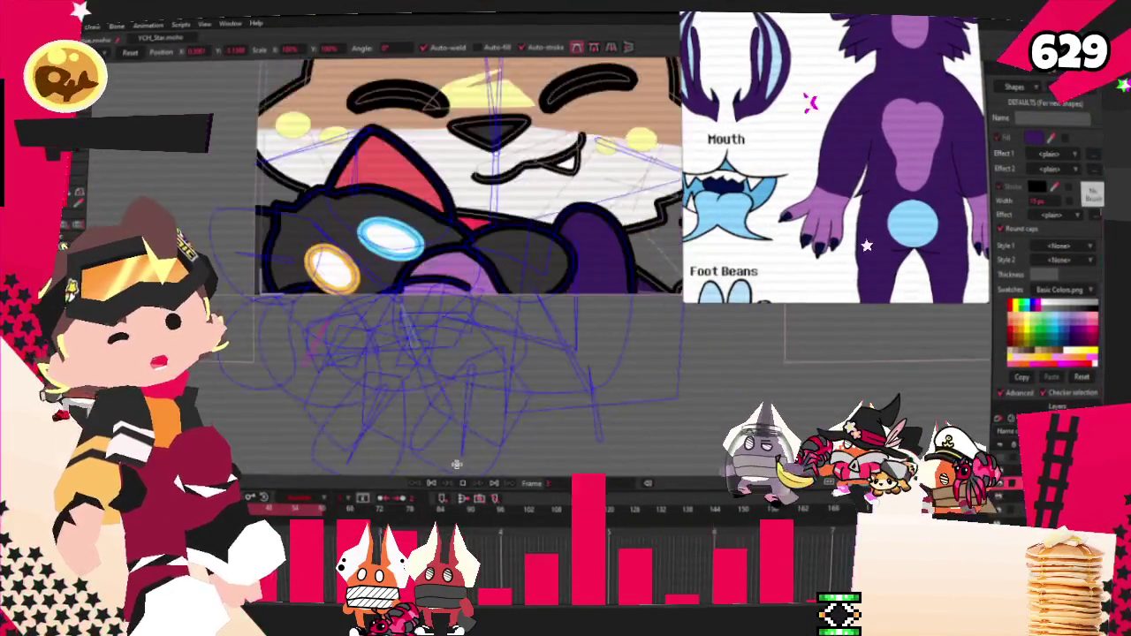
scroll(463, 456, "up", 2)
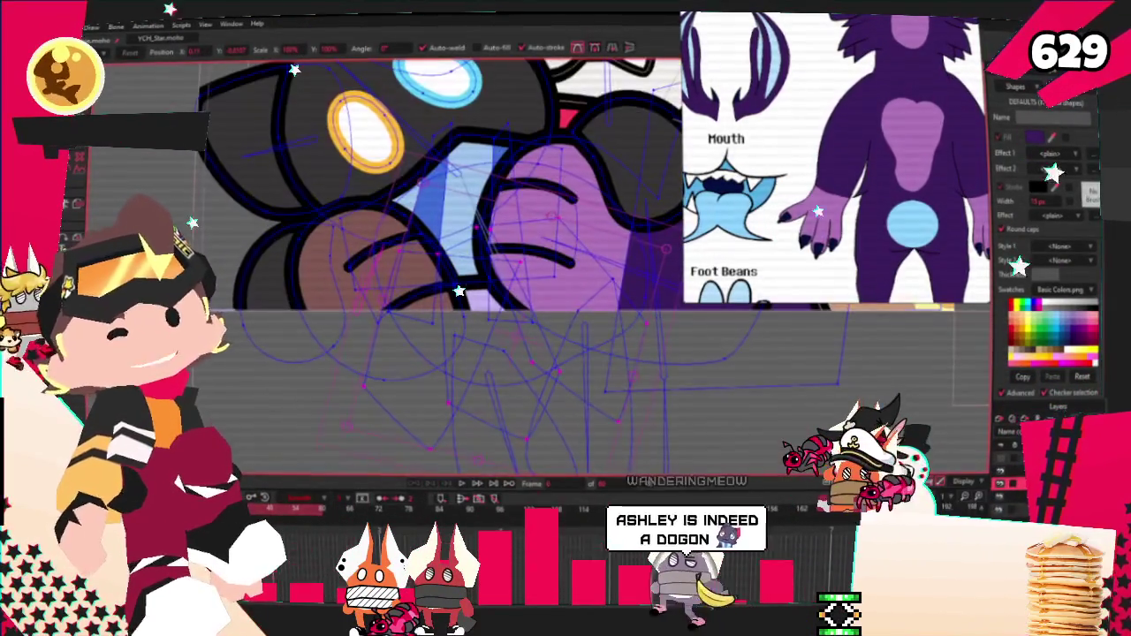
key("u")
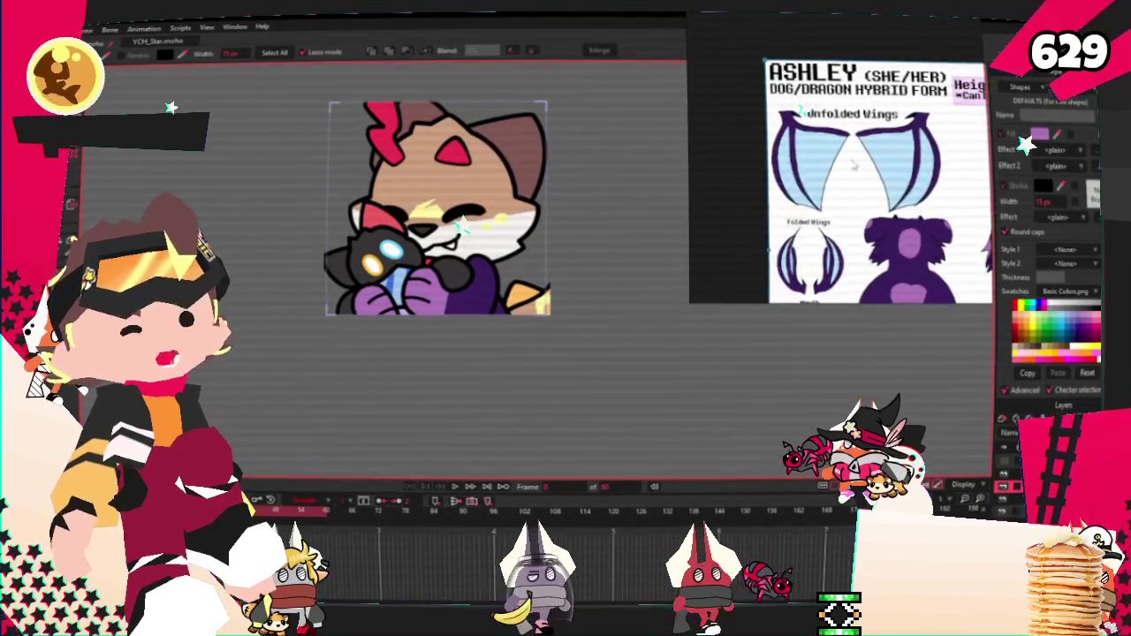
scroll(483, 310, "up", 2)
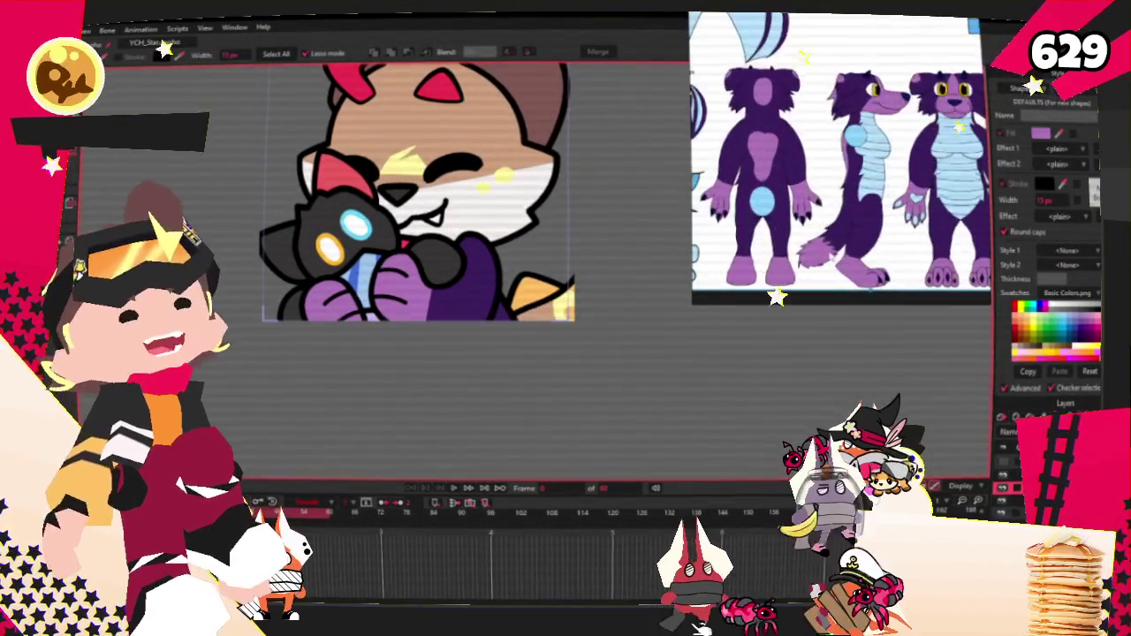
scroll(560, 361, "up", 2)
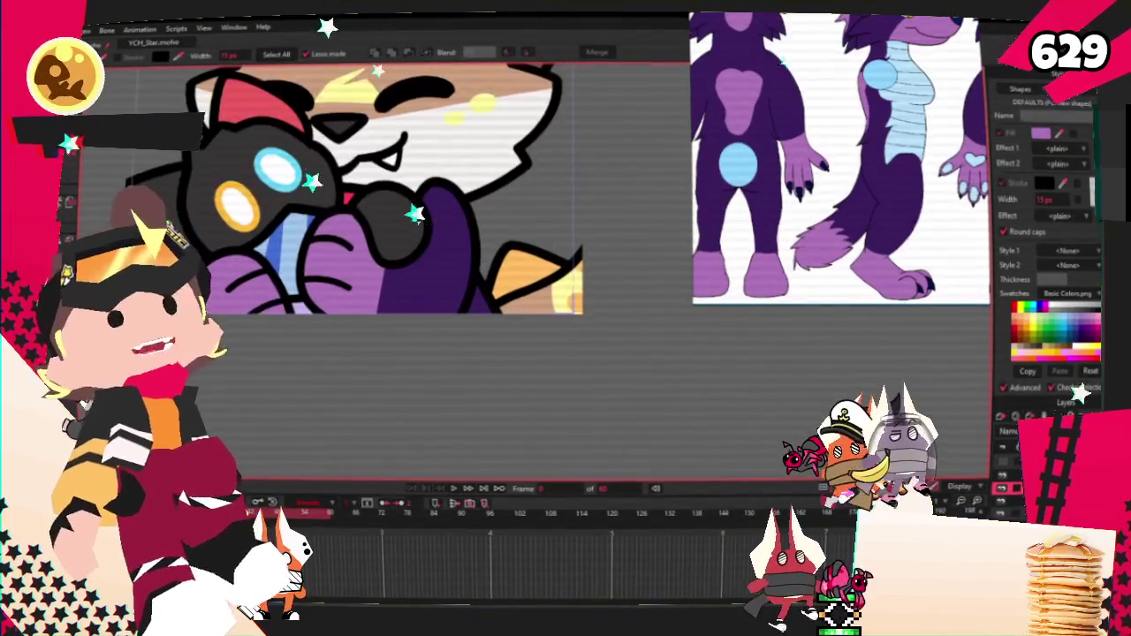
scroll(536, 301, "down", 2)
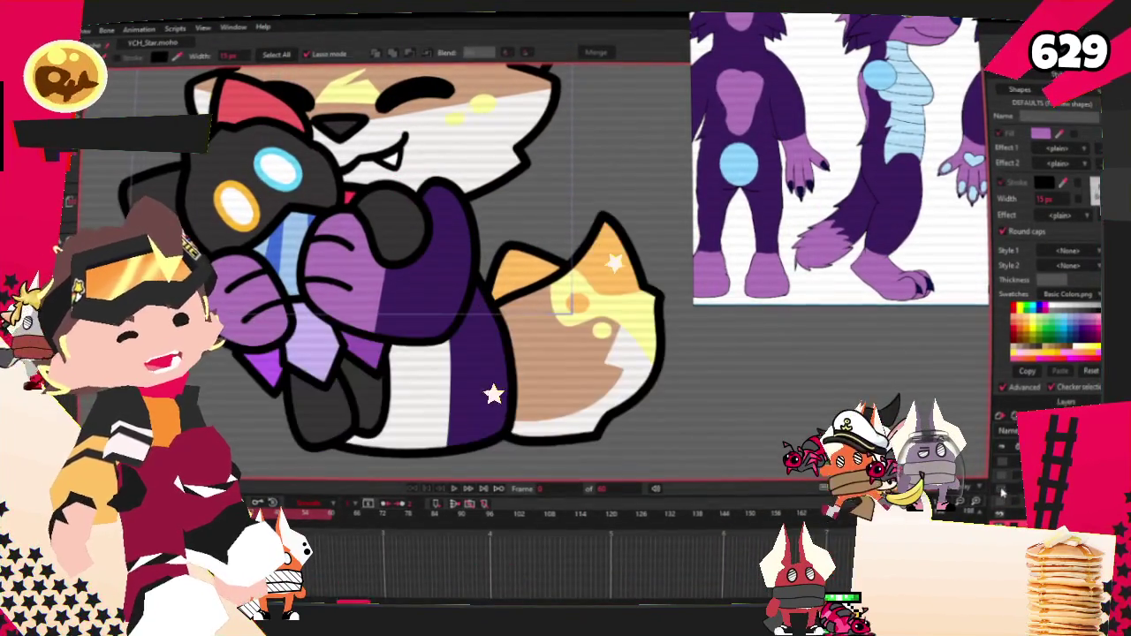
scroll(535, 300, "up", 1)
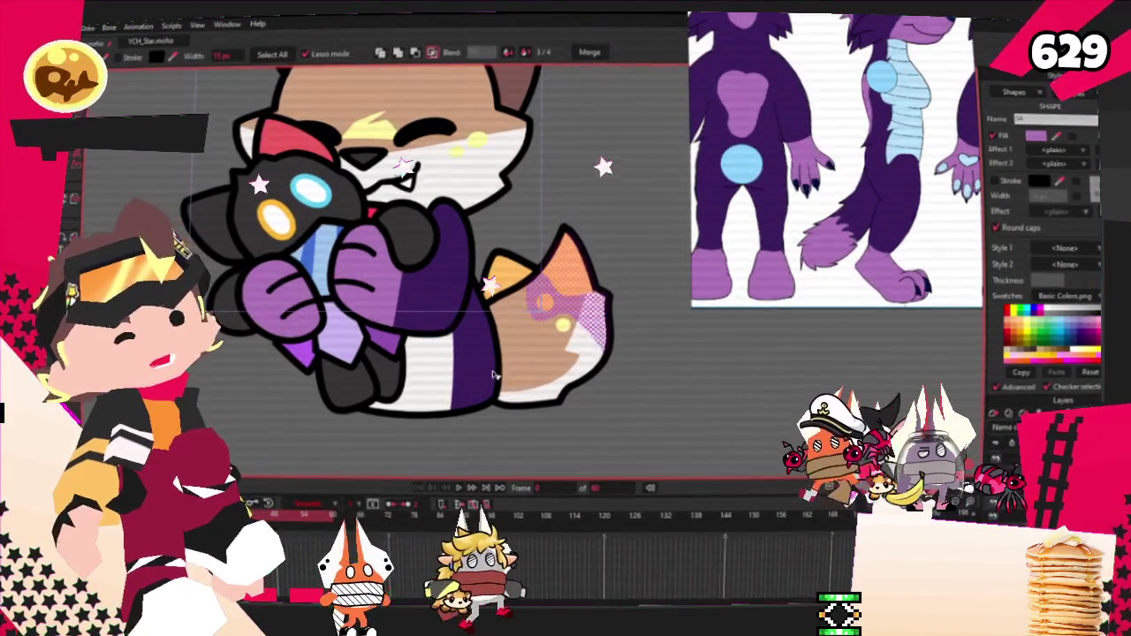
Sample the reference's purple and fill the tail's tan part, white tip and lower section.
left_click(557, 309)
left_click(870, 252)
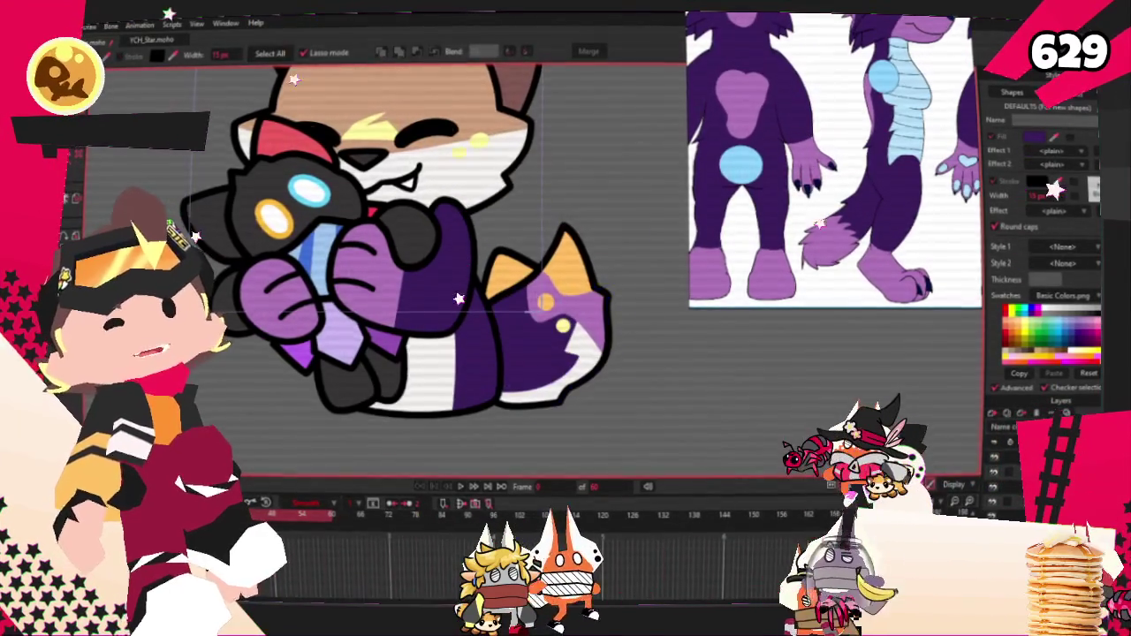
scroll(575, 301, "up", 5)
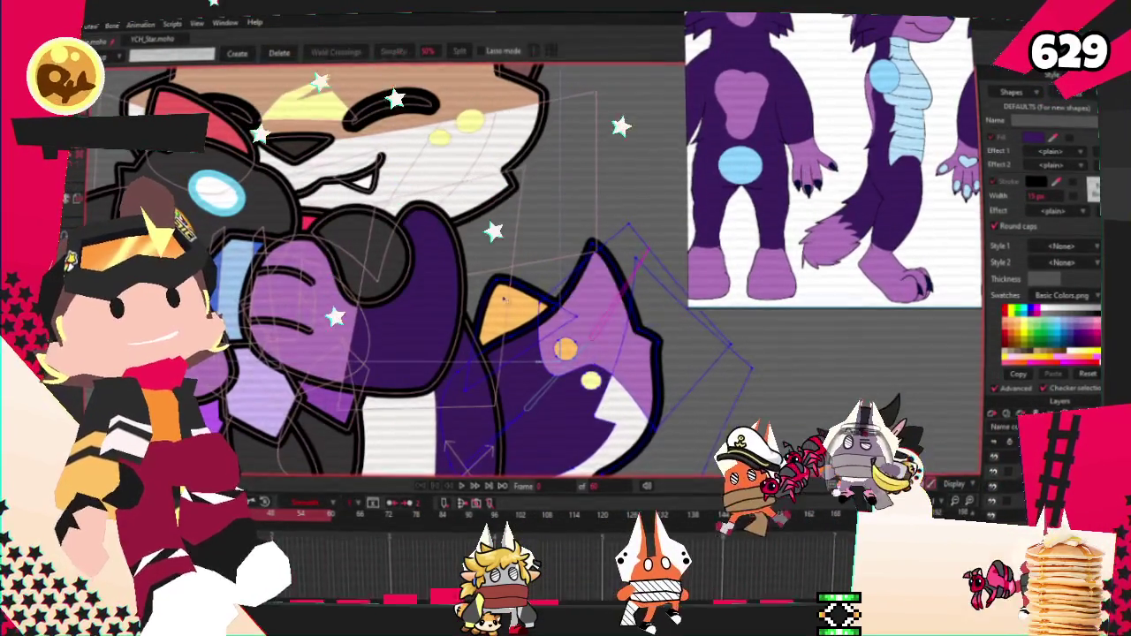
left_click(506, 300)
scroll(531, 318, "down", 3)
scroll(565, 353, "up", 3)
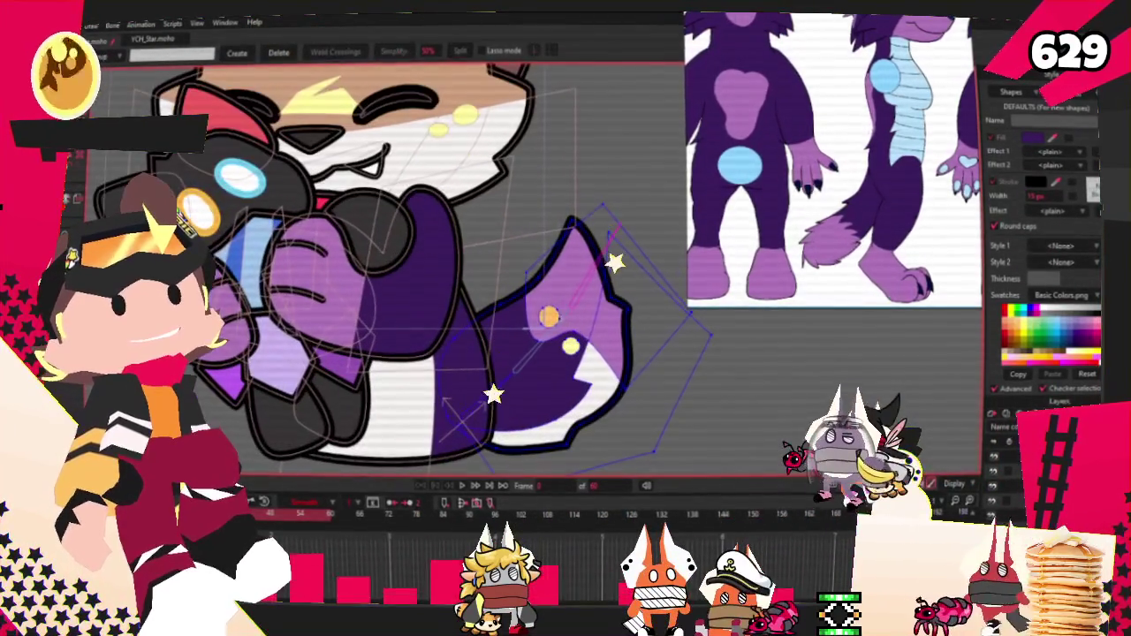
left_click(579, 371)
scroll(565, 353, "down", 3)
scroll(566, 353, "up", 3)
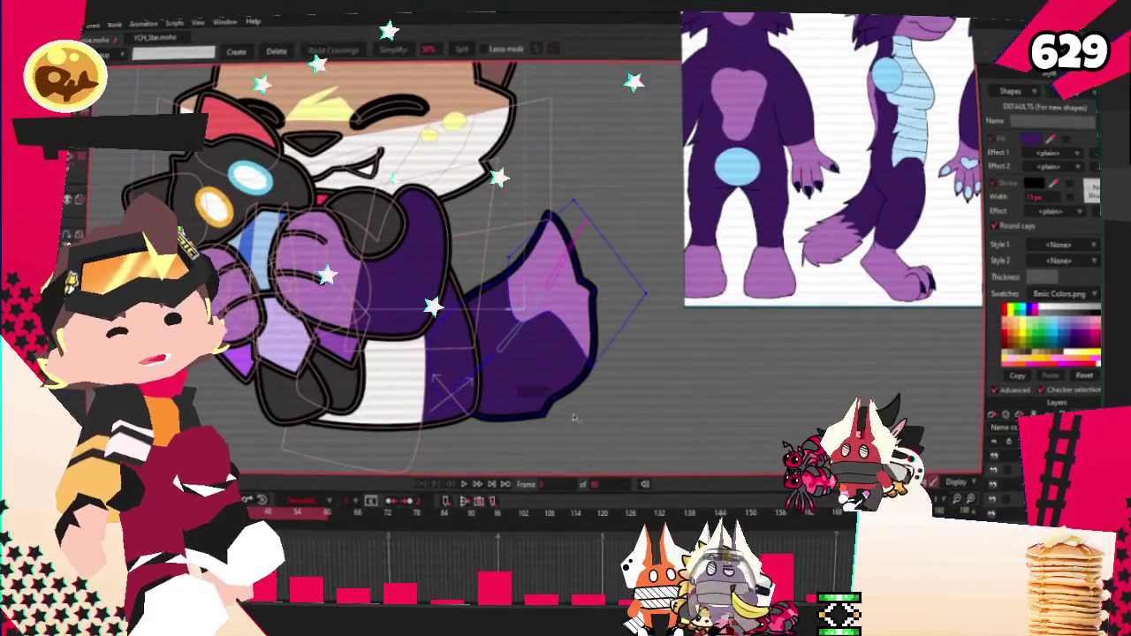
left_click(582, 361)
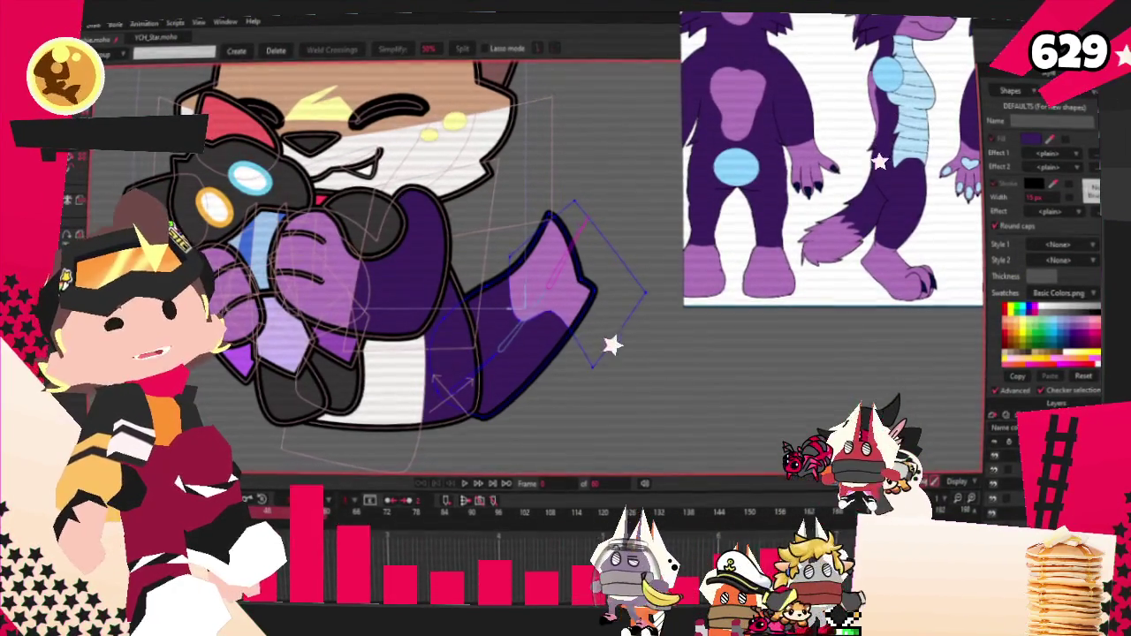
Pull the tail's bottom points outward and smooth the notch in its lower edge.
key("t")
scroll(530, 371, "up", 1)
left_click_drag(450, 404, 470, 369)
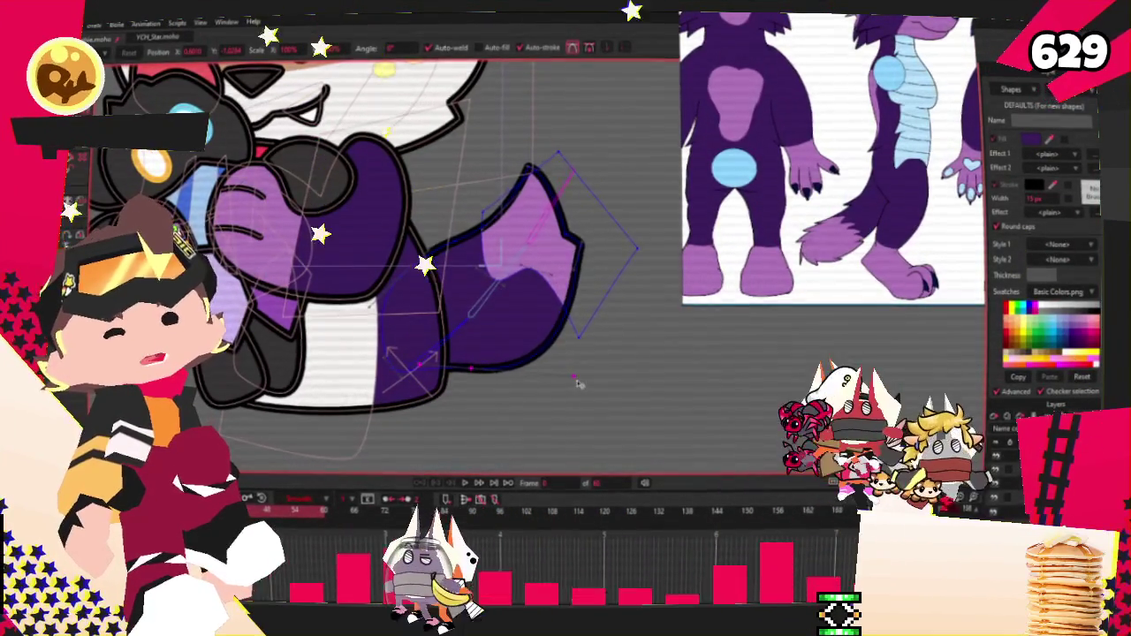
scroll(583, 376, "down", 3)
scroll(506, 305, "up", 3)
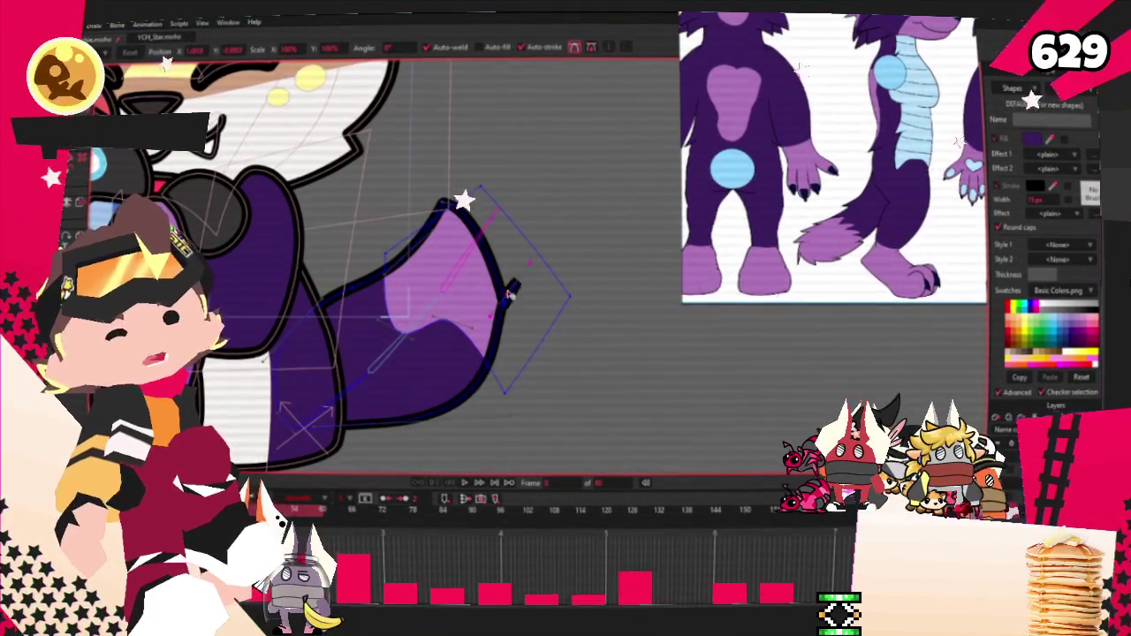
left_click_drag(477, 349, 512, 325)
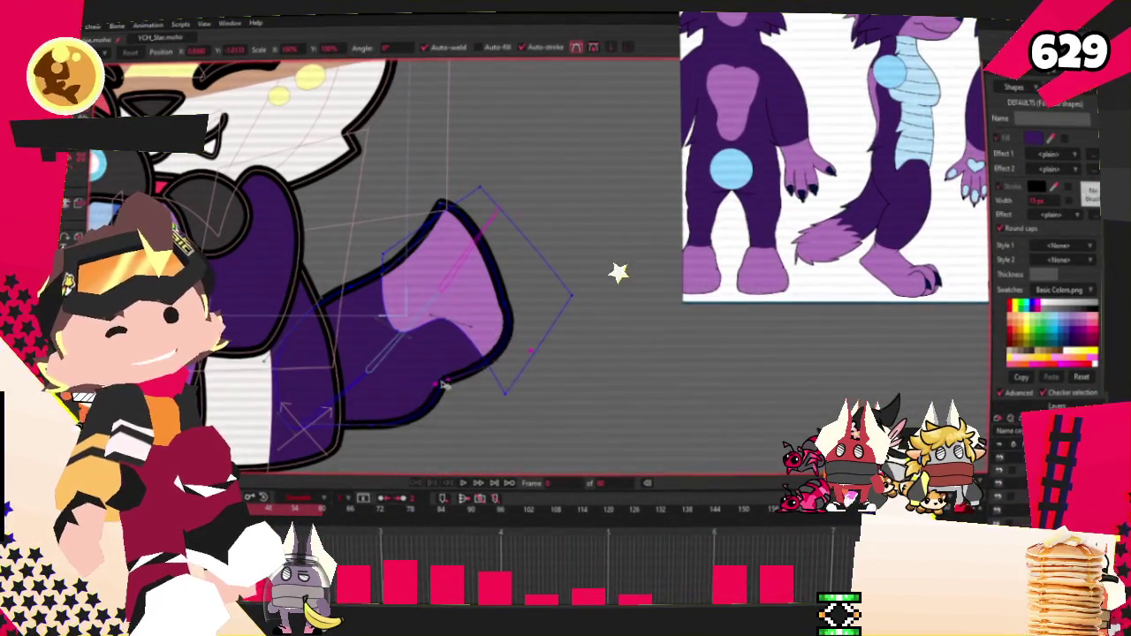
left_click_drag(378, 427, 498, 389)
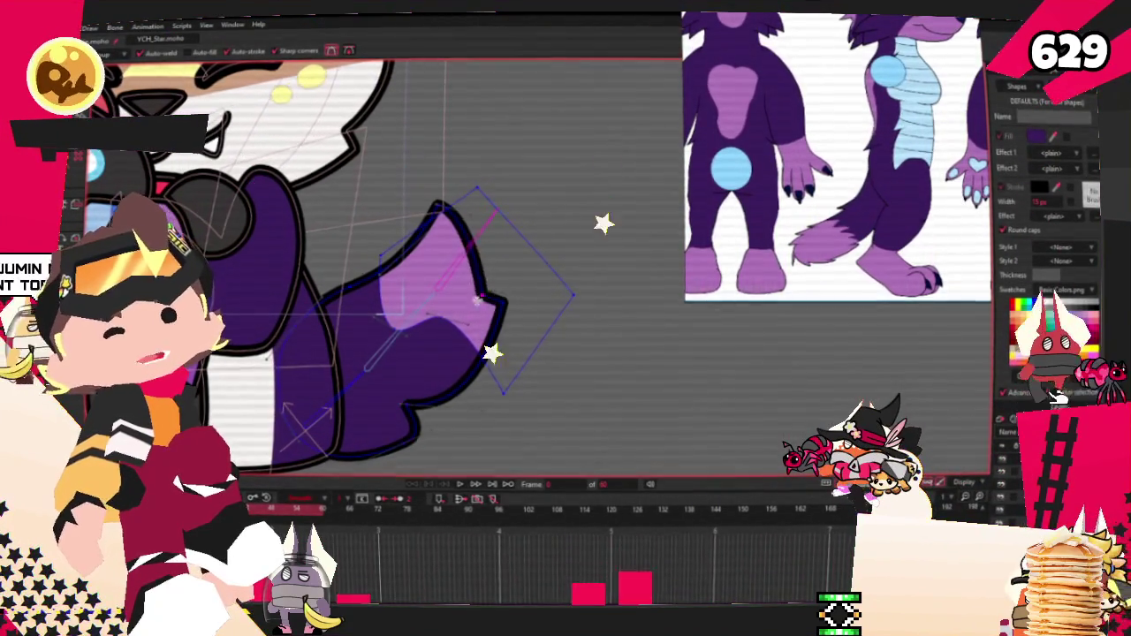
Adjust the tail's curvature and shift its points up and to the right.
scroll(467, 304, "down", 3)
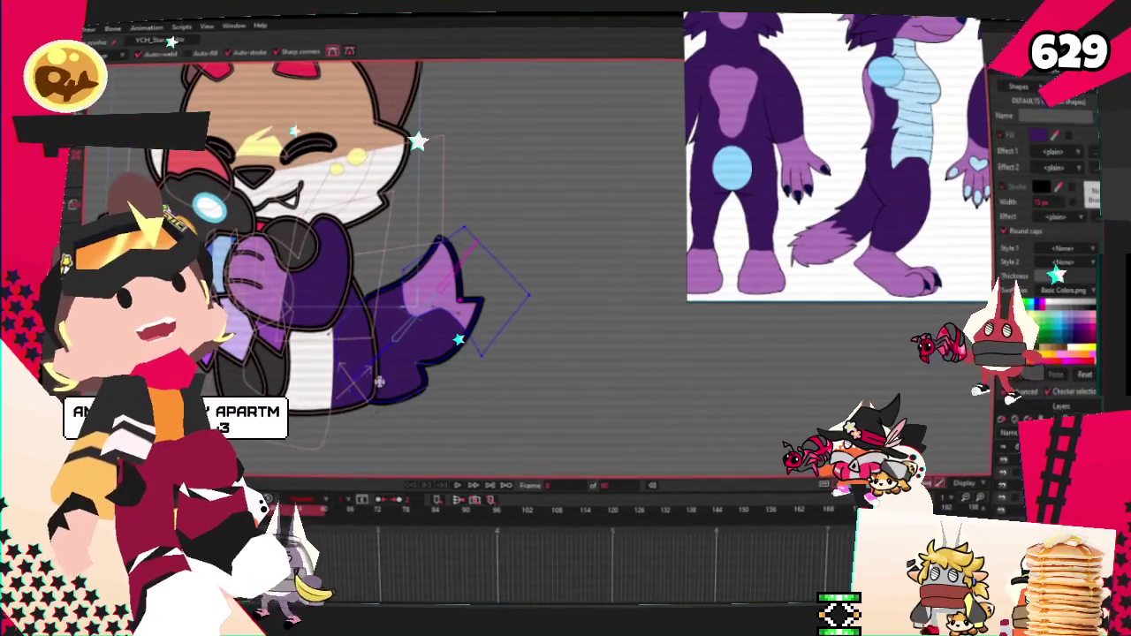
key("c")
scroll(433, 243, "up", 2)
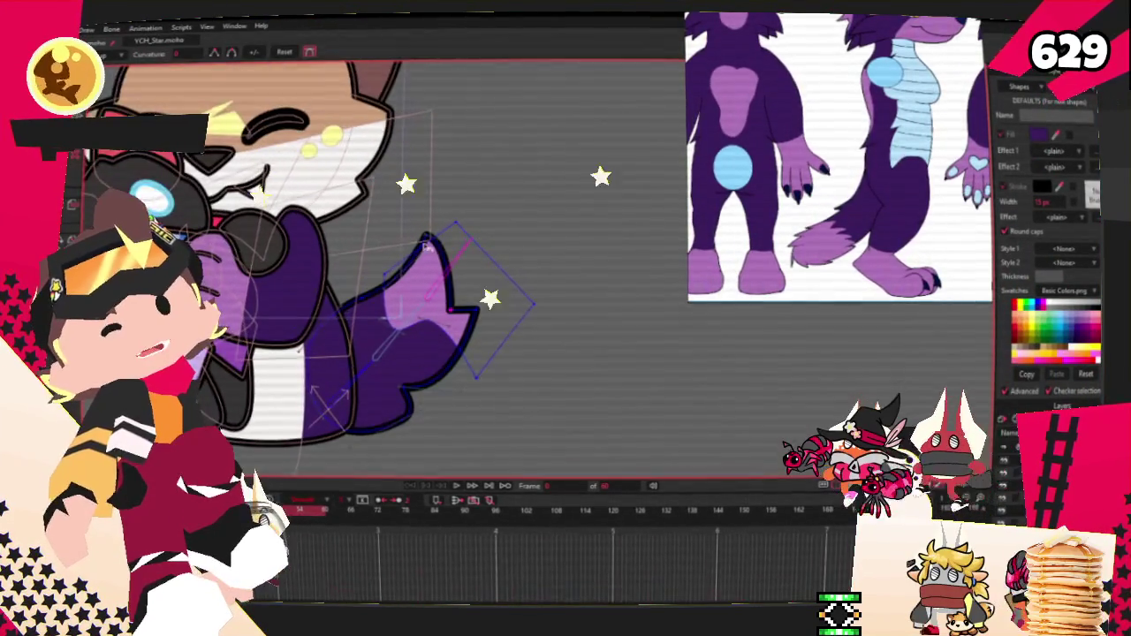
scroll(378, 338, "down", 3)
scroll(378, 338, "up", 3)
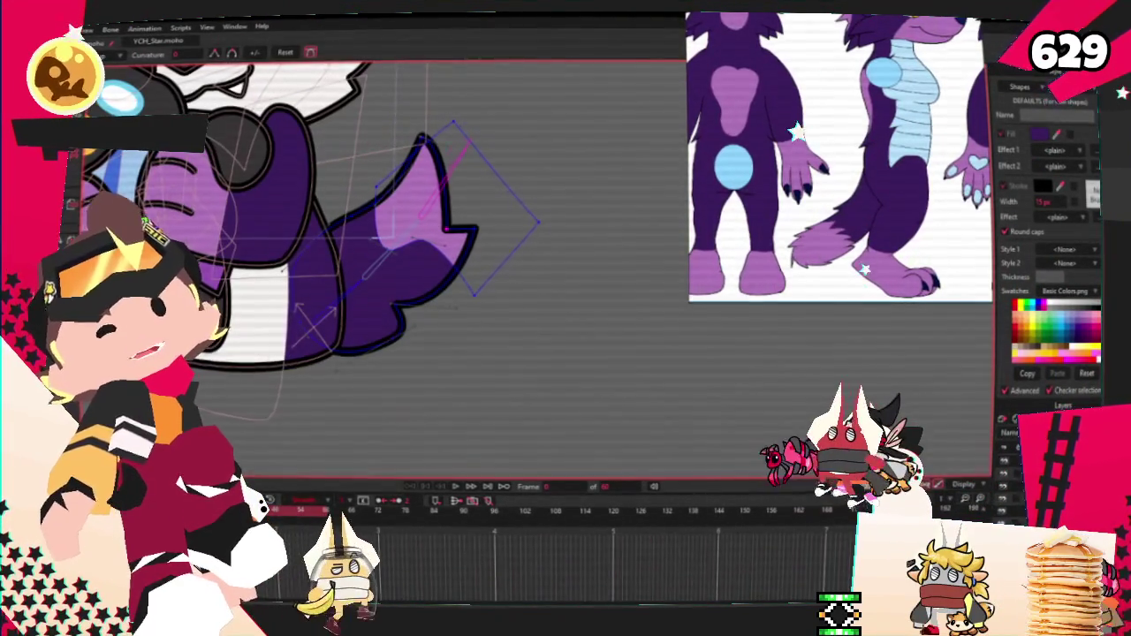
key("t")
scroll(302, 297, "up", 2)
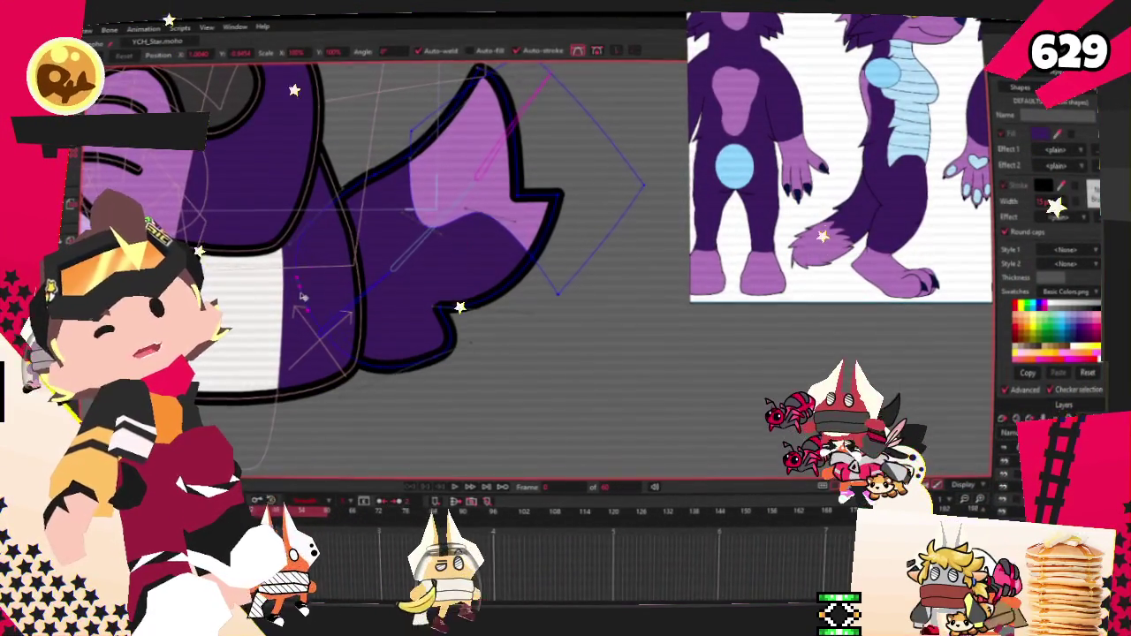
mouse_move(302, 296)
left_mouse_down()
mouse_move(518, 205)
mouse_move(426, 176)
mouse_move(374, 279)
left_mouse_up()
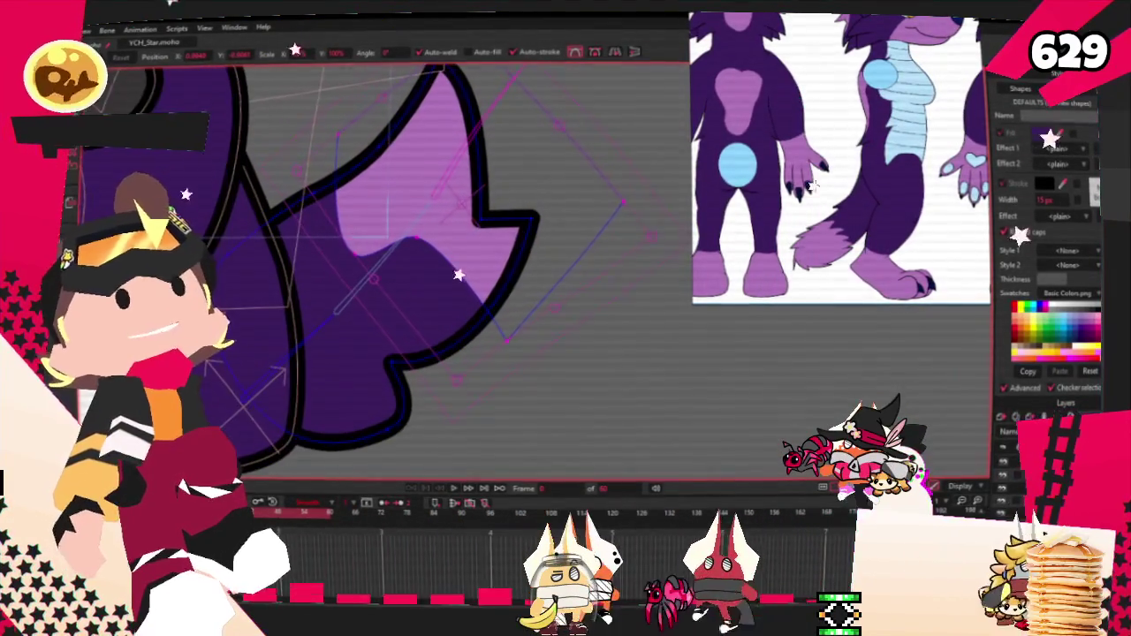
Cut a notch into the tail's colour boundary and reshape the light purple area.
key("t")
scroll(458, 257, "up", 3)
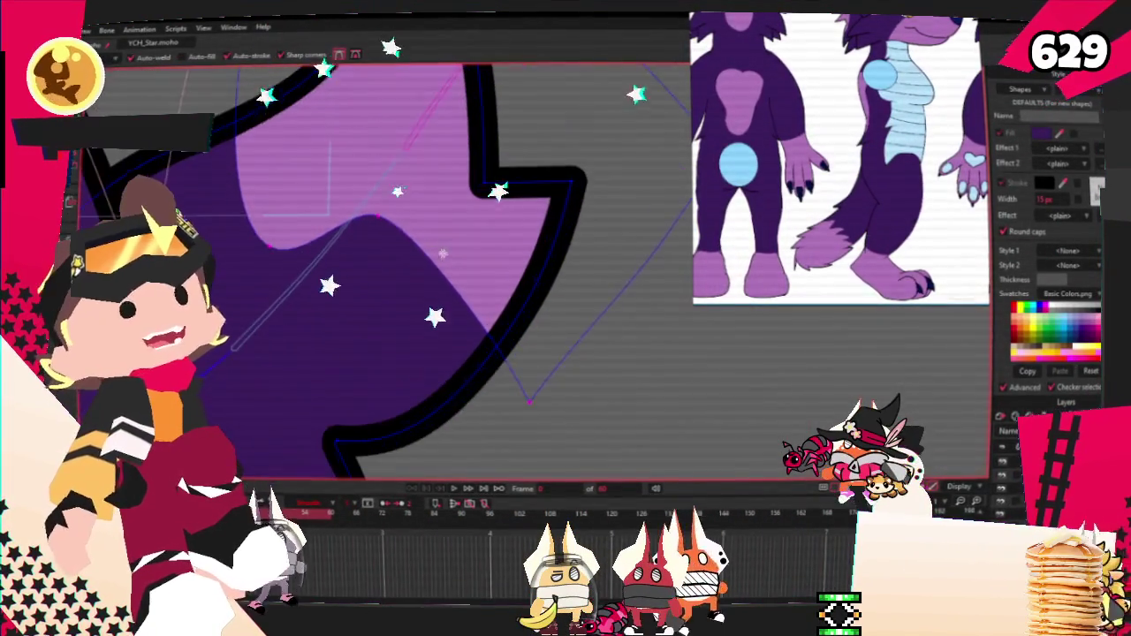
left_click_drag(458, 258, 472, 292)
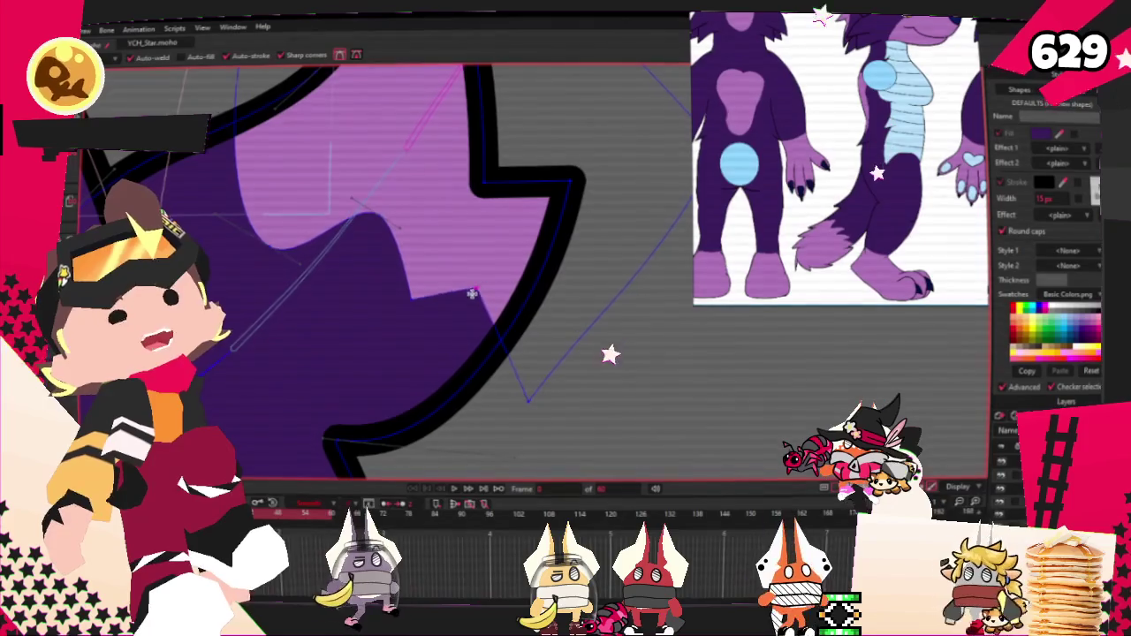
key("c")
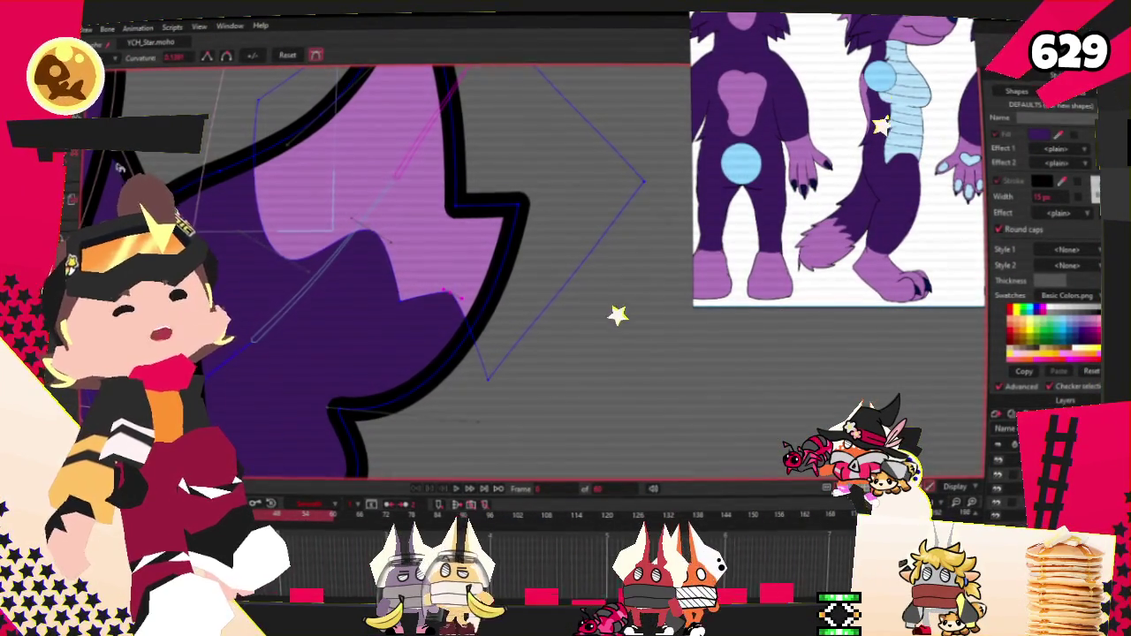
key("t")
left_click_drag(287, 263, 427, 272)
Pull the light purple fill-edge points down-left and lower, and raise the right-edge notch point.
scroll(424, 279, "down", 1)
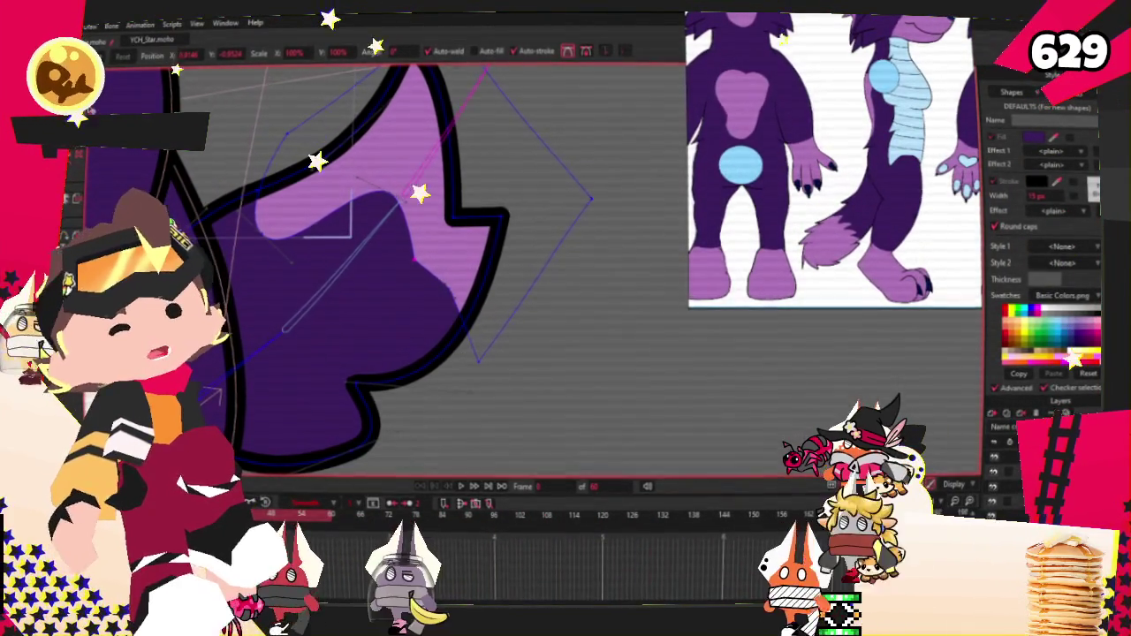
key("c")
scroll(379, 189, "up", 1)
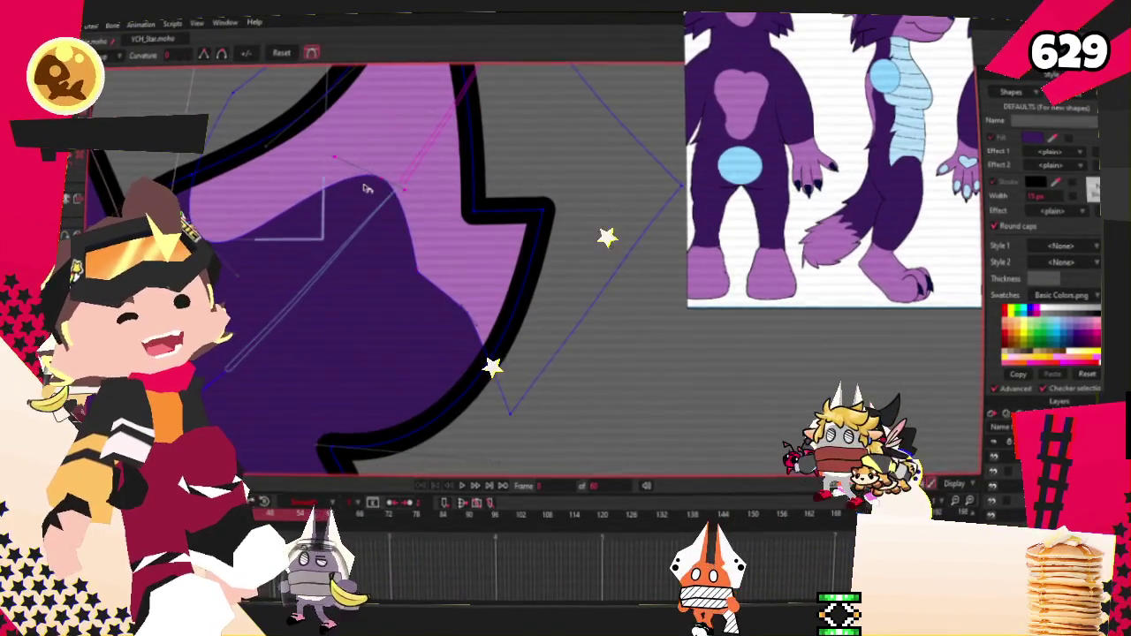
left_click(380, 184)
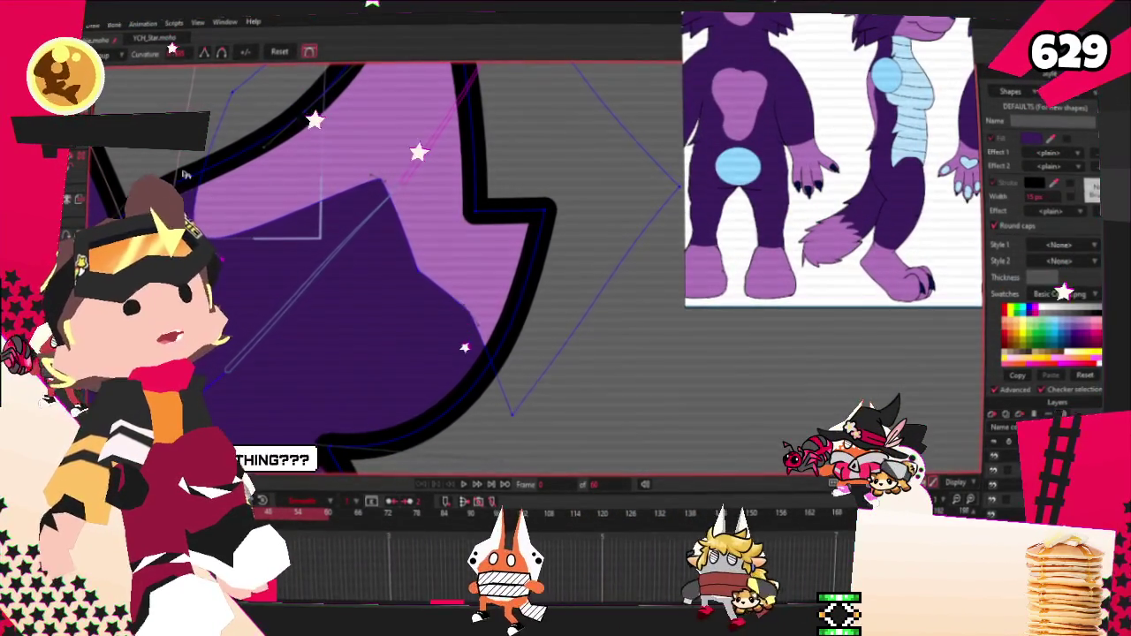
key("t")
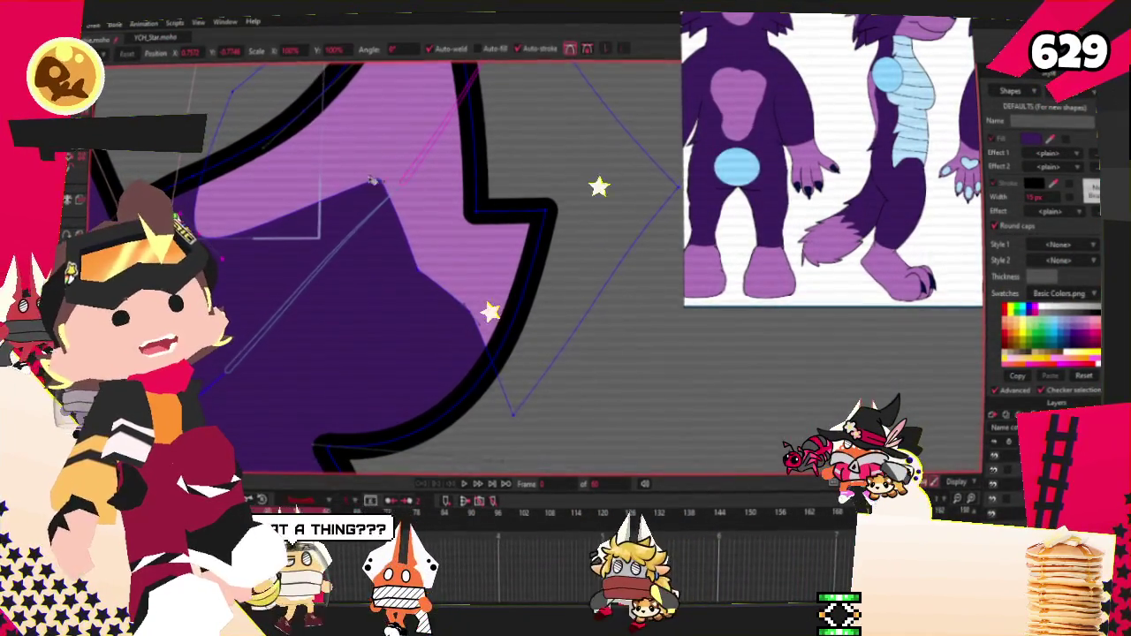
left_click_drag(380, 176, 357, 219)
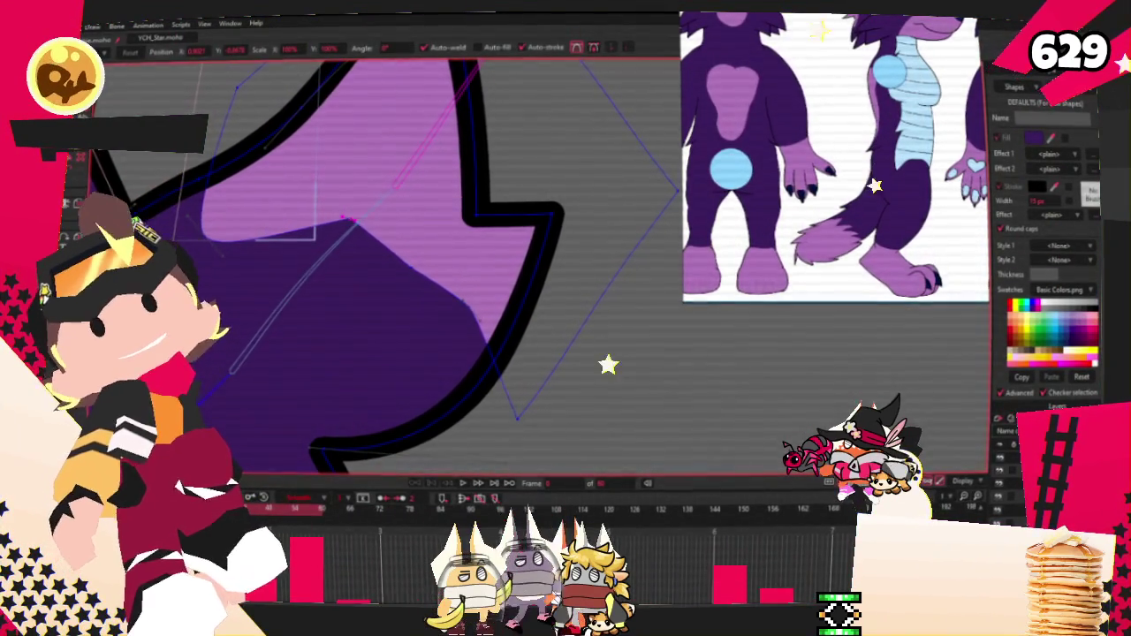
left_click_drag(349, 220, 376, 288)
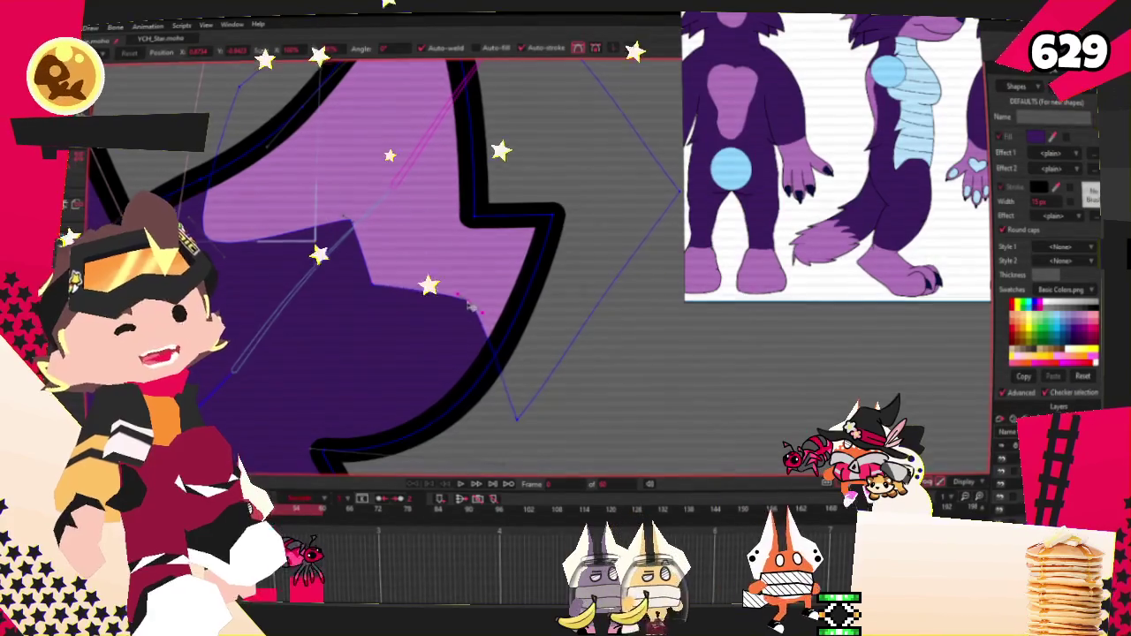
scroll(389, 280, "down", 2)
left_click_drag(451, 258, 461, 228)
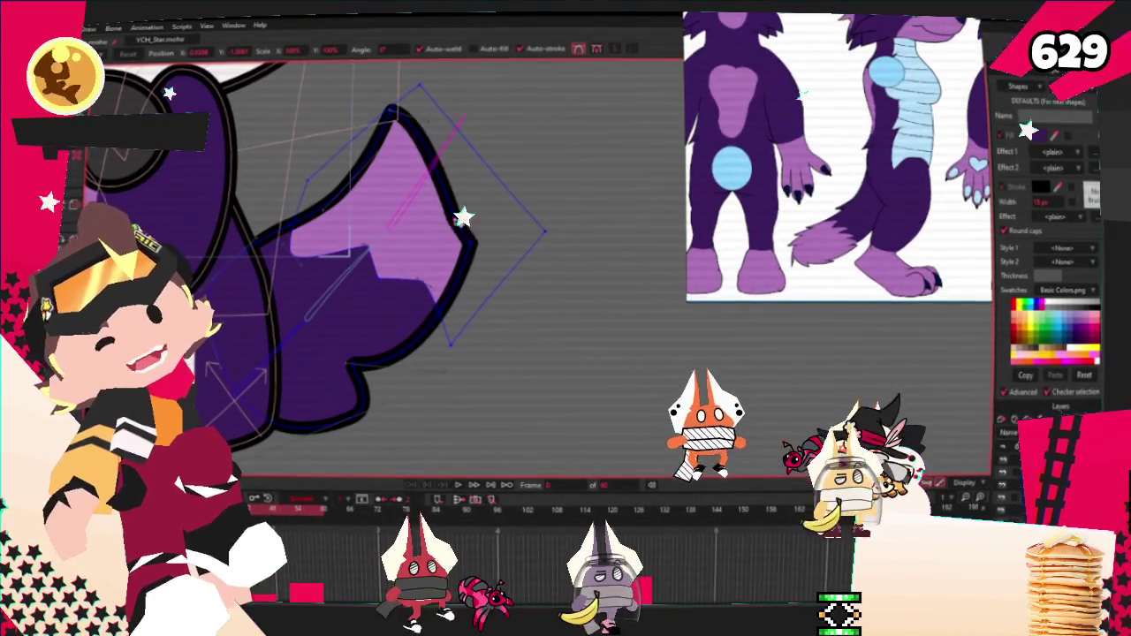
Move the tail's top tip right and reshape the lower lobe and light purple patch edges.
left_click_drag(397, 115, 404, 135)
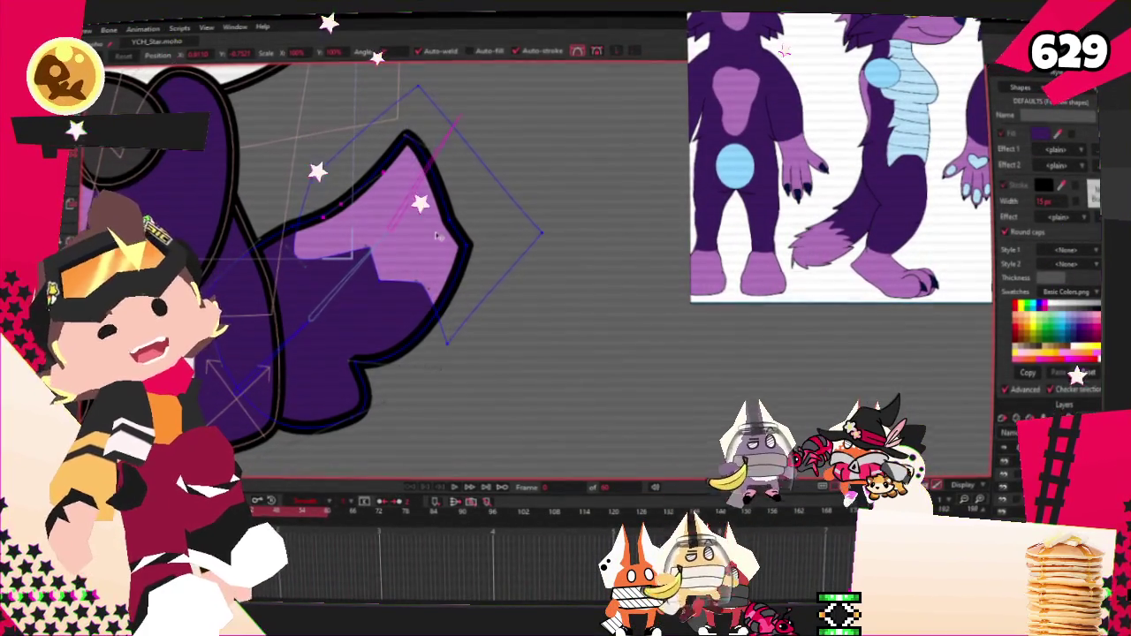
scroll(403, 237, "up", 2)
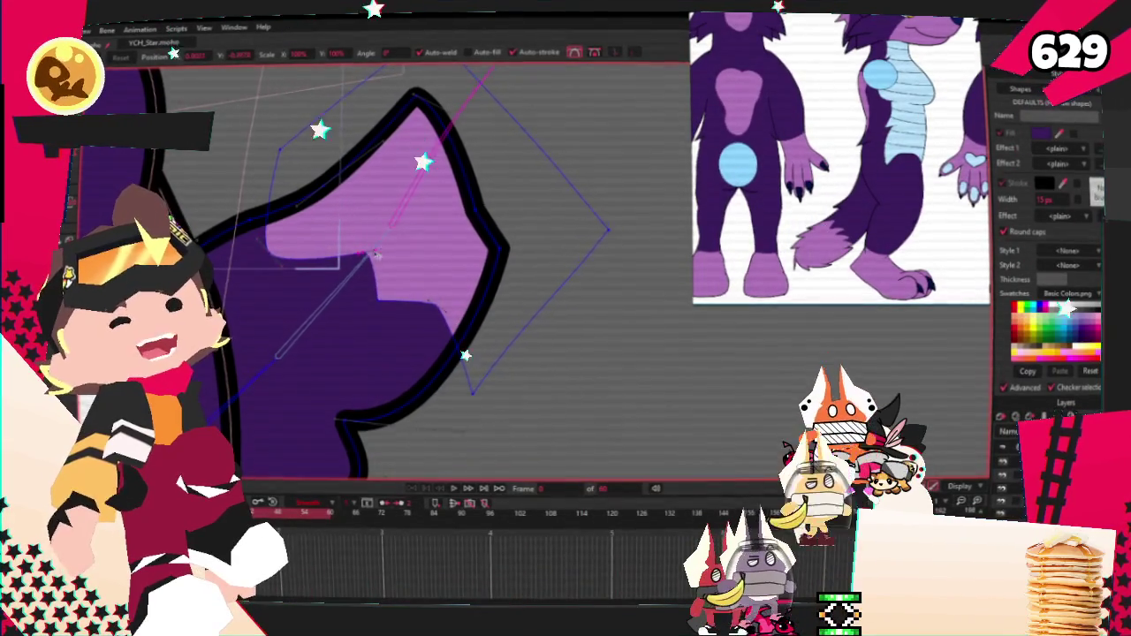
scroll(377, 253, "up", 2)
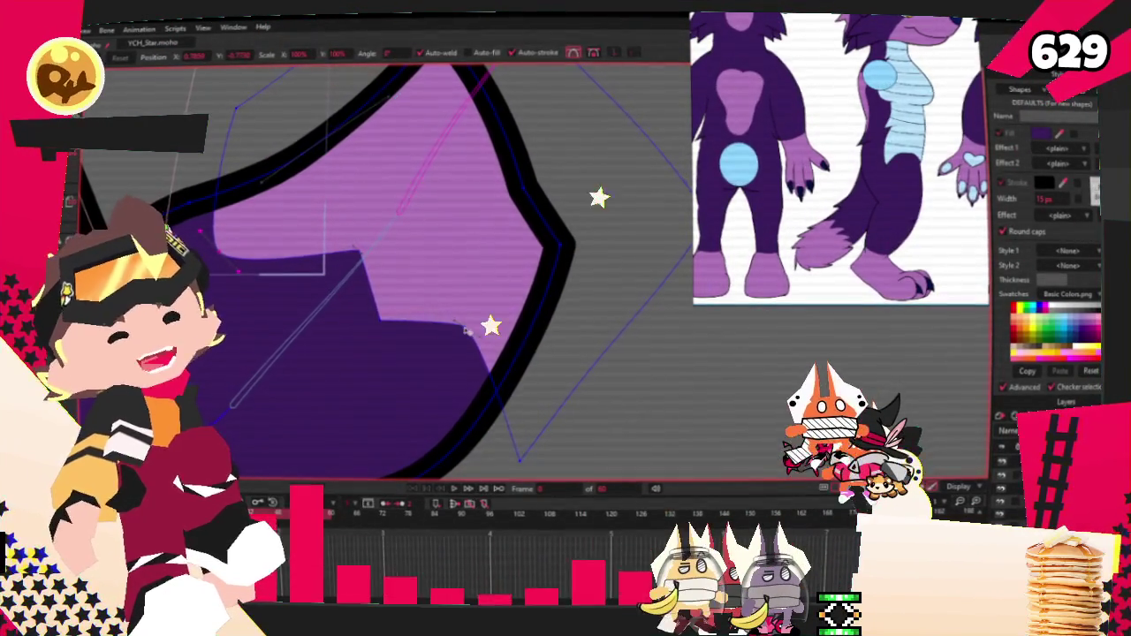
left_click_drag(466, 329, 434, 336)
scroll(427, 285, "down", 2)
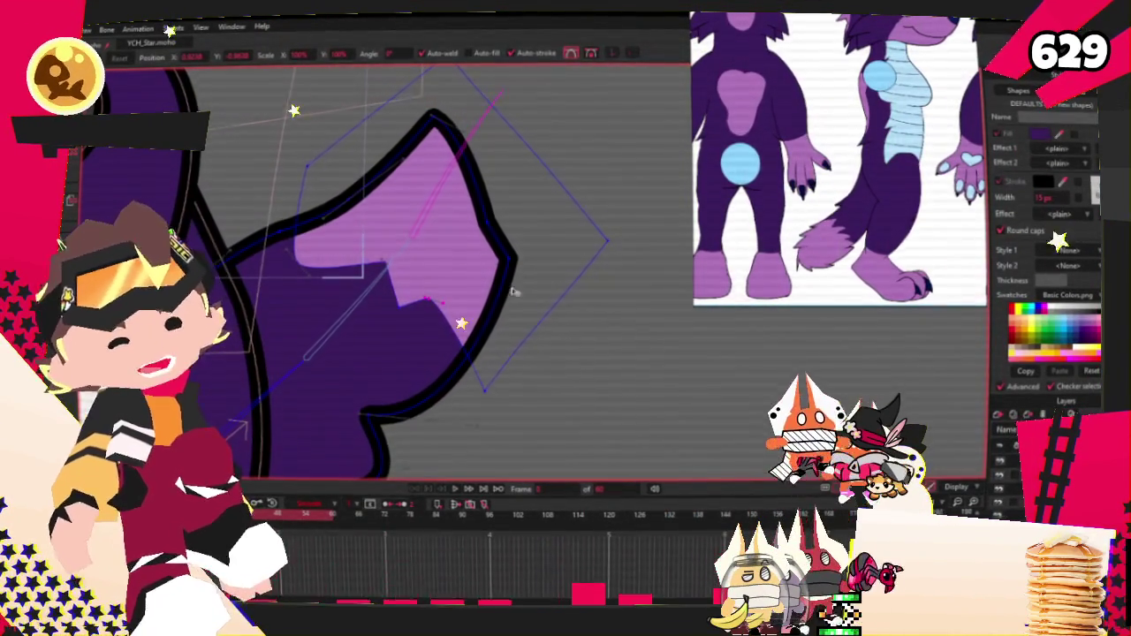
scroll(525, 301, "down", 1)
scroll(399, 403, "up", 1)
left_click_drag(405, 371, 404, 386)
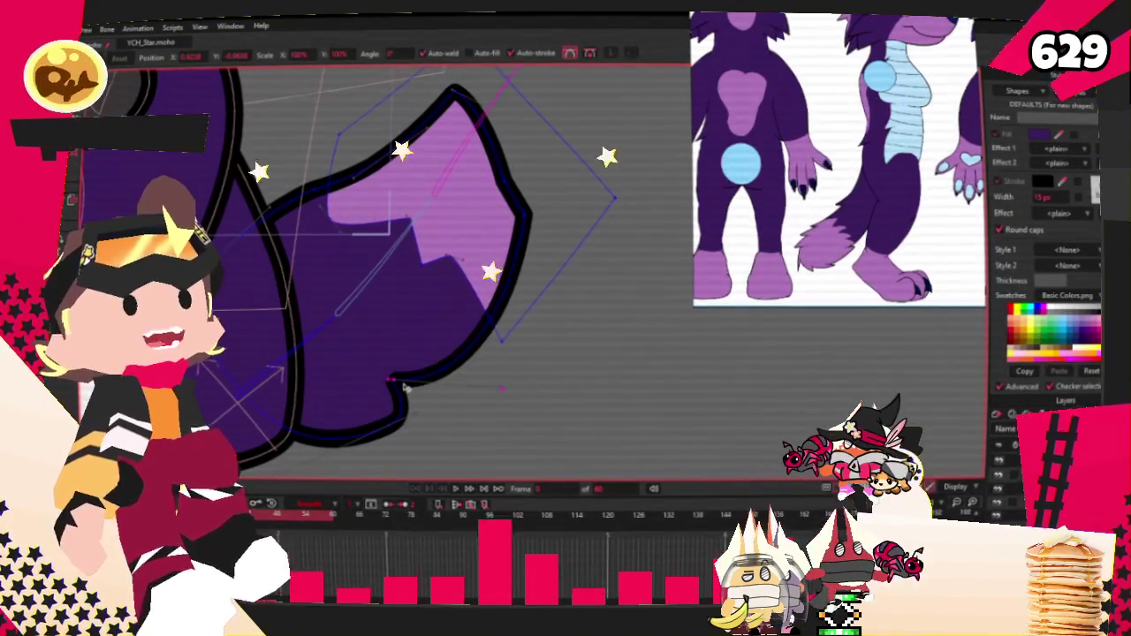
mouse_move(453, 92)
left_mouse_down()
mouse_move(493, 115)
mouse_move(476, 95)
mouse_move(485, 104)
left_mouse_up()
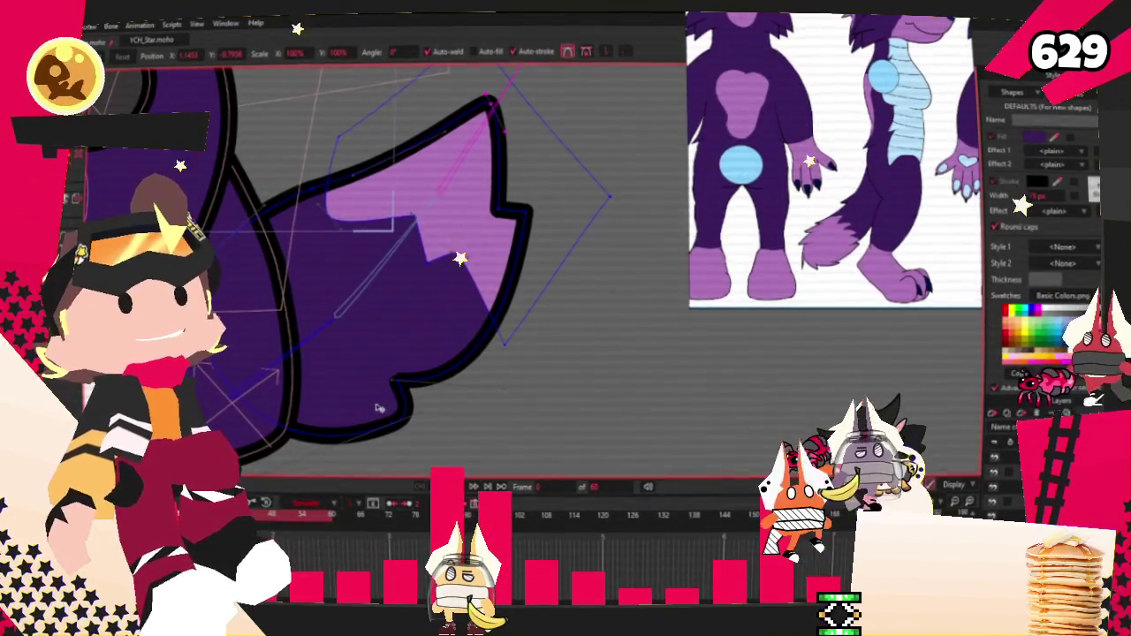
mouse_move(377, 406)
left_mouse_down()
mouse_move(273, 408)
mouse_move(285, 407)
left_mouse_up()
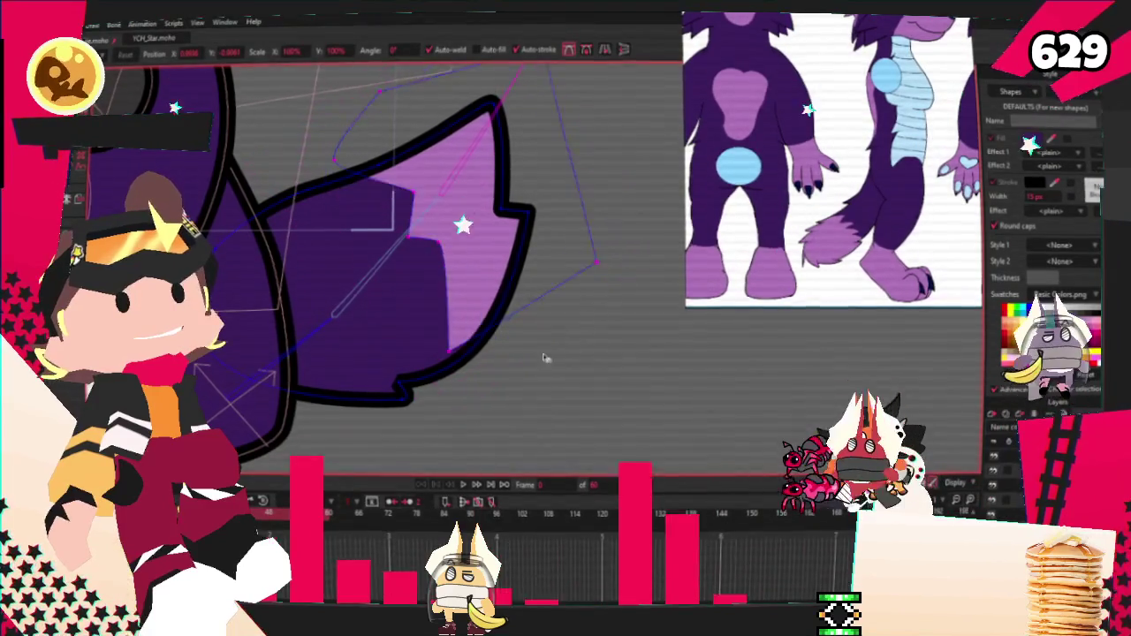
left_click_drag(548, 355, 518, 302)
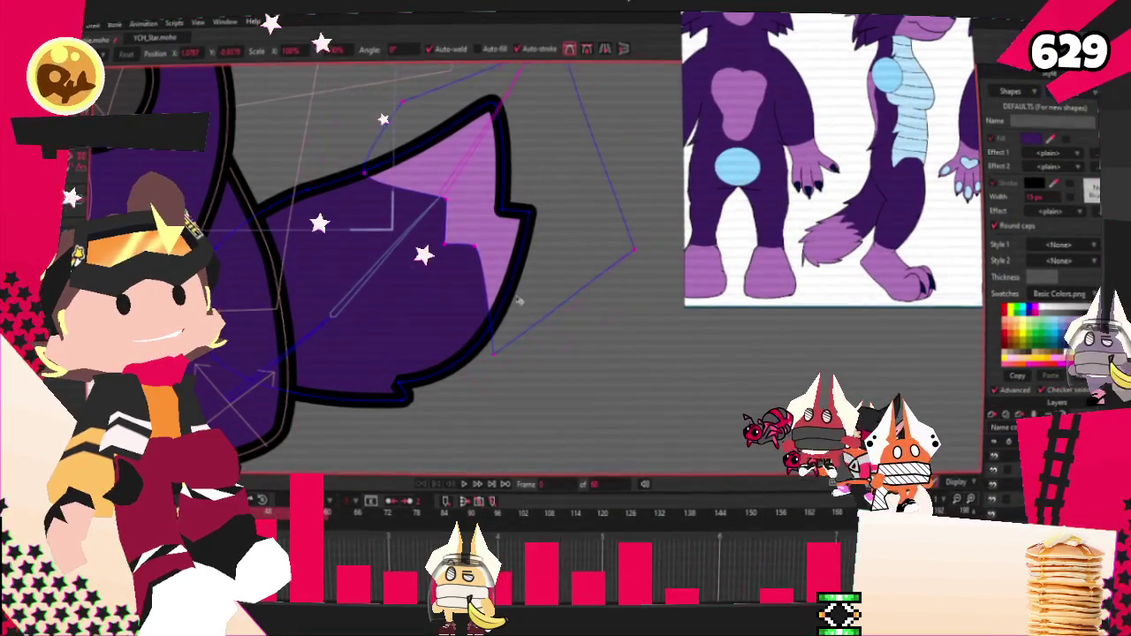
Select another outline point and sharpen the corner at the tail outline's top peak.
scroll(518, 302, "down", 2)
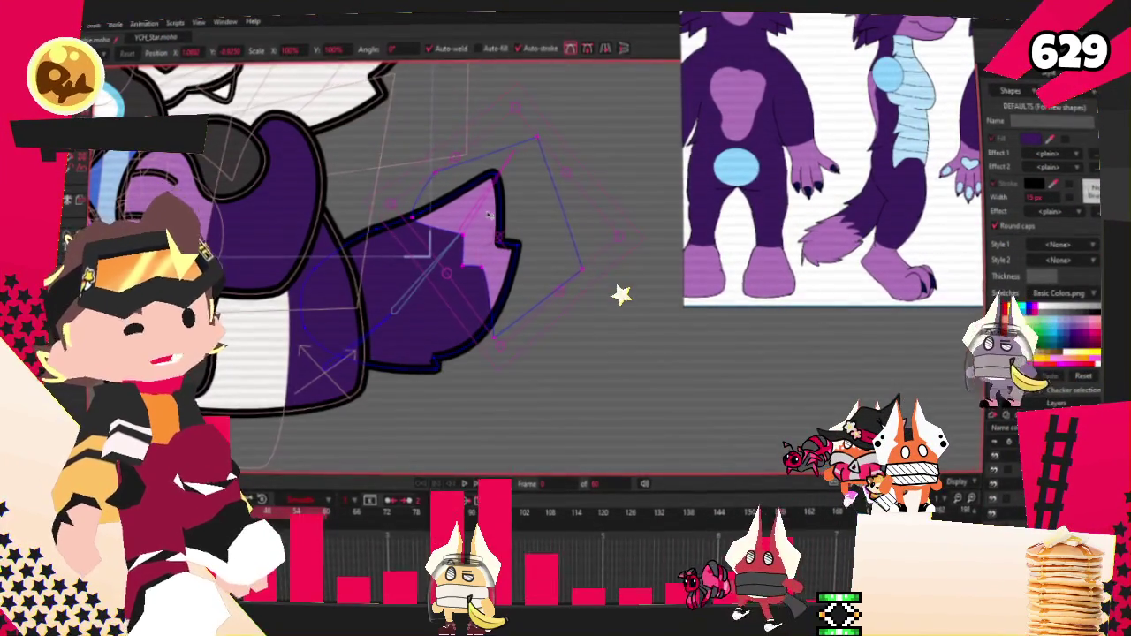
scroll(460, 221, "up", 2)
scroll(384, 209, "up", 2)
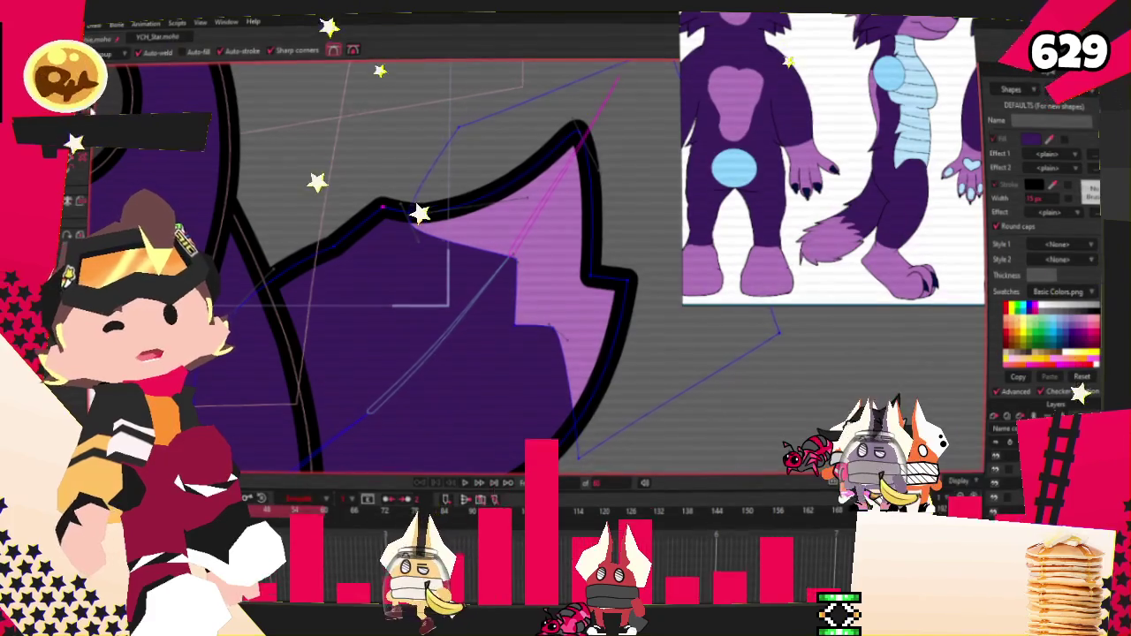
key("c")
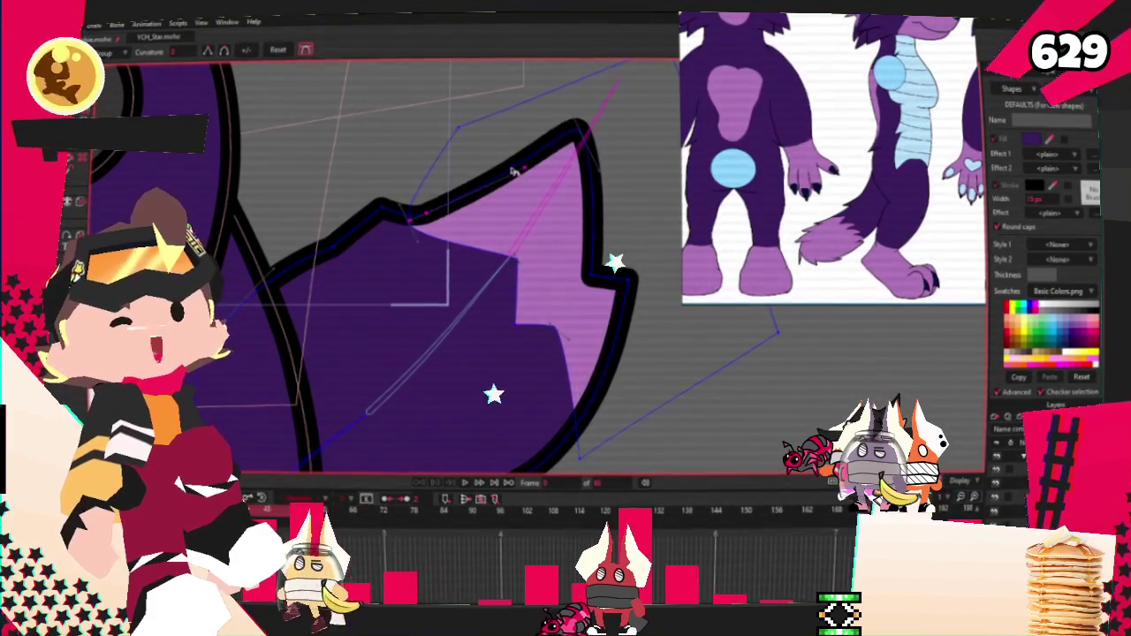
scroll(353, 209, "up", 1)
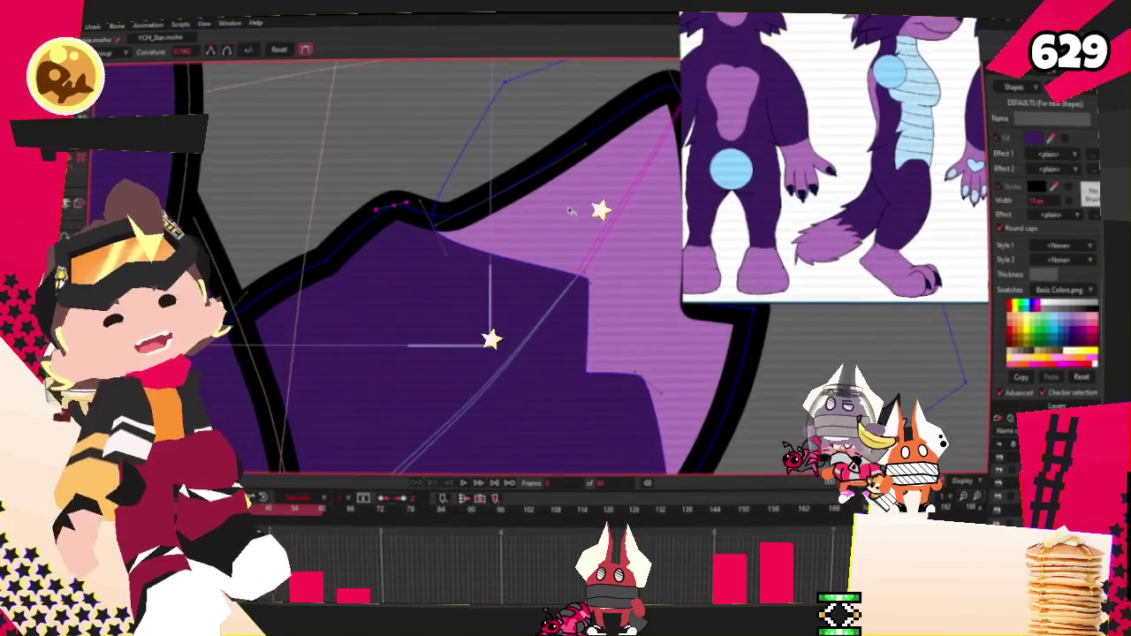
key("t")
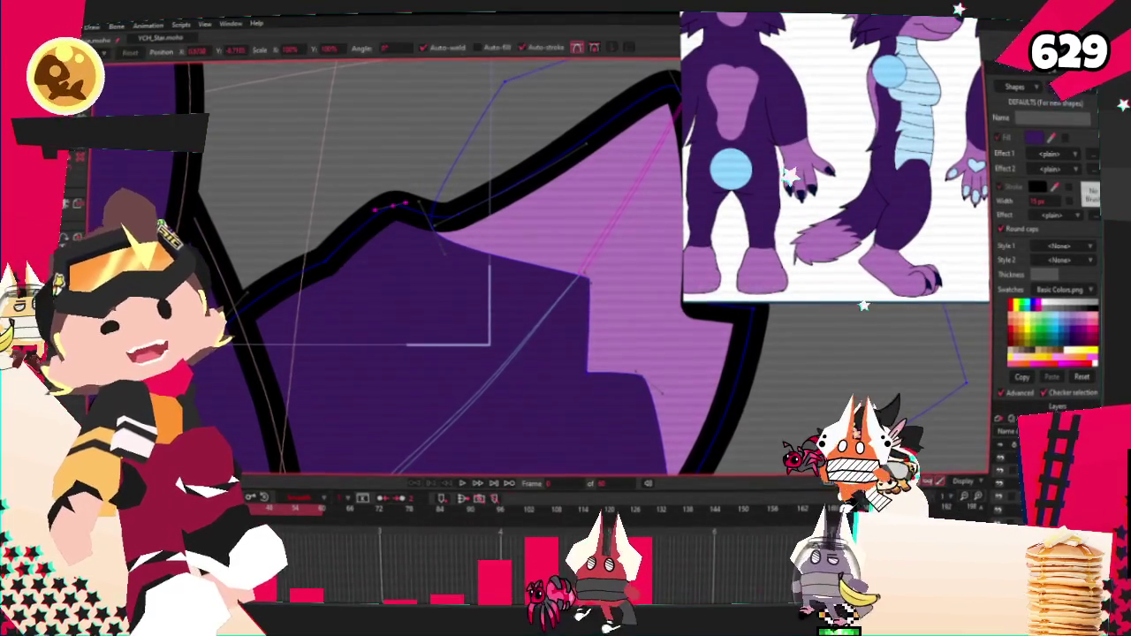
left_click(304, 289)
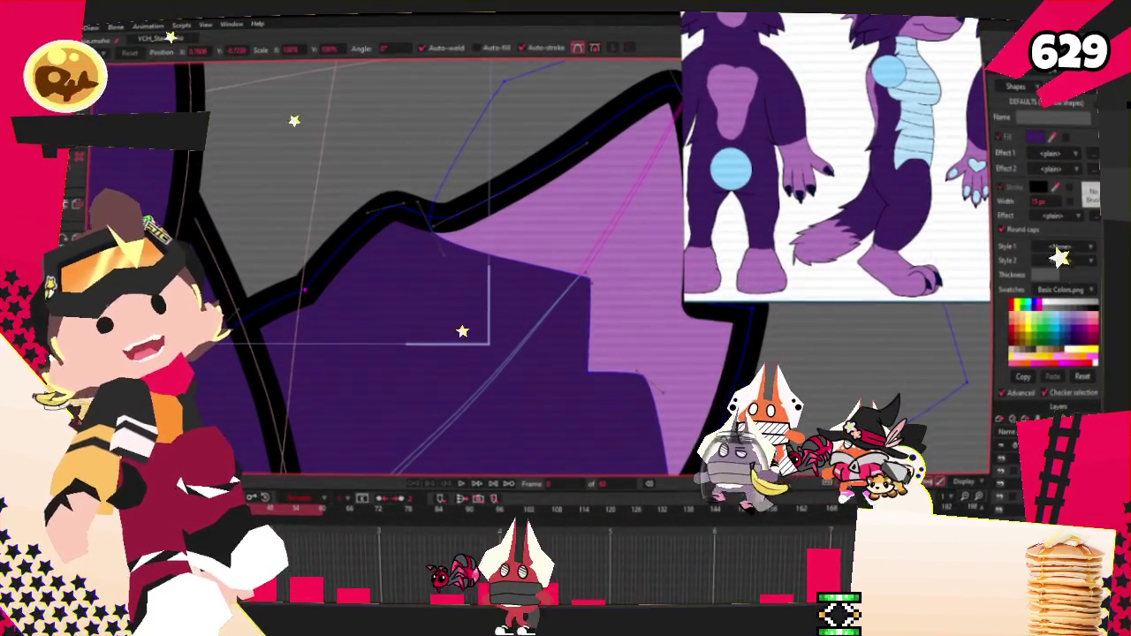
key("c")
scroll(376, 203, "up", 2)
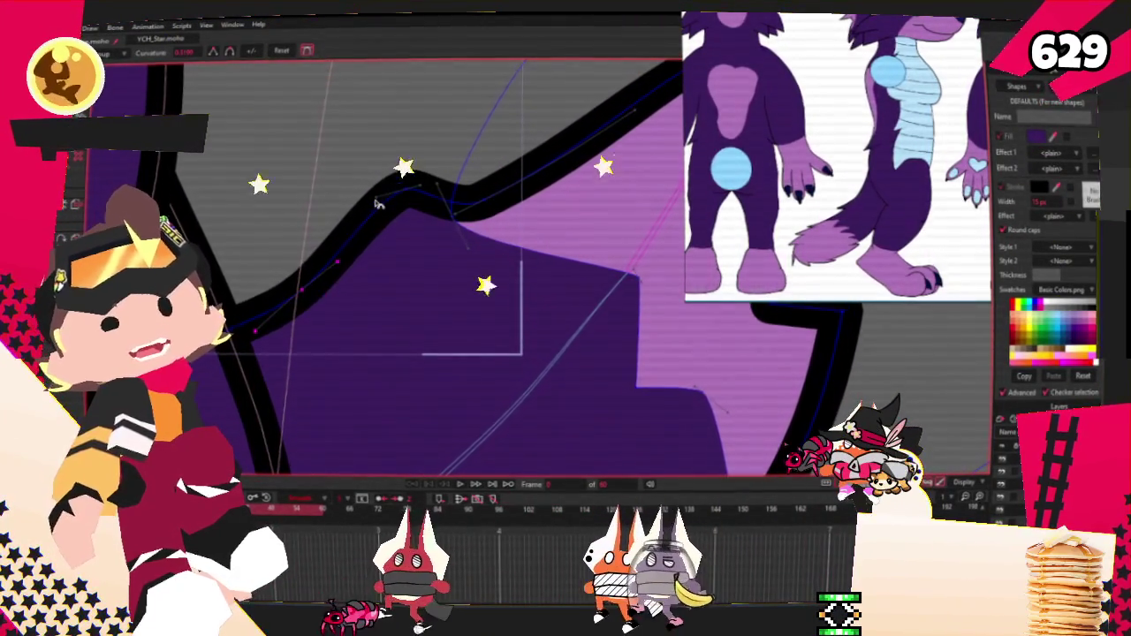
left_click_drag(376, 203, 376, 232)
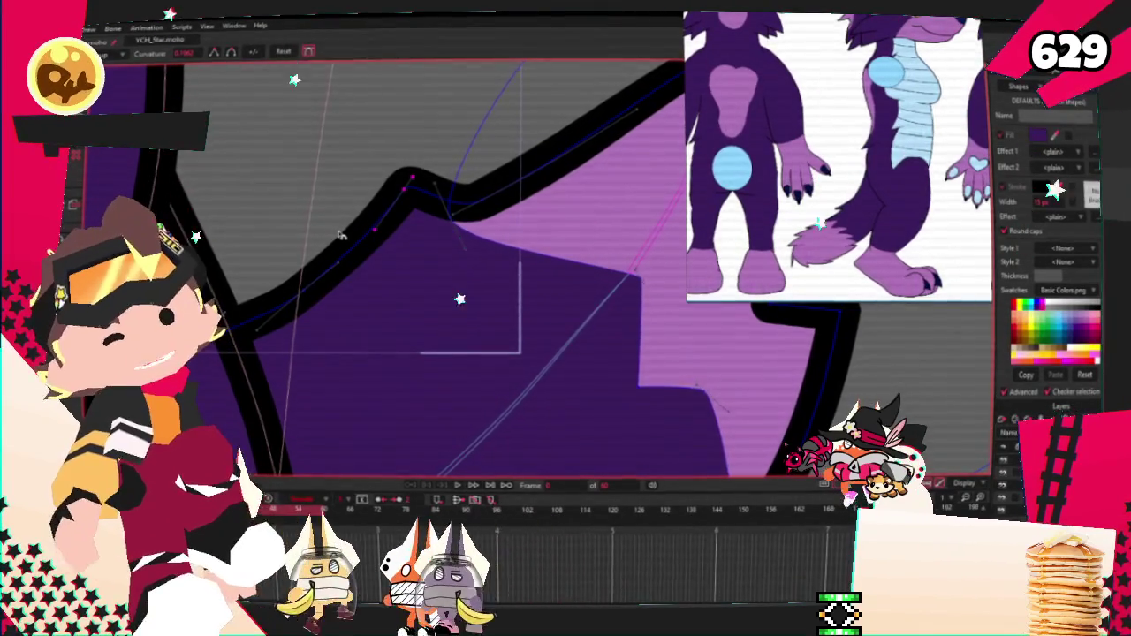
Move the valley point right of the peak down-left and bow the adjacent segment upward.
key("t")
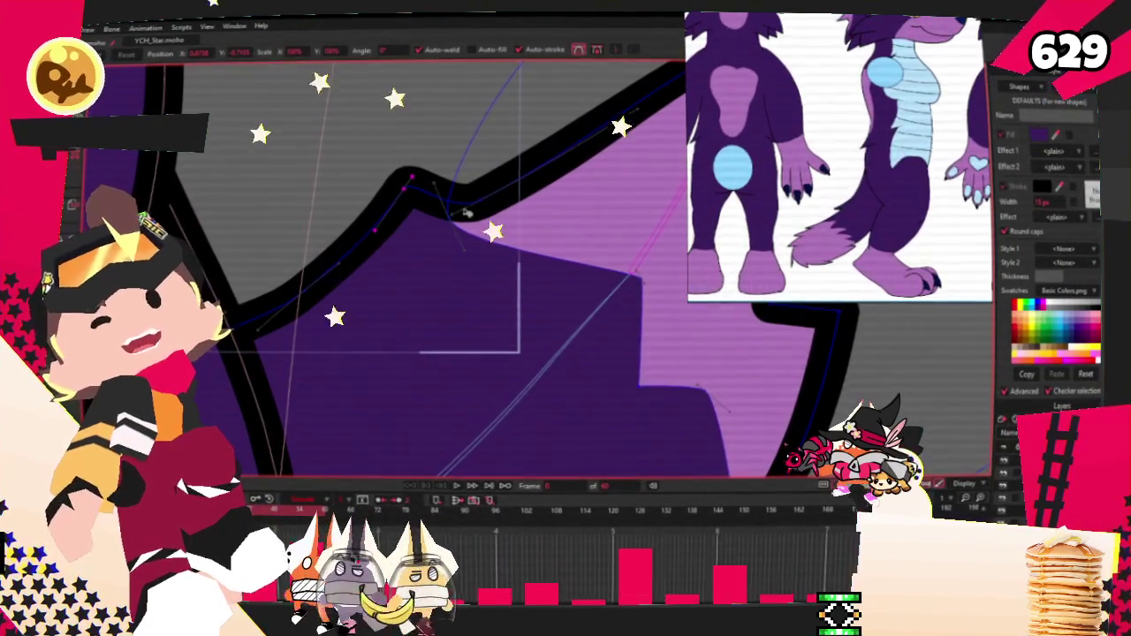
mouse_move(484, 205)
left_mouse_down()
mouse_move(450, 218)
mouse_move(432, 193)
left_mouse_up()
scroll(530, 237, "down", 2)
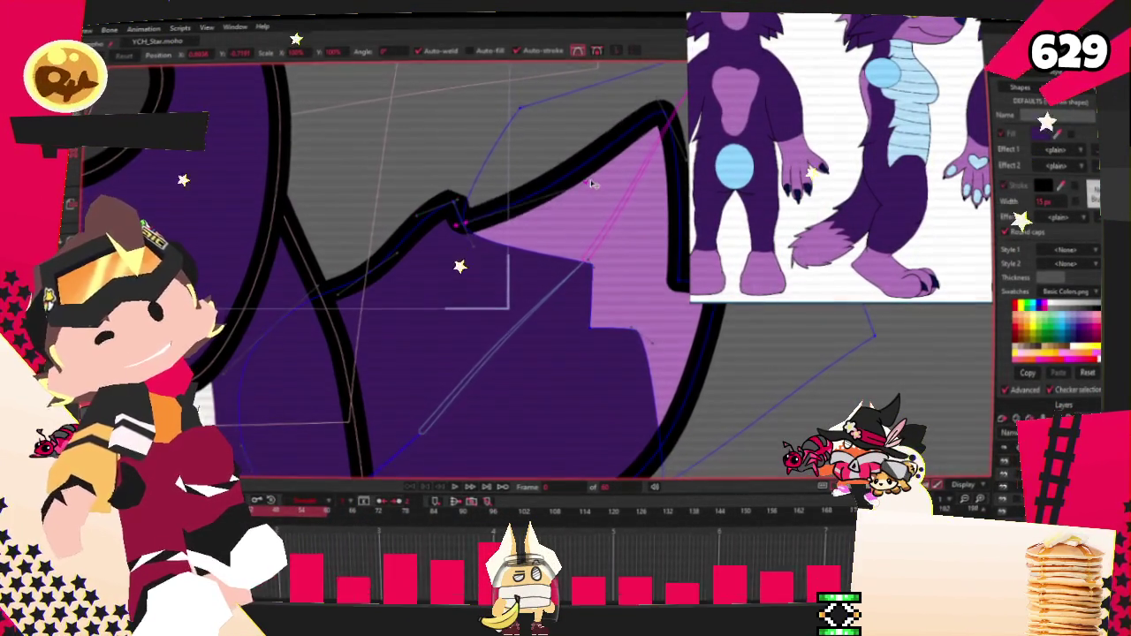
scroll(493, 210, "up", 2)
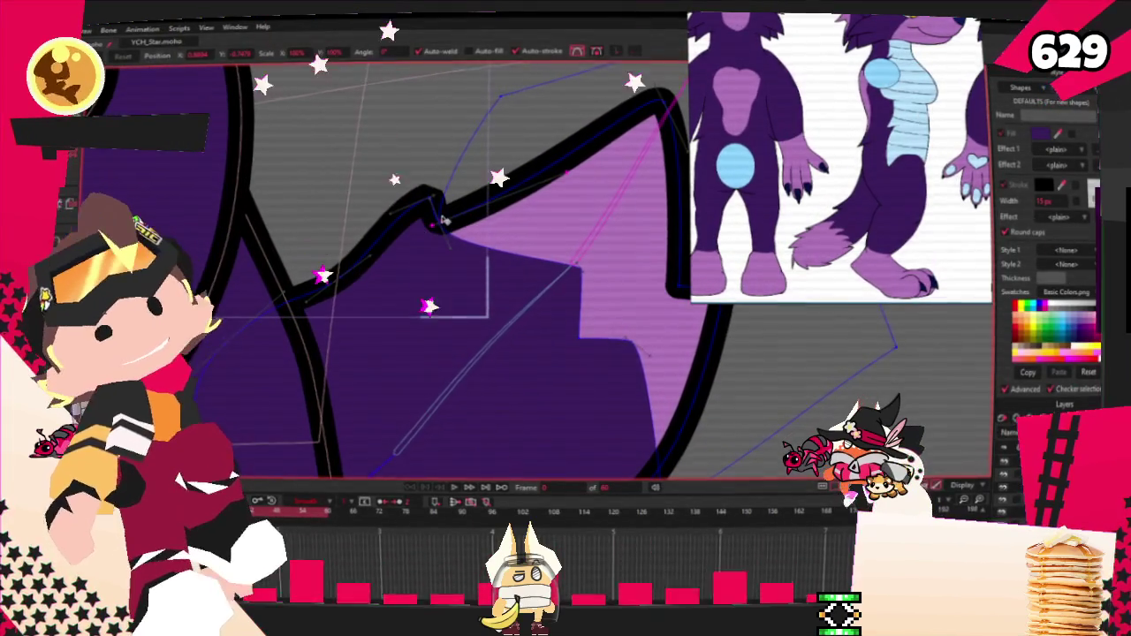
left_click_drag(443, 220, 461, 210)
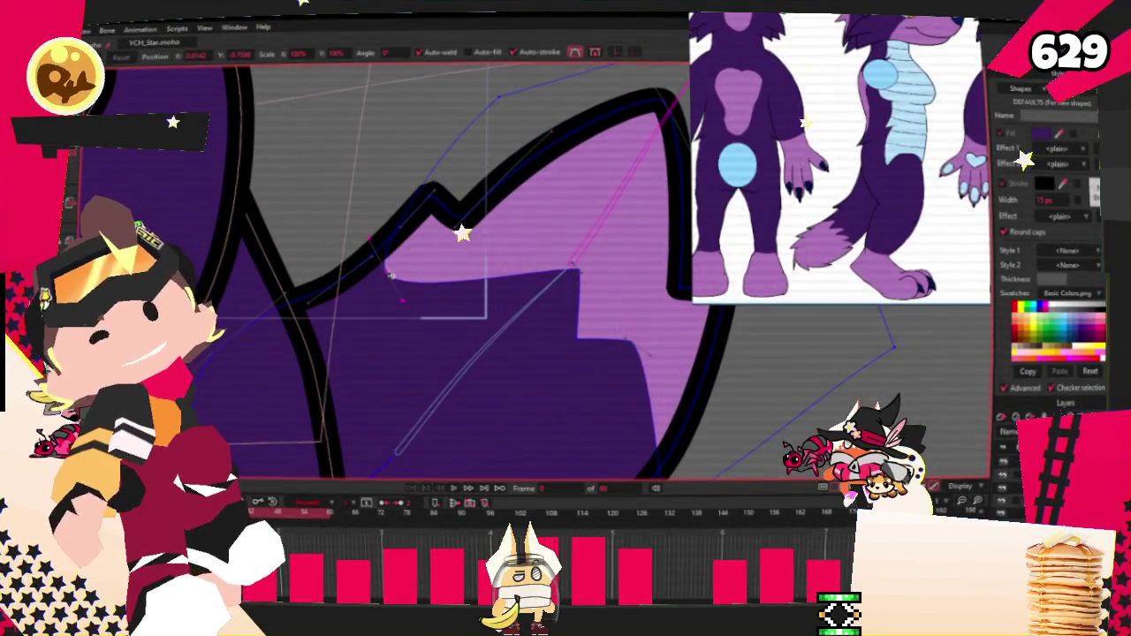
scroll(501, 131, "up", 1)
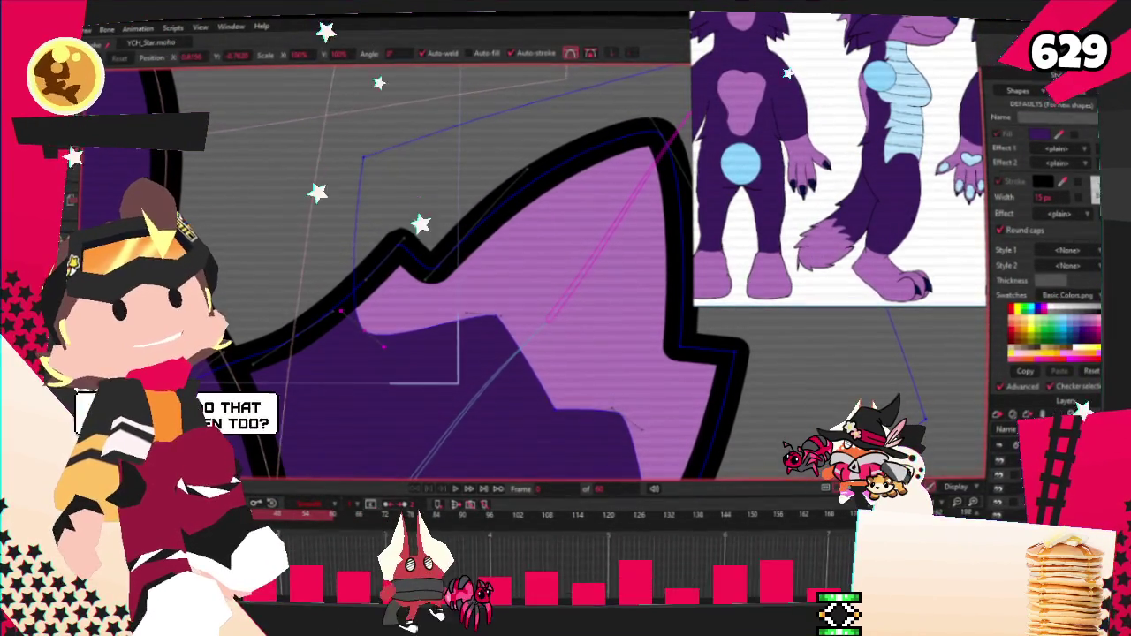
scroll(375, 347, "up", 1)
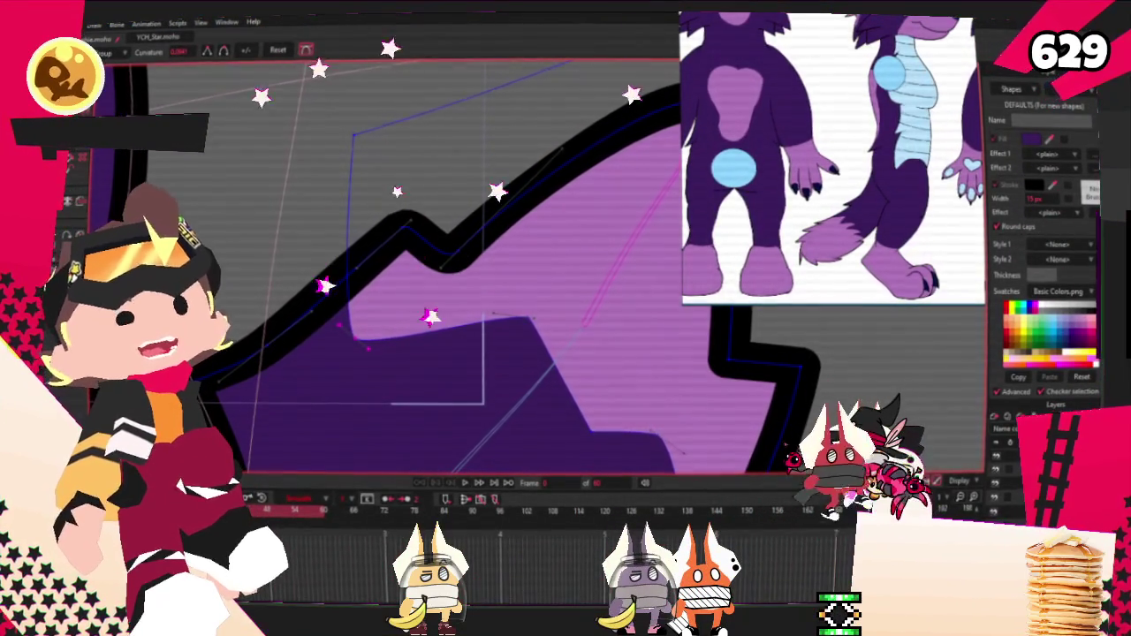
Rotate the selected tail points slightly counter-clockwise and move the patch's left corner rightward.
key("t")
scroll(574, 249, "down", 2)
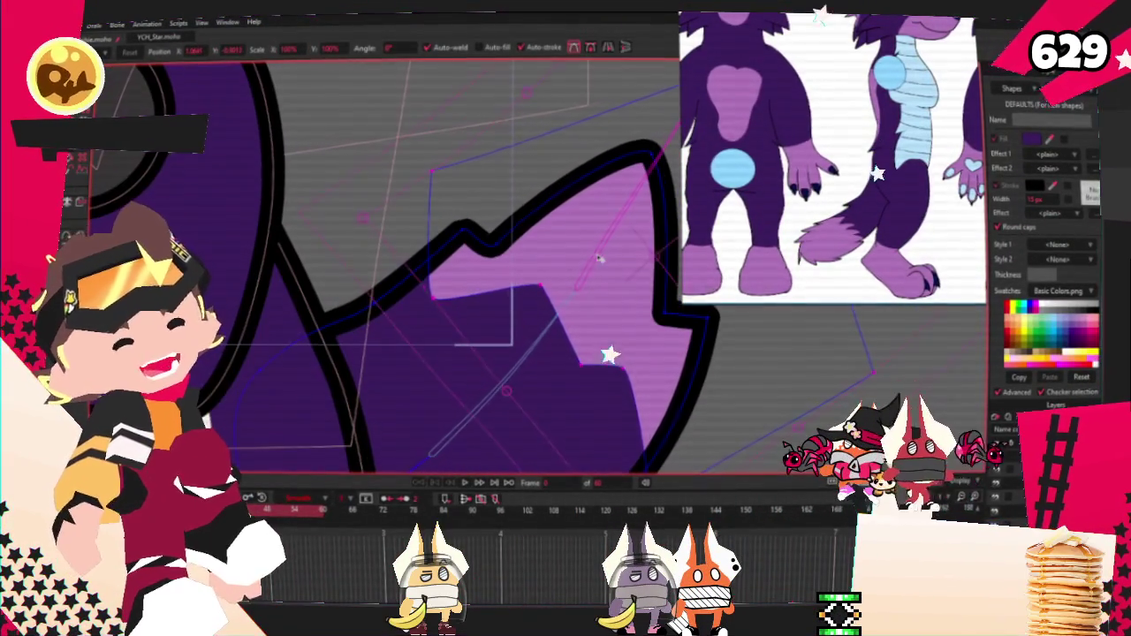
scroll(654, 354, "down", 2)
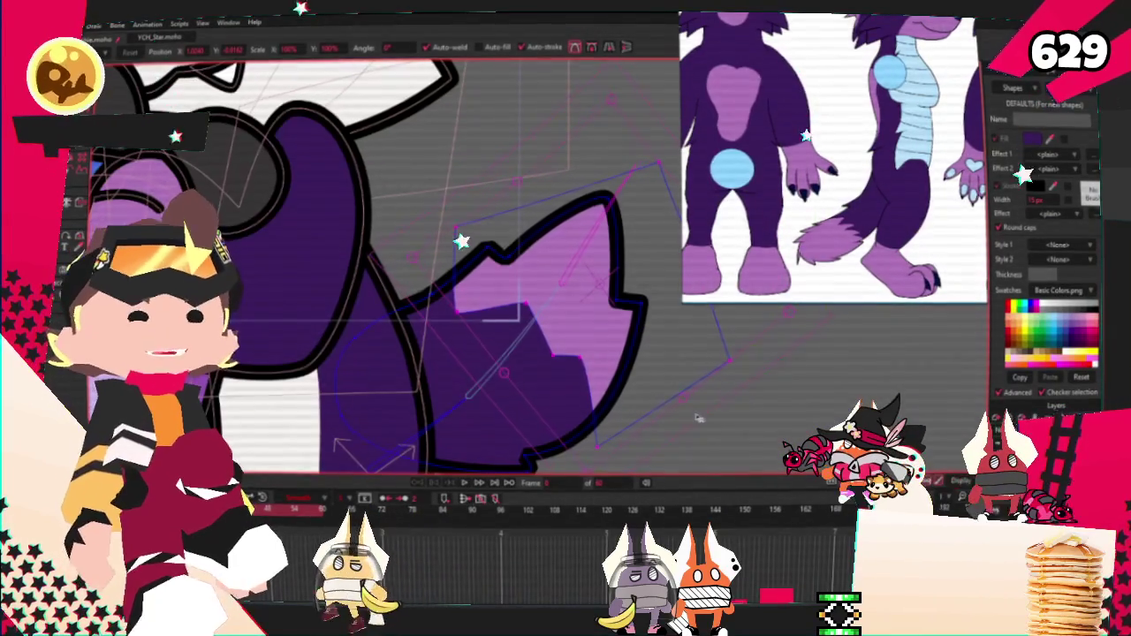
mouse_move(698, 420)
left_mouse_down()
mouse_move(656, 361)
mouse_move(648, 402)
left_mouse_up()
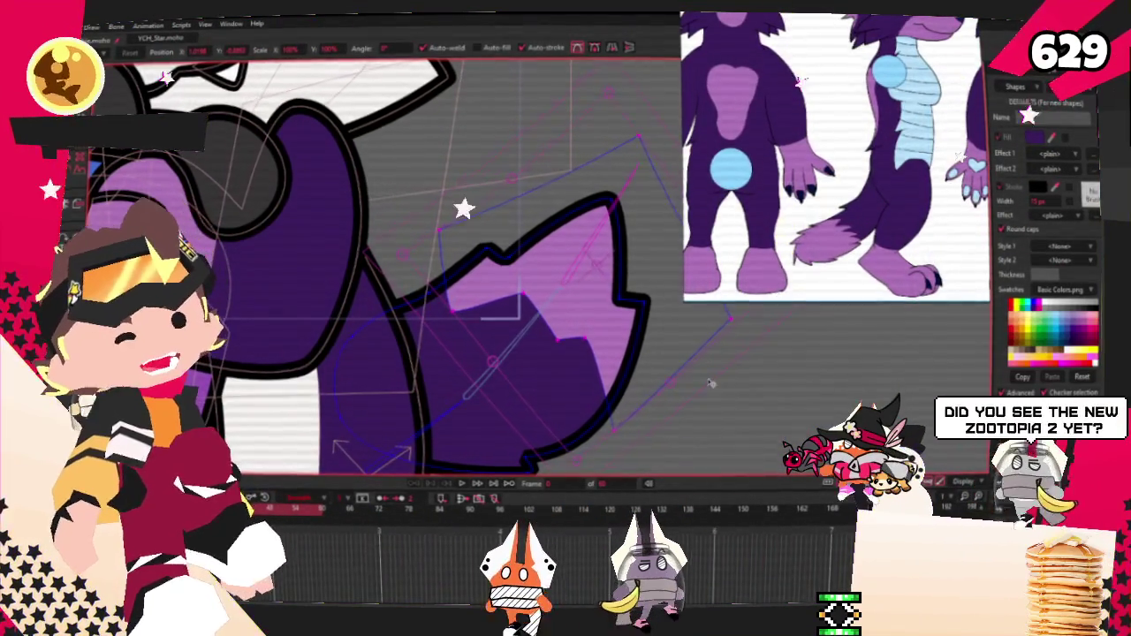
scroll(439, 312, "up", 2)
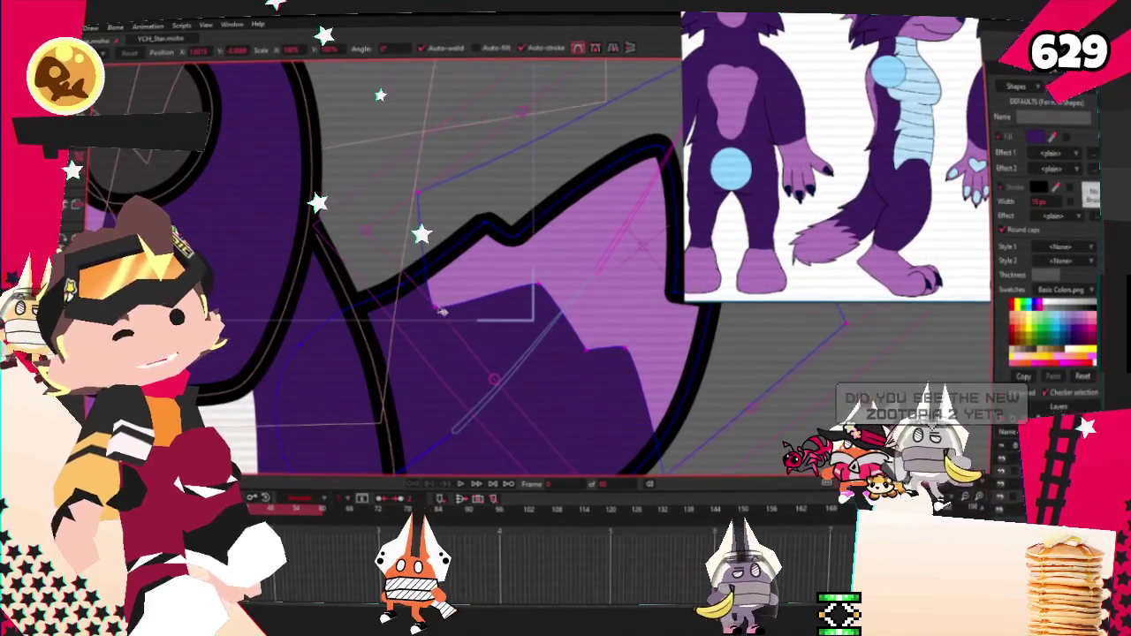
left_click_drag(439, 312, 471, 299)
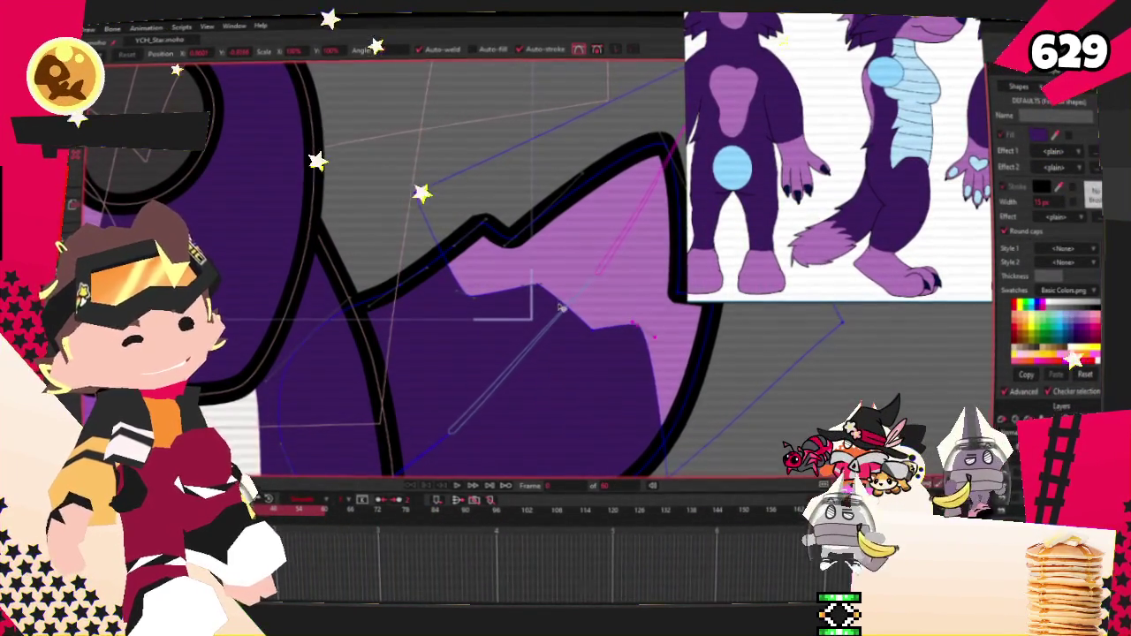
Zoom back out and play the animation to preview the rig.
scroll(561, 308, "down", 1)
scroll(513, 283, "down", 1)
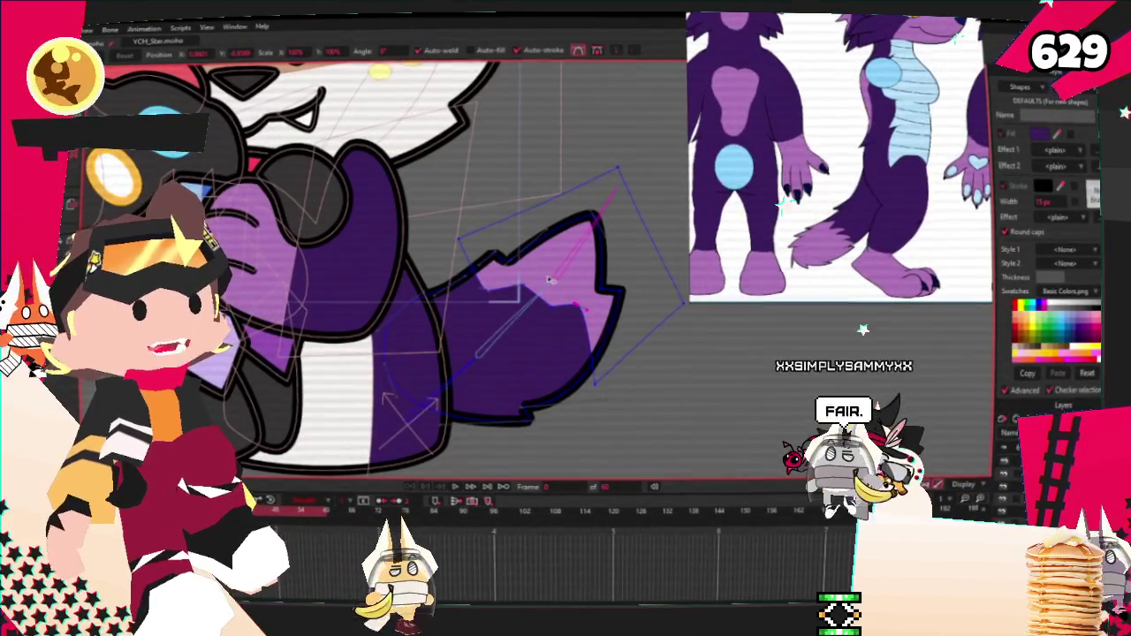
scroll(610, 367, "down", 2)
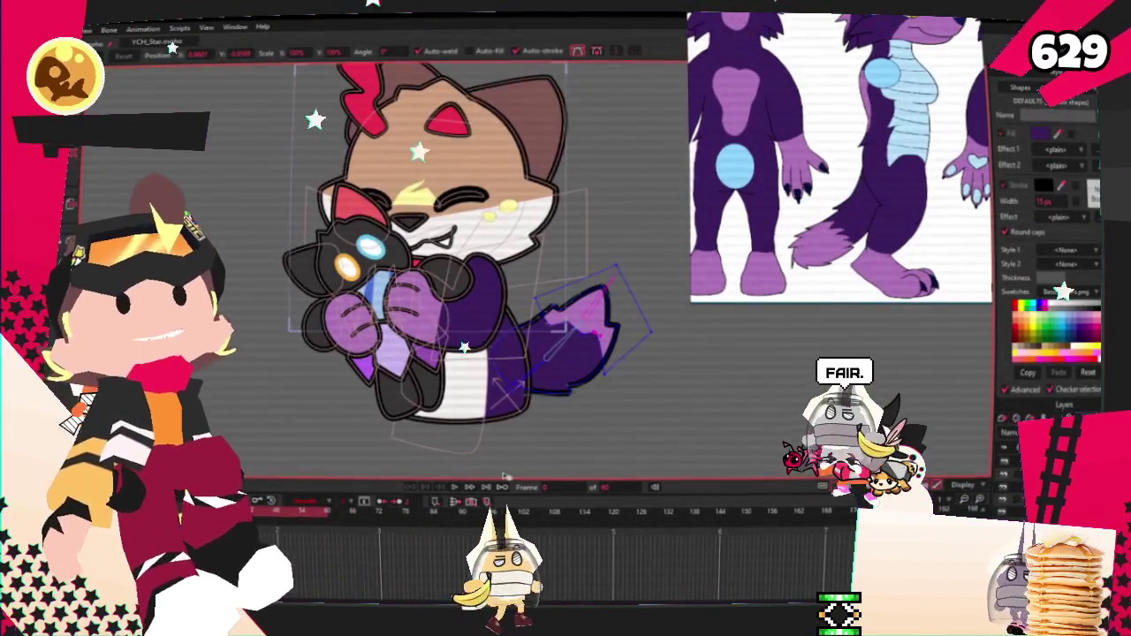
left_click(453, 487)
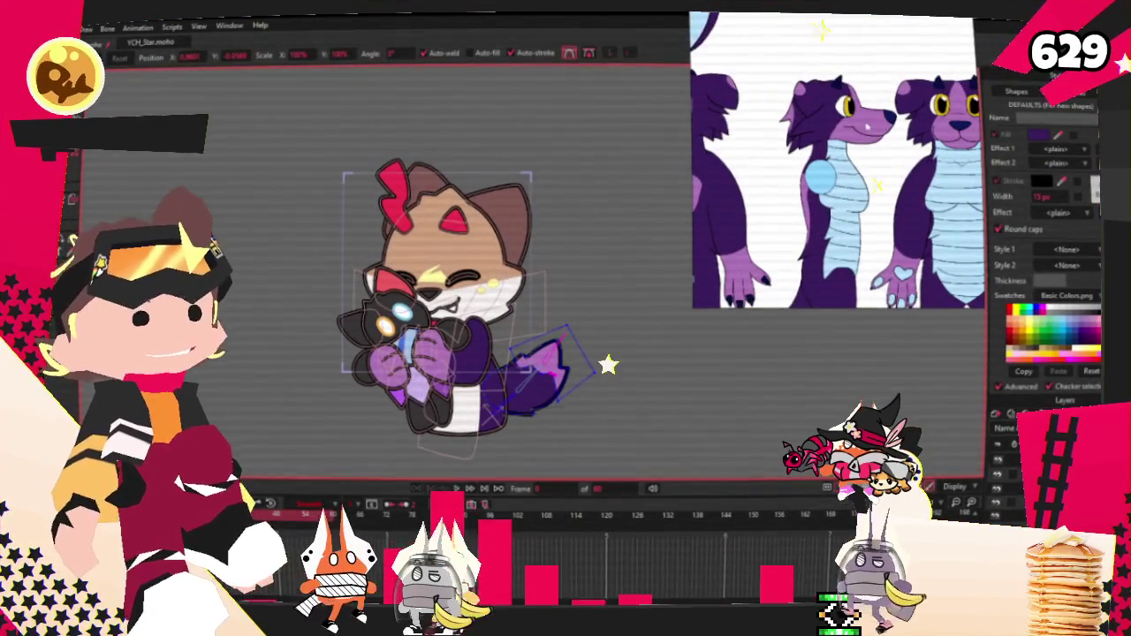
Zoom in on the character and switch to the Select Points tool.
scroll(459, 225, "up", 2)
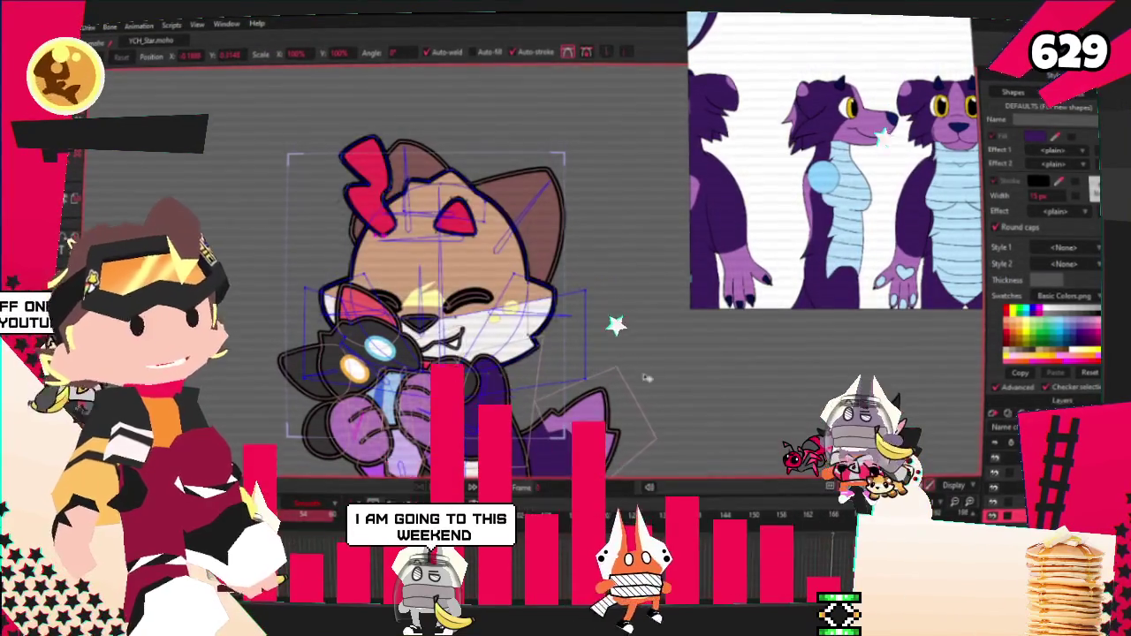
scroll(610, 353, "up", 2)
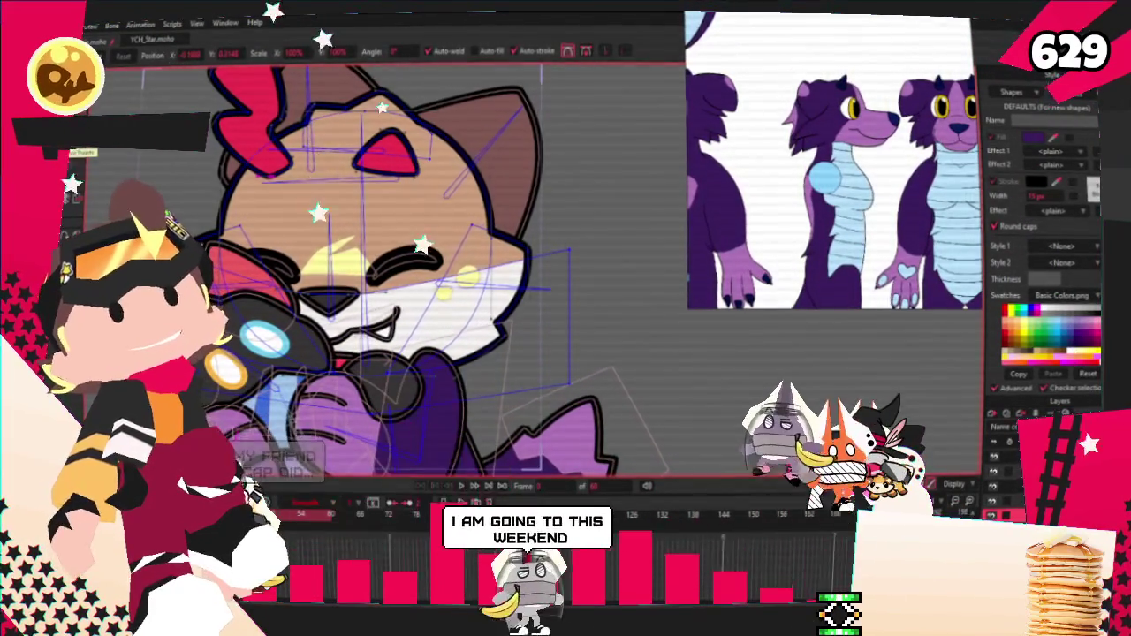
key("g")
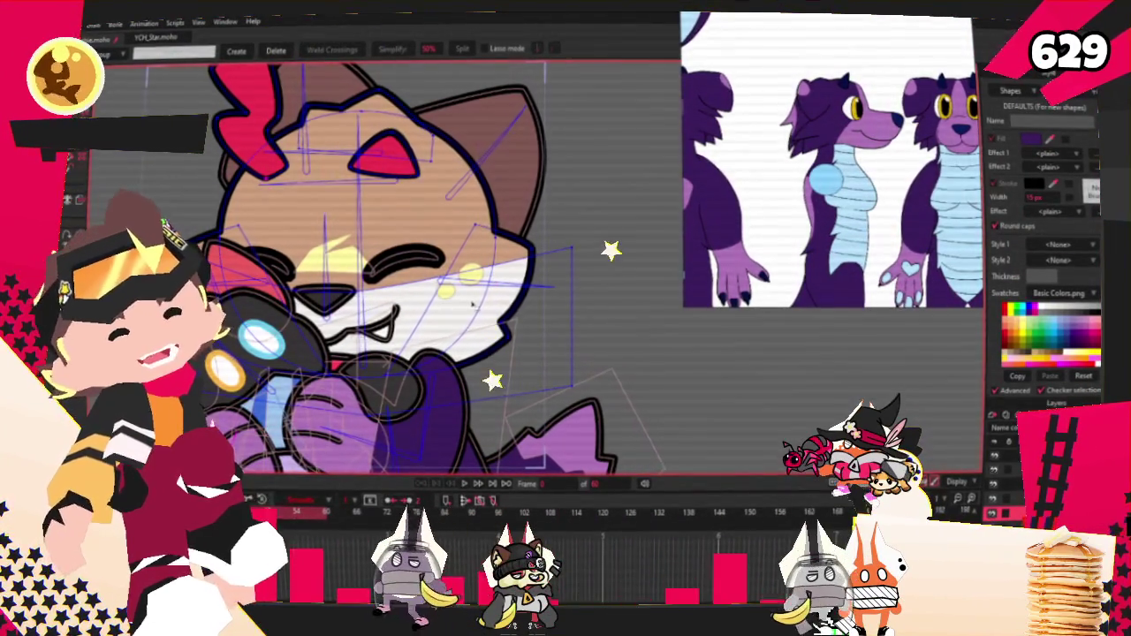
Select the brown head fill shape, colour it purple, and drag its points with Transform Points.
scroll(531, 339, "up", 2)
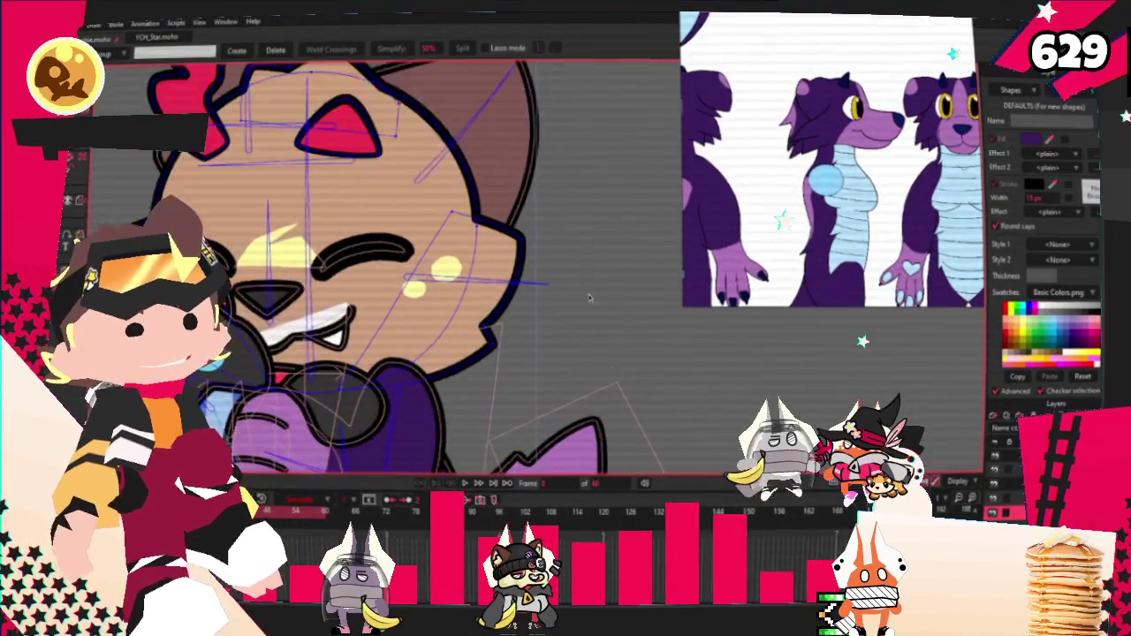
scroll(531, 339, "up", 2)
key("q")
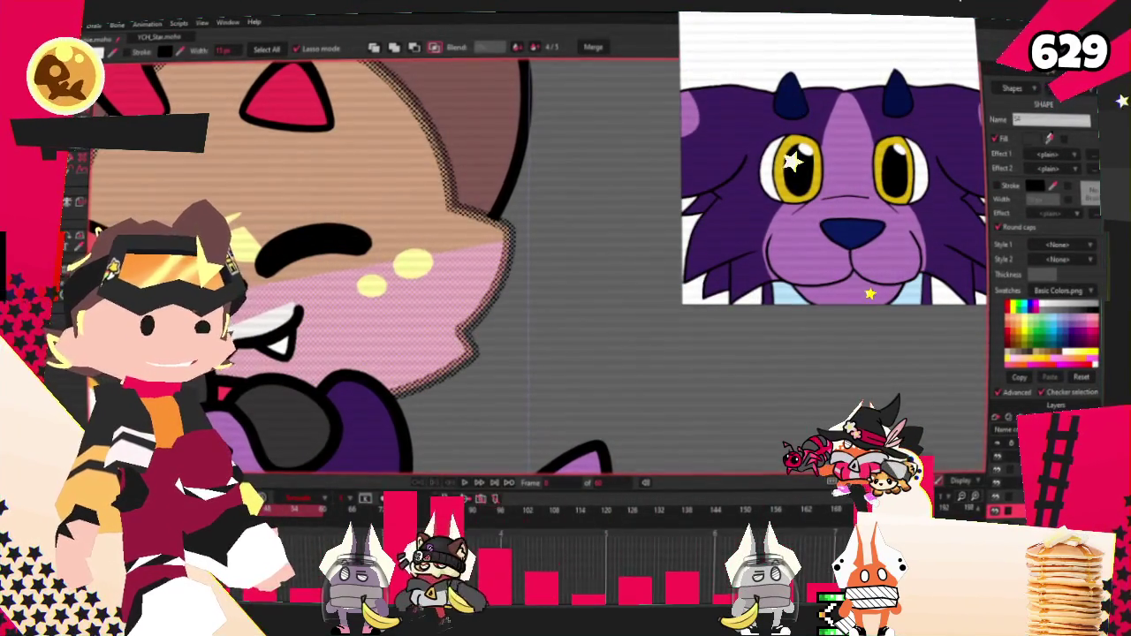
scroll(623, 241, "down", 3)
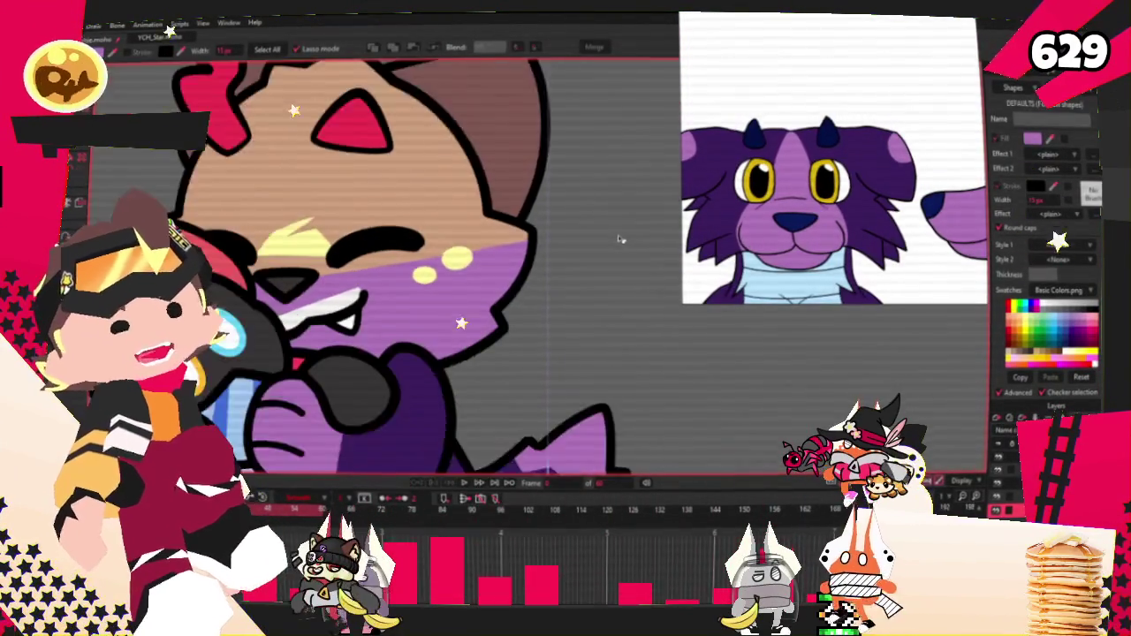
left_click(339, 203)
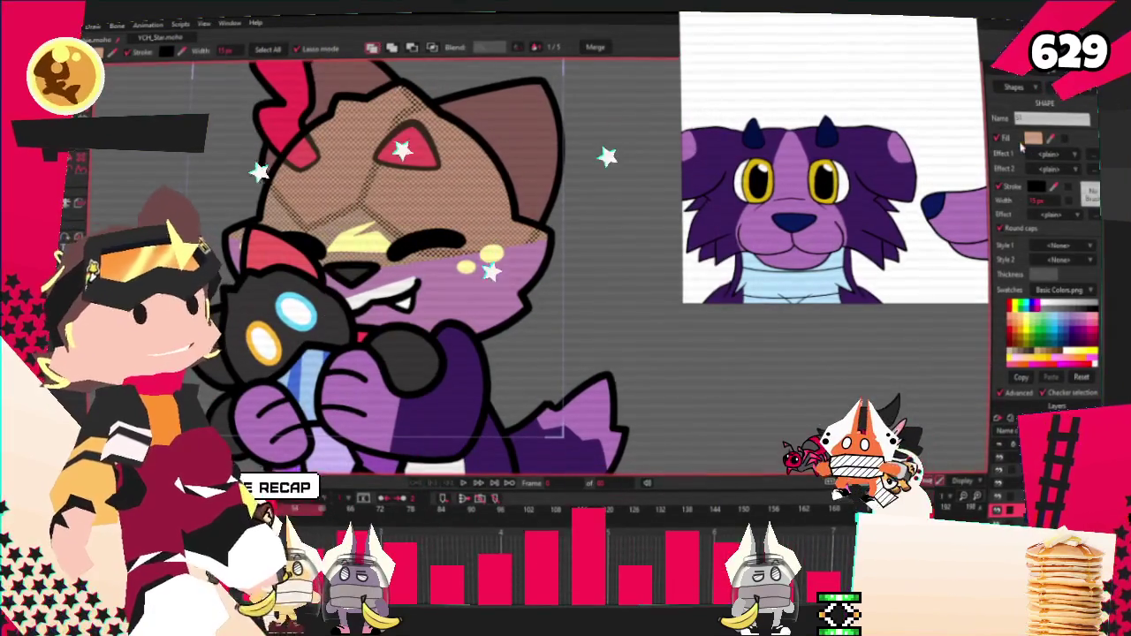
left_click(644, 297)
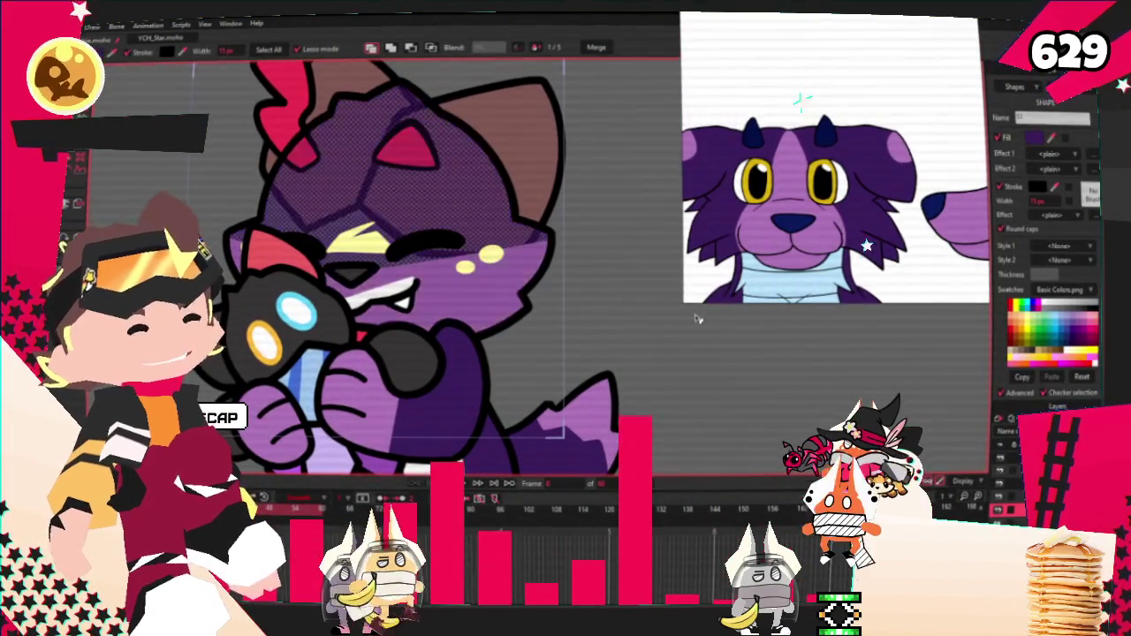
key("t")
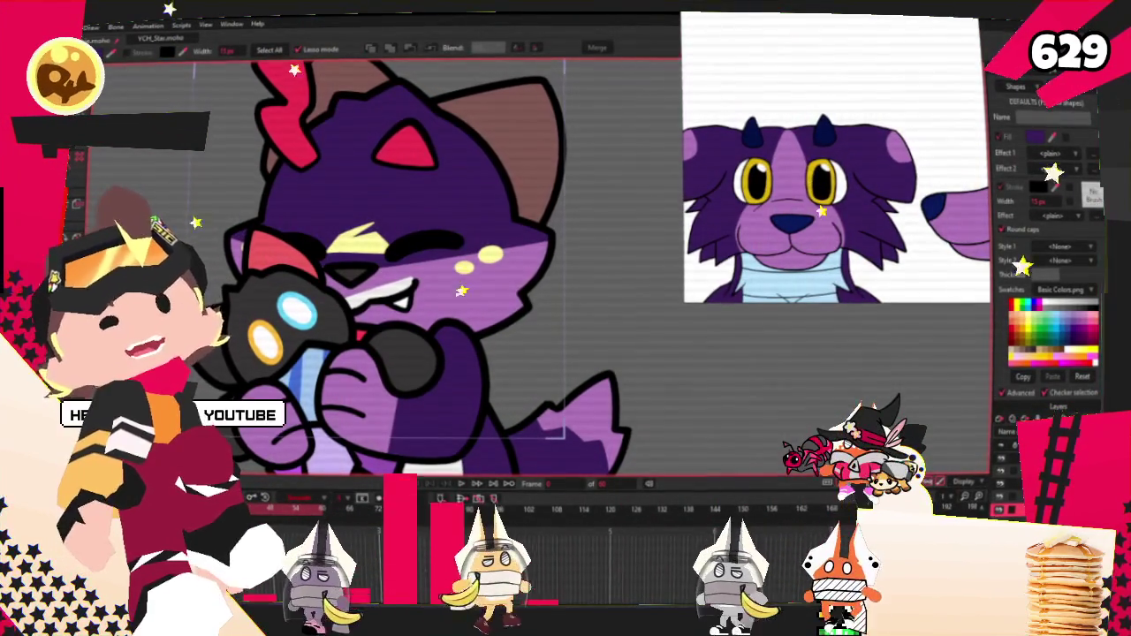
mouse_move(269, 216)
left_mouse_down()
mouse_move(357, 256)
mouse_move(515, 243)
left_mouse_up()
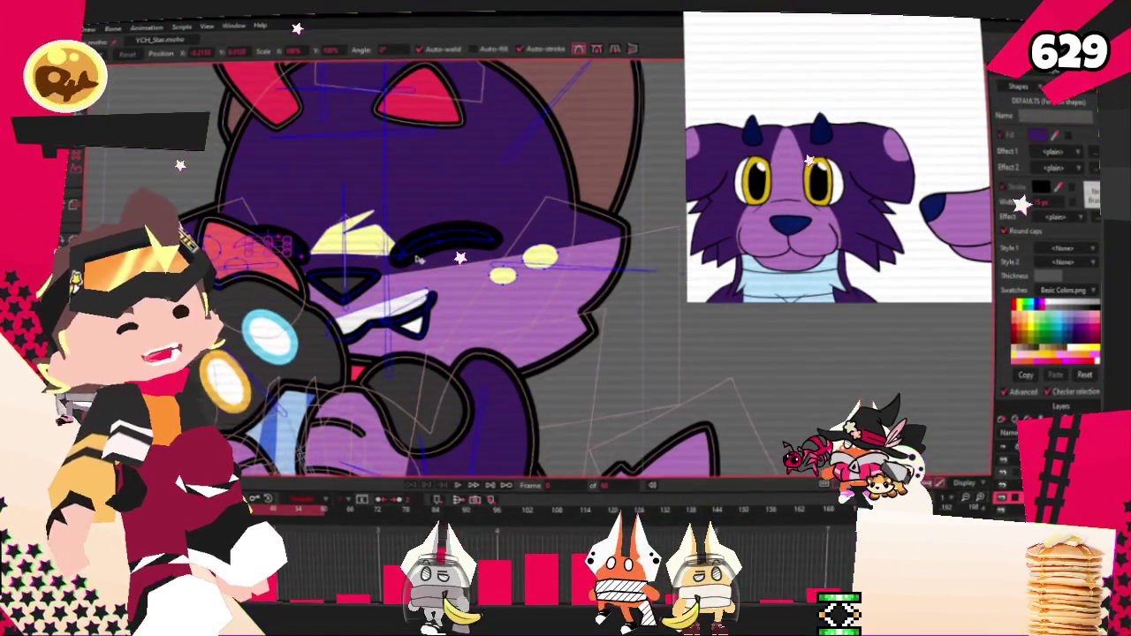
scroll(418, 258, "up", 2)
scroll(485, 256, "up", 2)
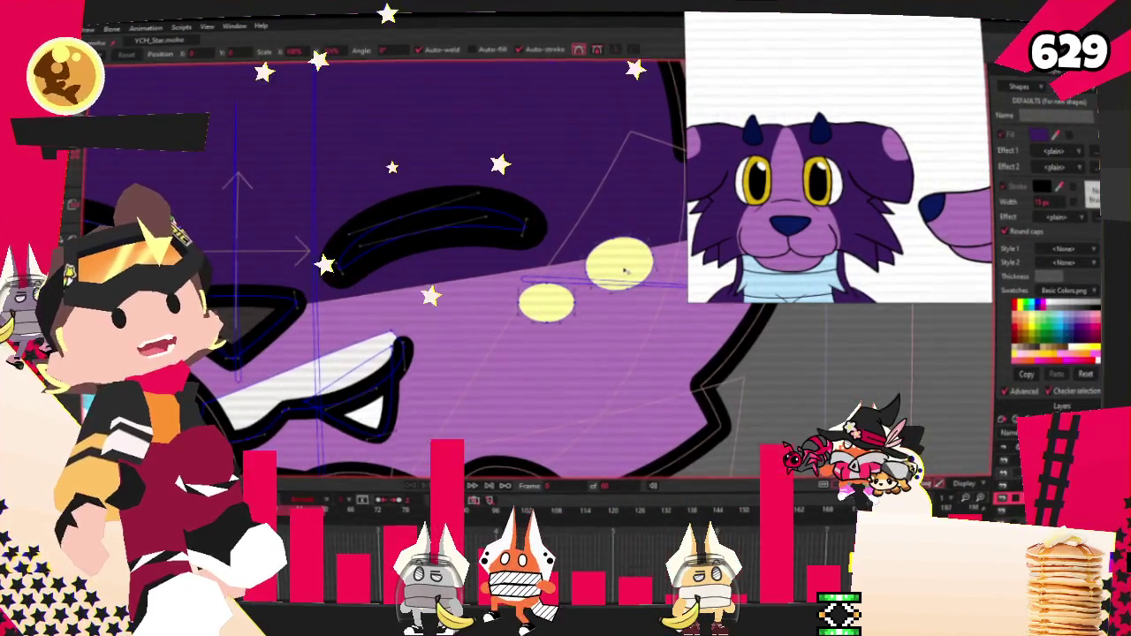
scroll(574, 265, "up", 1)
scroll(608, 265, "down", 1)
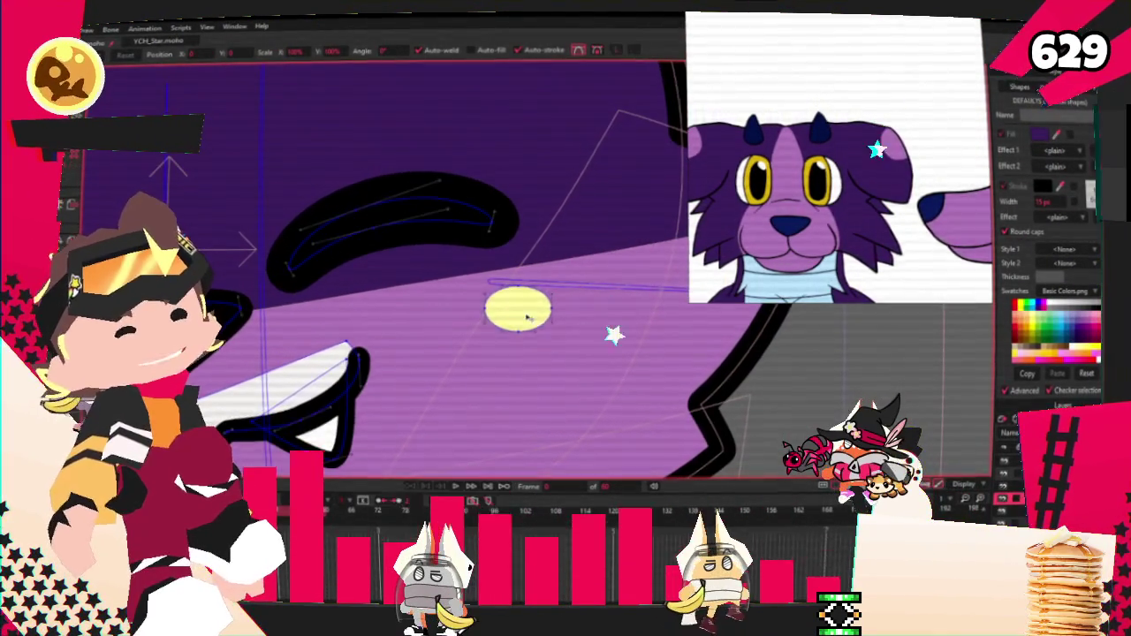
scroll(536, 307, "down", 3)
scroll(459, 310, "up", 1)
scroll(380, 309, "up", 2)
scroll(362, 309, "up", 1)
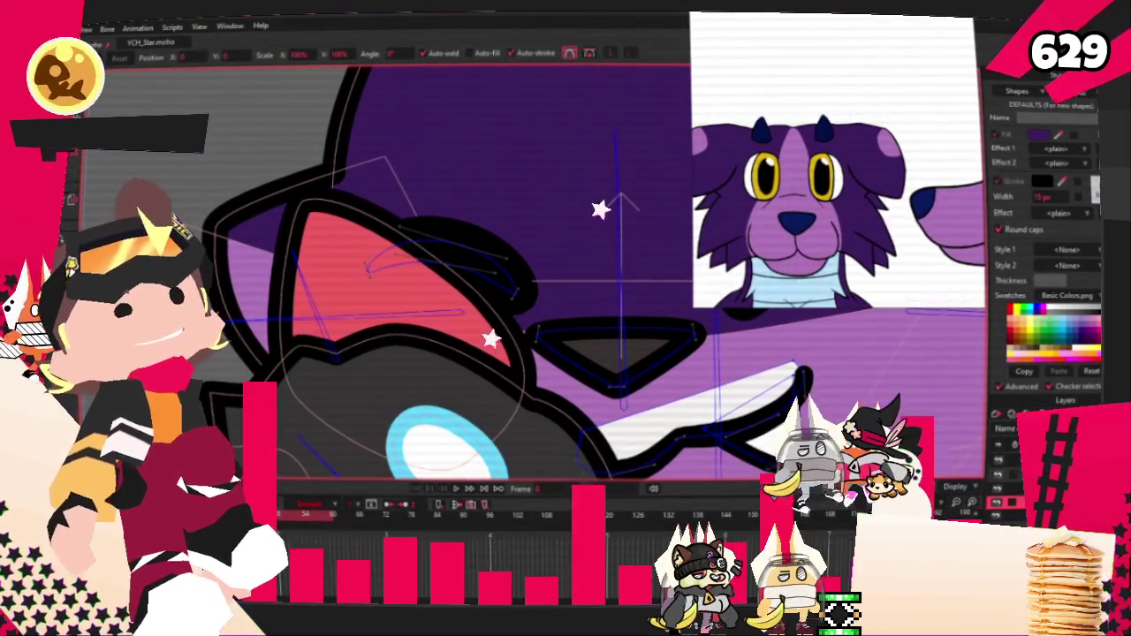
Fill the nose shape with dark blue and deselect it to check the colour.
scroll(452, 213, "down", 3)
scroll(452, 212, "down", 3)
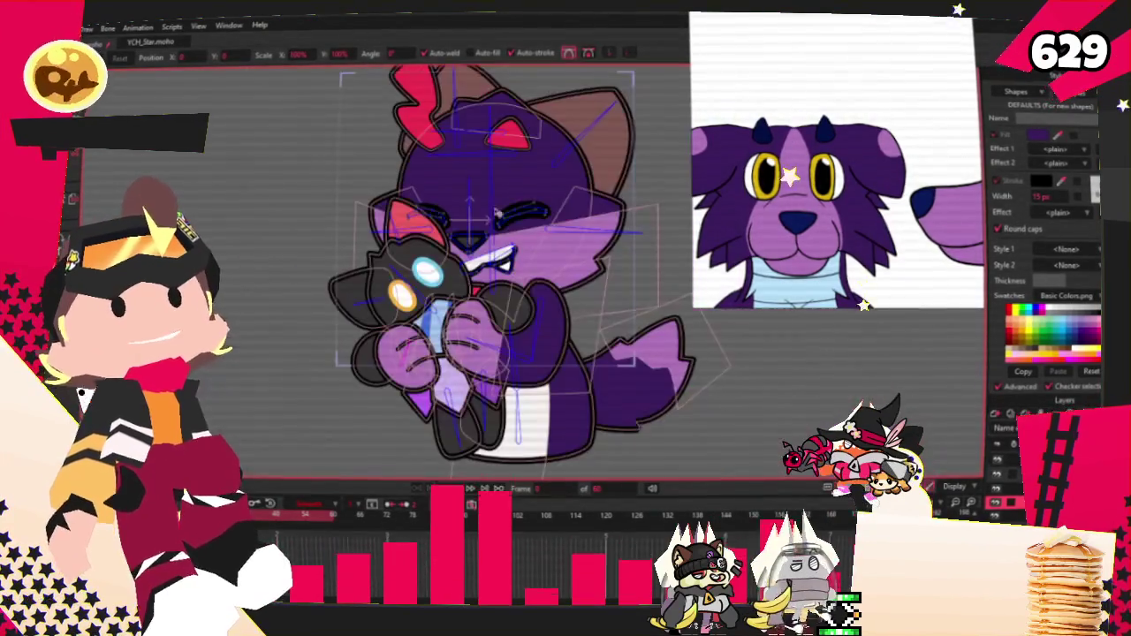
scroll(914, 164, "down", 5)
scroll(914, 164, "up", 2)
scroll(858, 161, "down", 3)
scroll(835, 185, "up", 4)
scroll(835, 185, "up", 2)
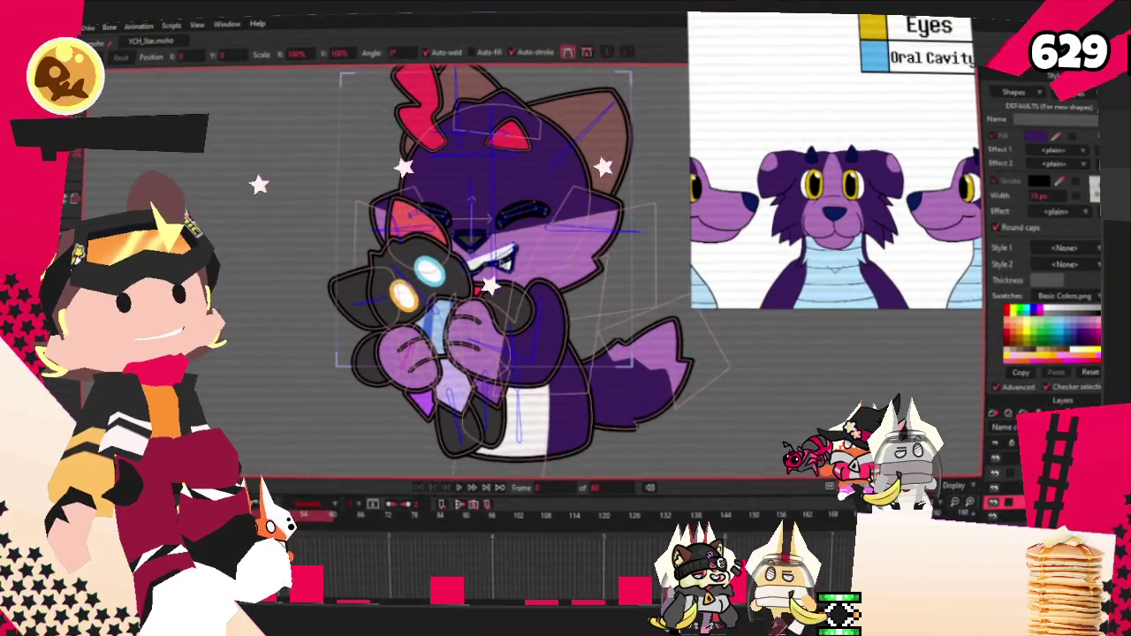
scroll(528, 208, "up", 2)
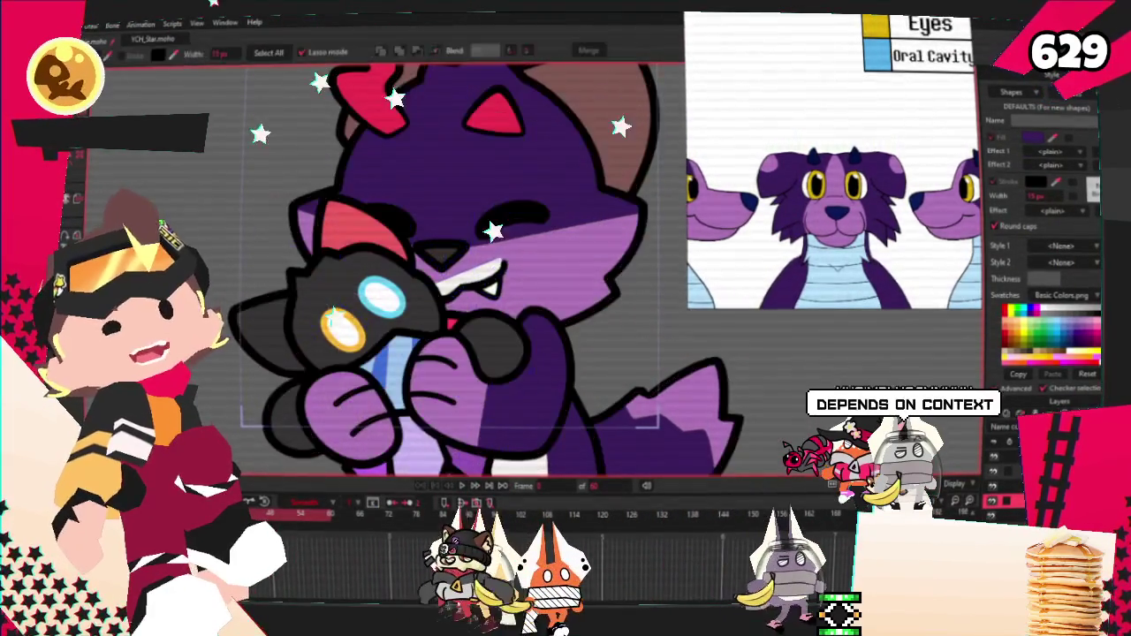
key("q")
scroll(441, 225, "up", 2)
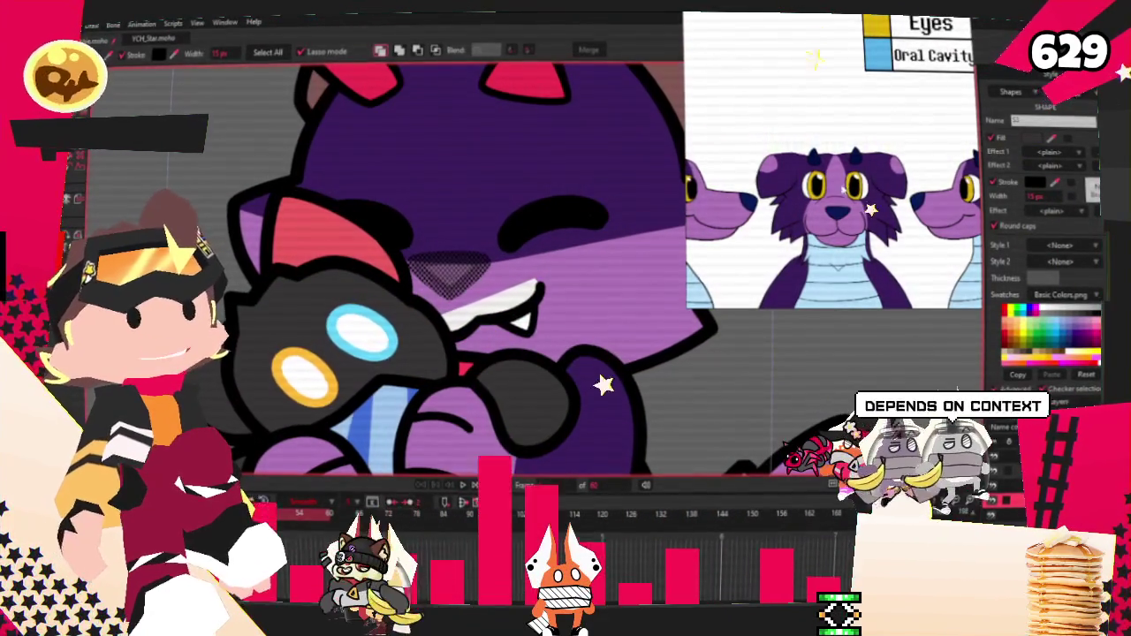
scroll(792, 210, "up", 5)
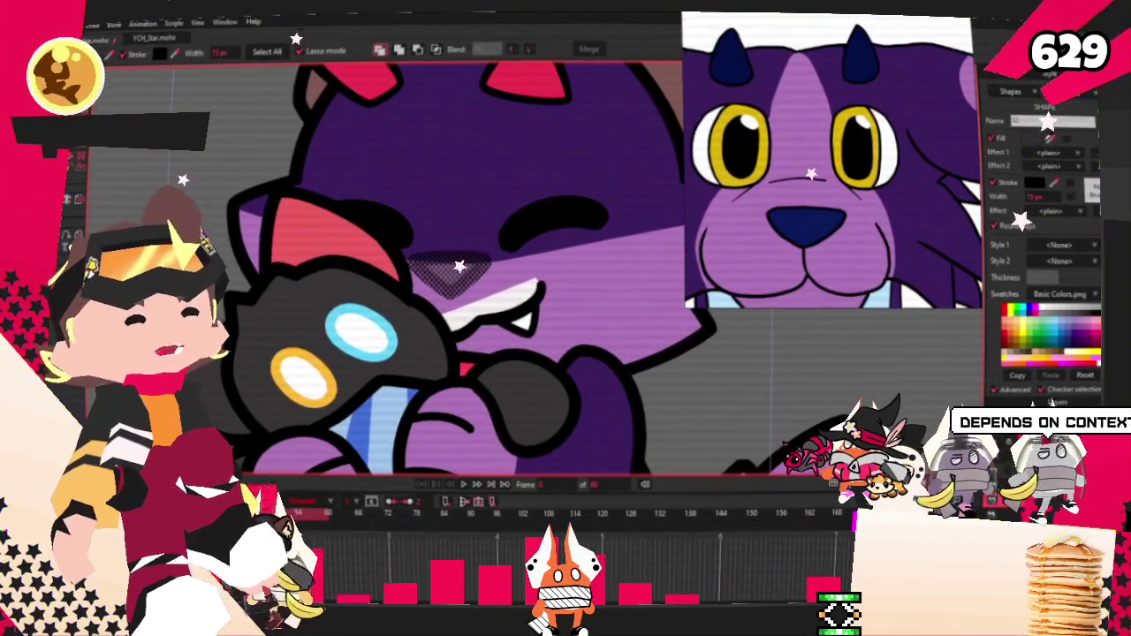
scroll(529, 265, "down", 2)
left_click(528, 265)
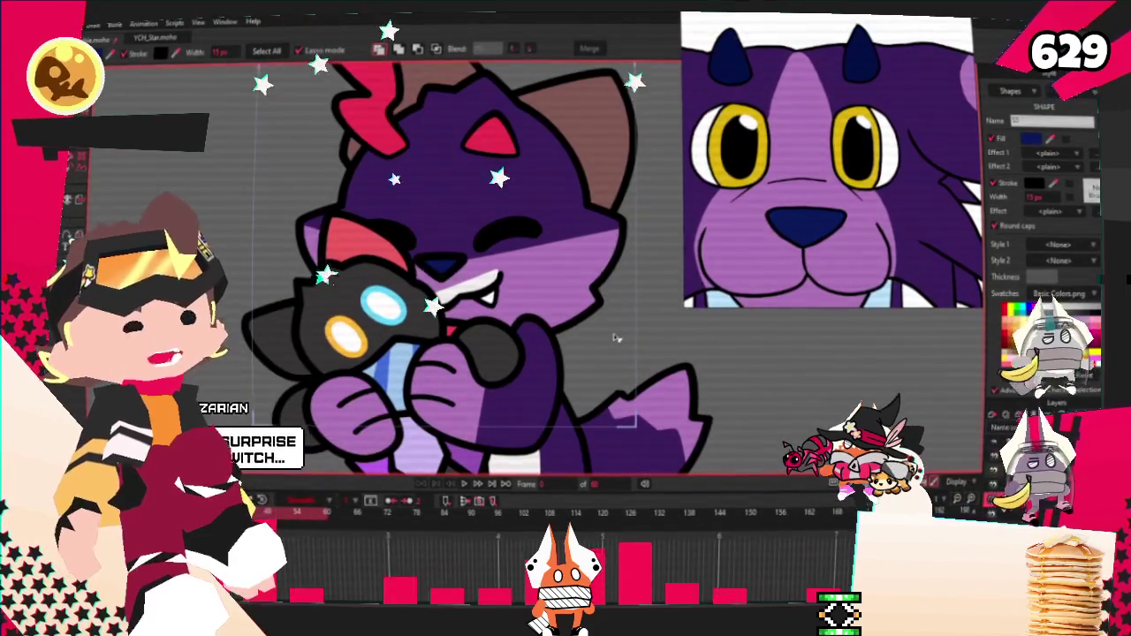
left_click(604, 329)
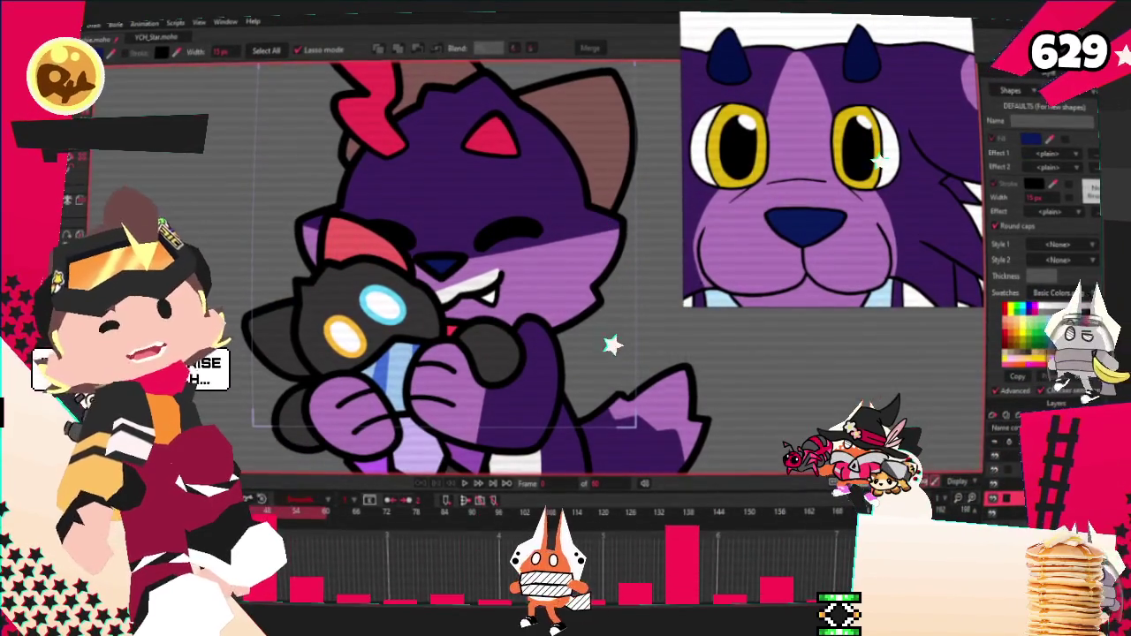
Reselect the nose points, adjust the outline line width, then deselect the fang shape.
left_click(442, 261)
scroll(451, 247, "up", 2)
scroll(455, 238, "up", 2)
scroll(463, 230, "up", 1)
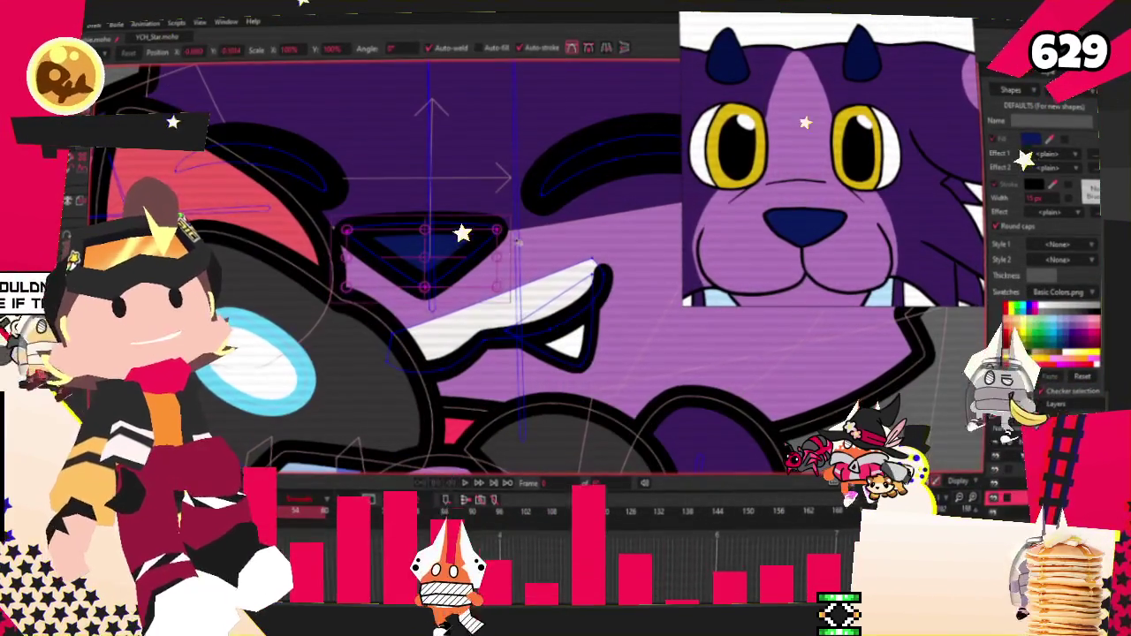
left_click(500, 227)
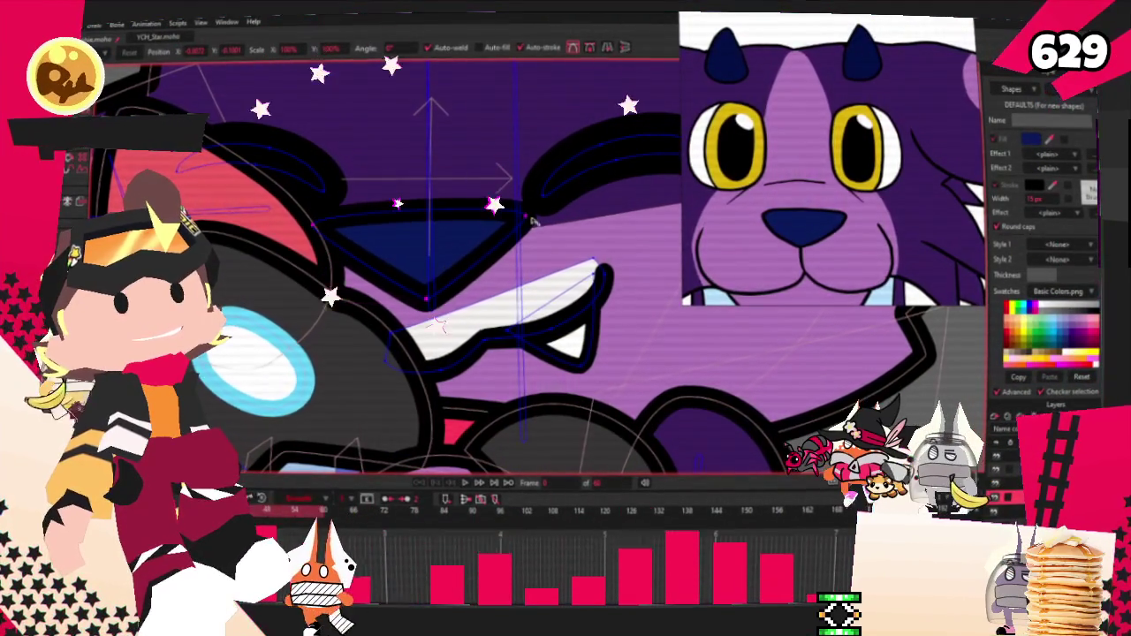
left_click(460, 254)
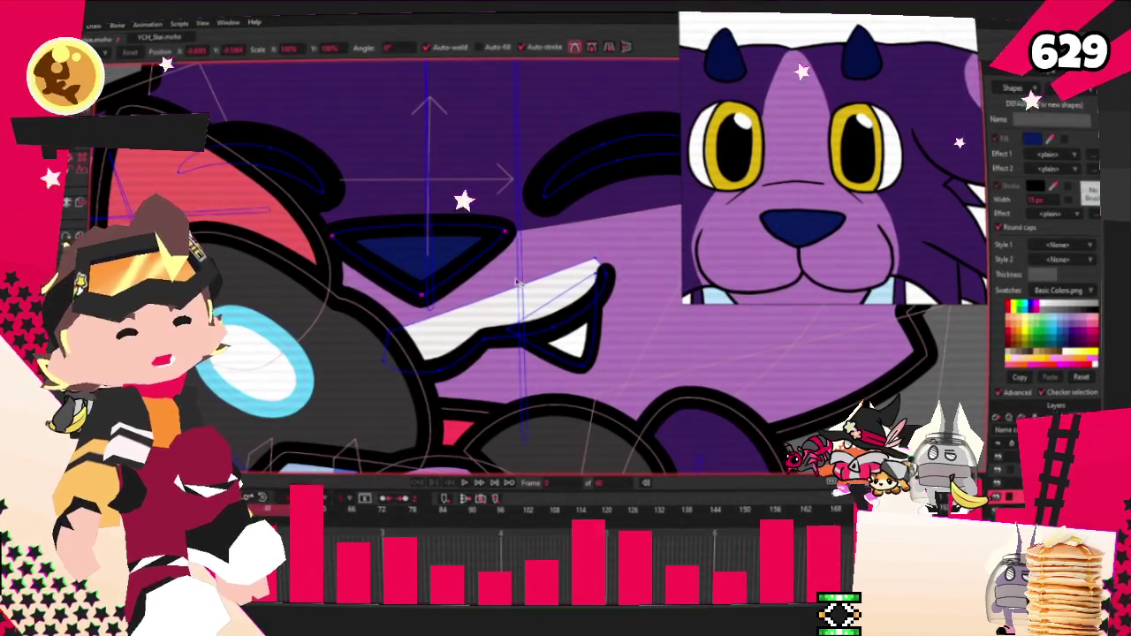
key("x")
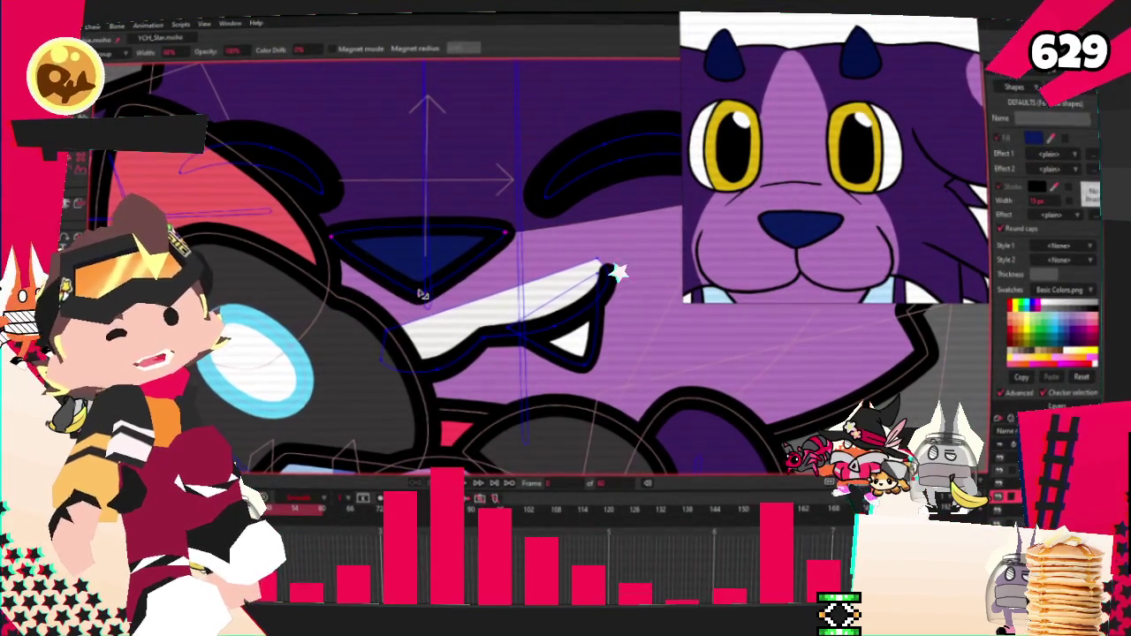
scroll(423, 294, "down", 2)
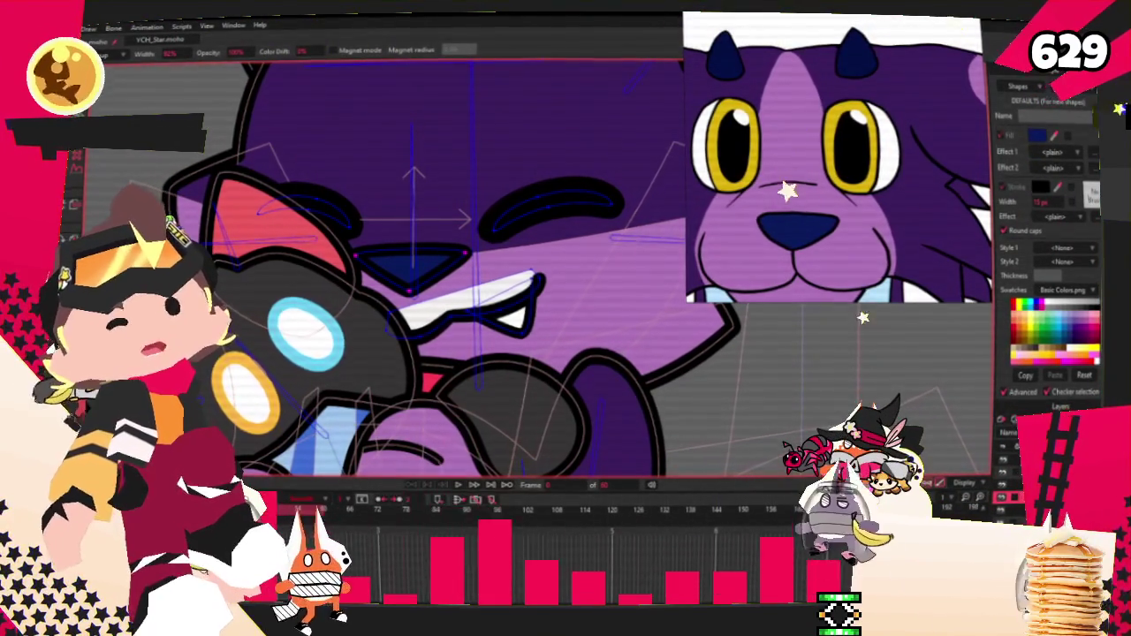
key("q")
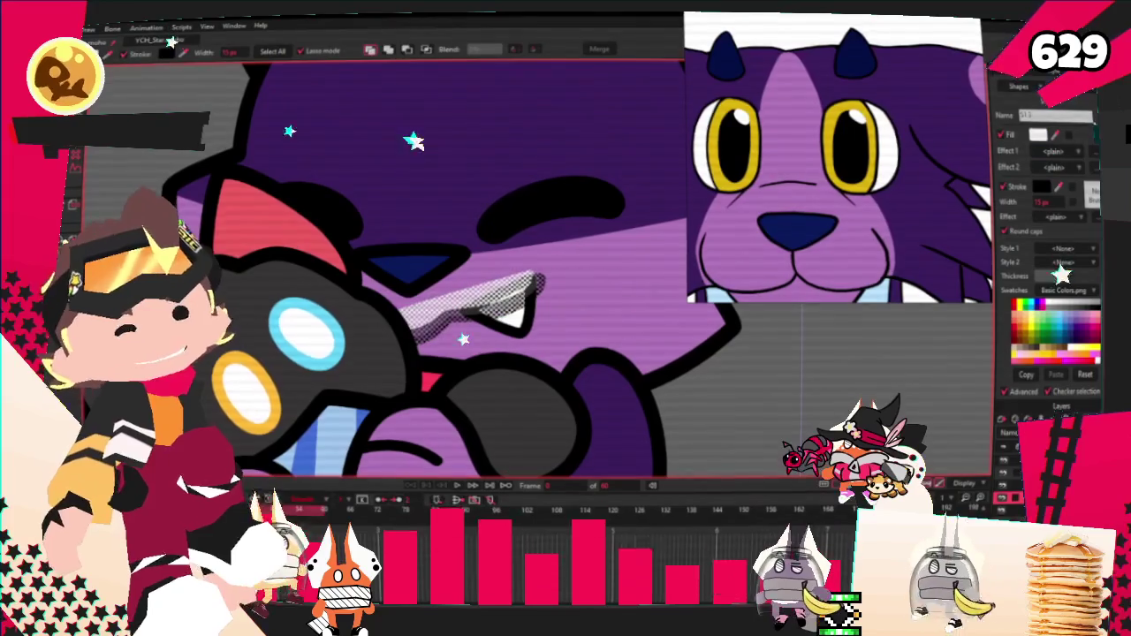
left_click(730, 355)
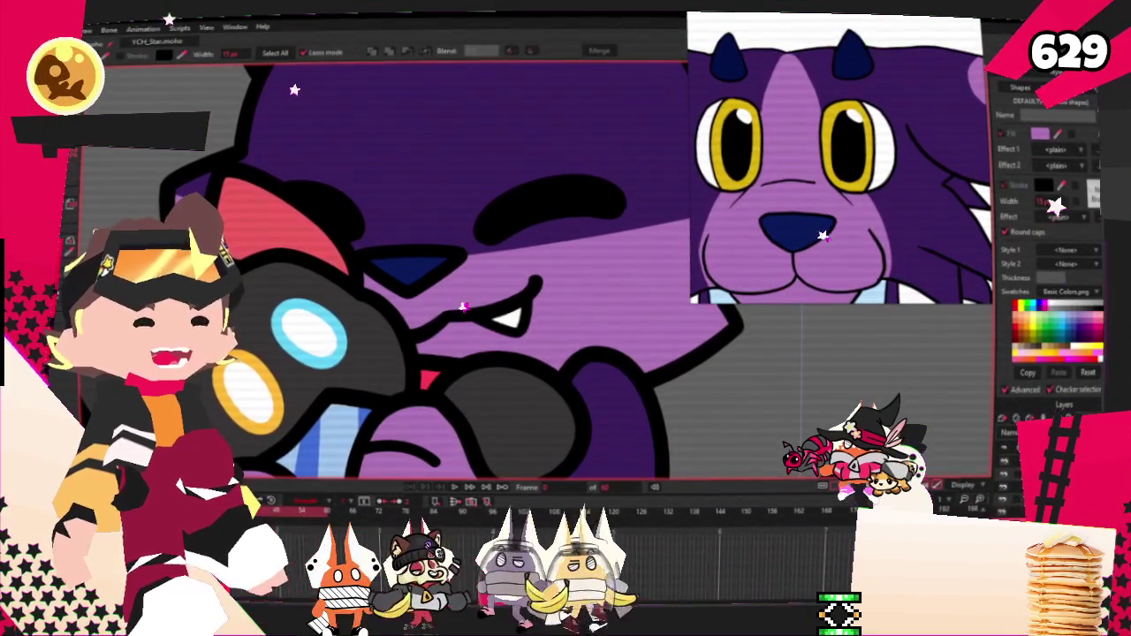
Drag the lavender marking's point up the forehead into a tall spike.
key("ctrl+z")
key("ctrl+shift+z")
scroll(373, 306, "down", 3)
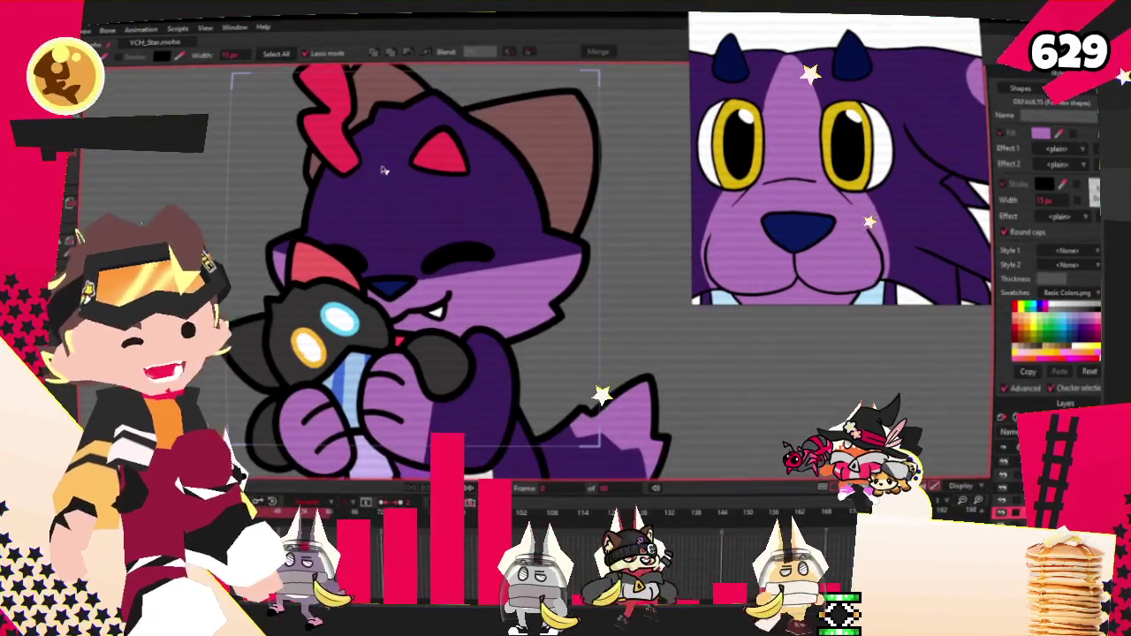
key("a")
scroll(364, 342, "up", 3)
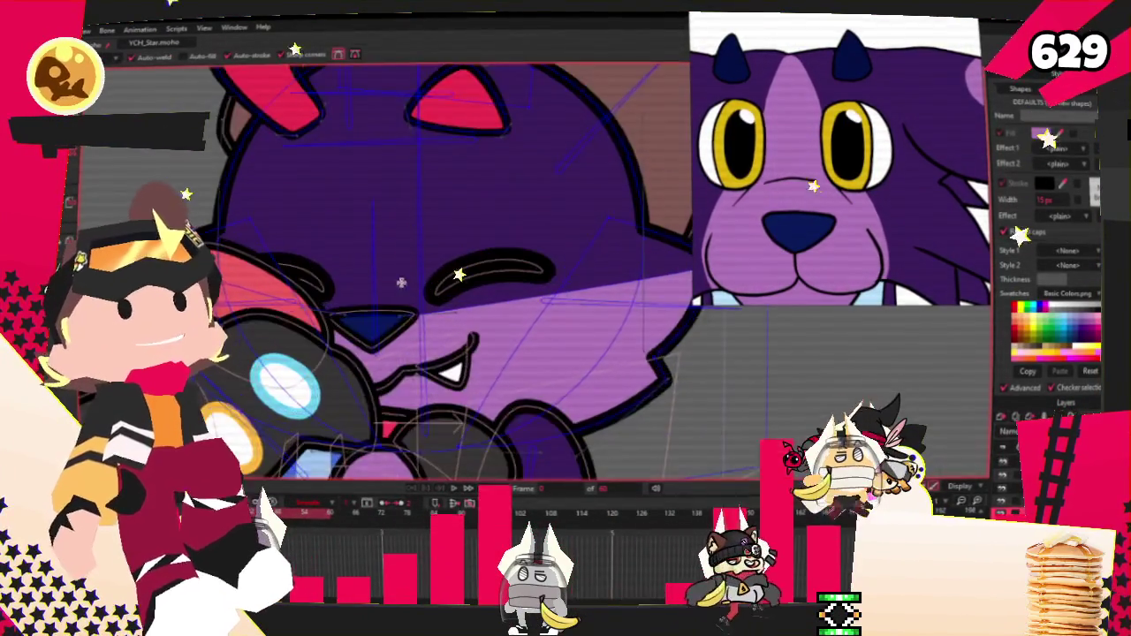
scroll(365, 342, "up", 2)
left_click_drag(365, 329, 372, 75)
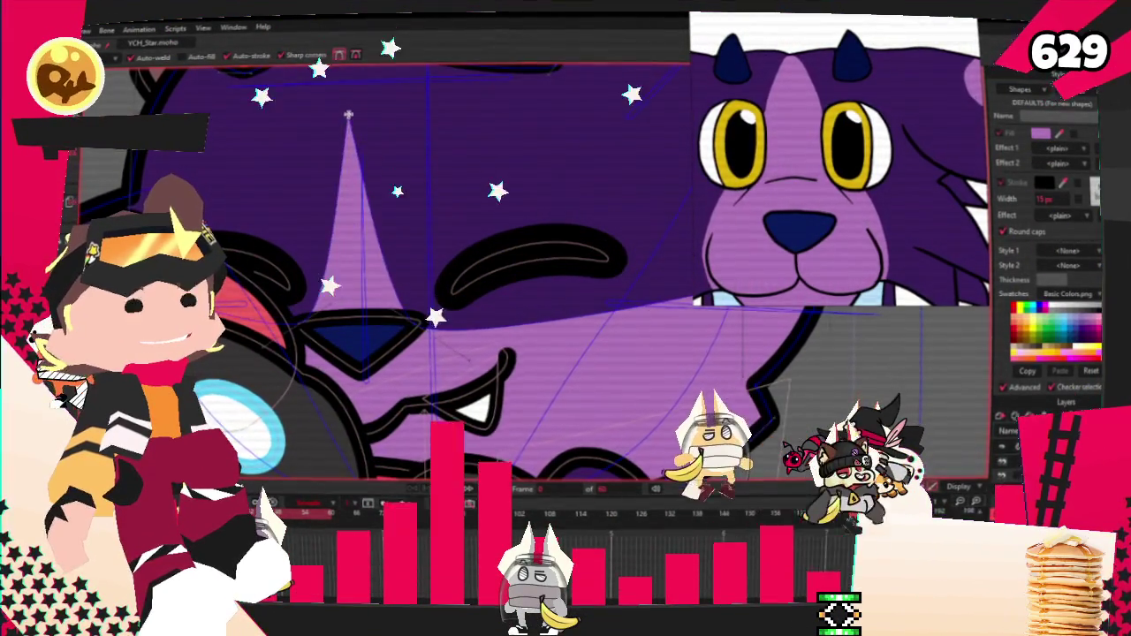
scroll(372, 75, "down", 3)
scroll(276, 229, "up", 3)
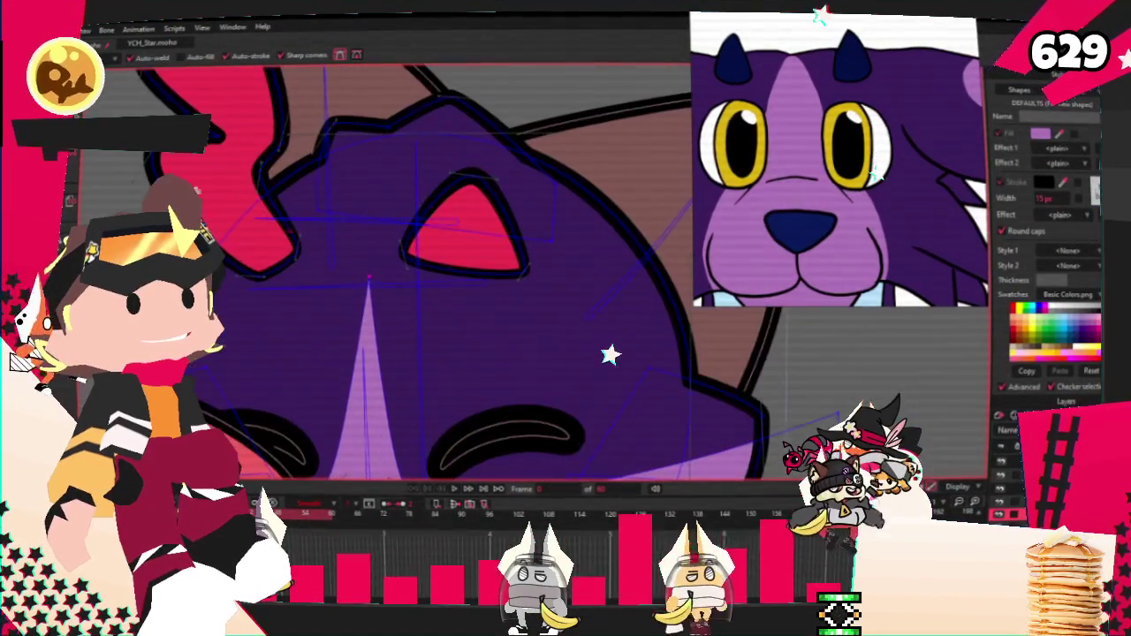
scroll(110, 108, "down", 3)
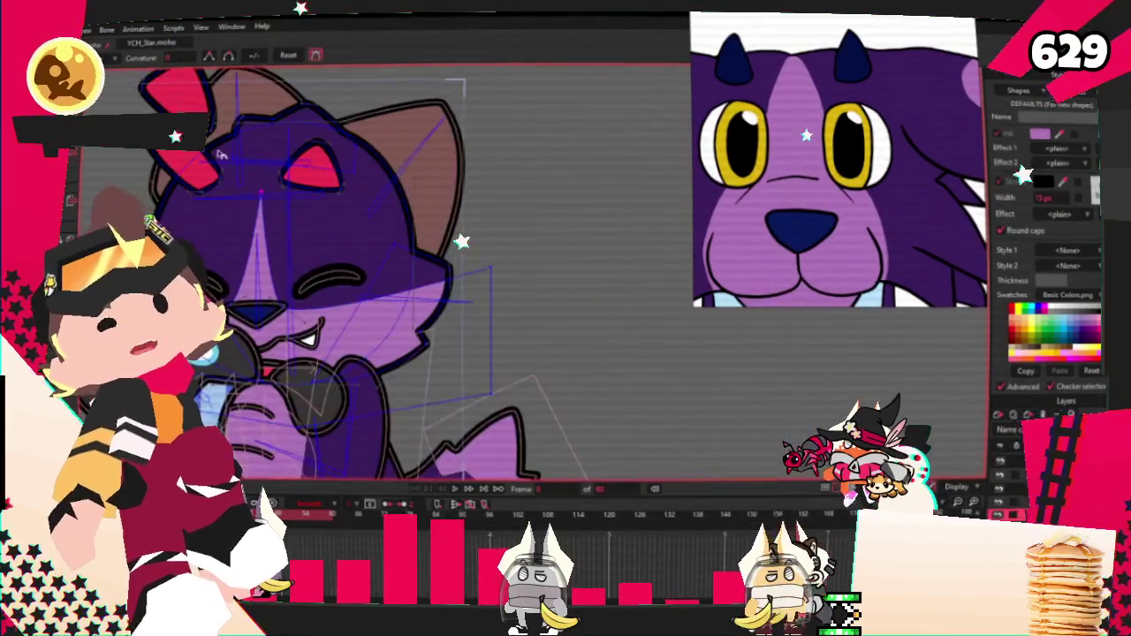
scroll(276, 212, "up", 3)
Select the spike's tip point and adjust its curvature so the blaze stays pointed.
left_click(237, 162)
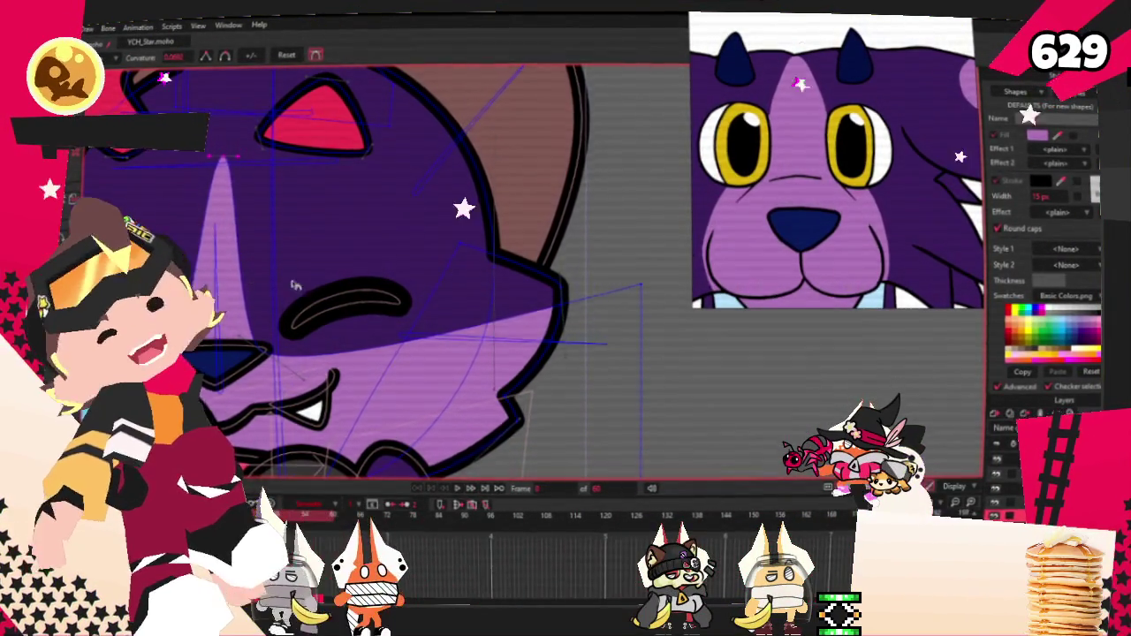
scroll(263, 293, "down", 3)
scroll(263, 221, "up", 3)
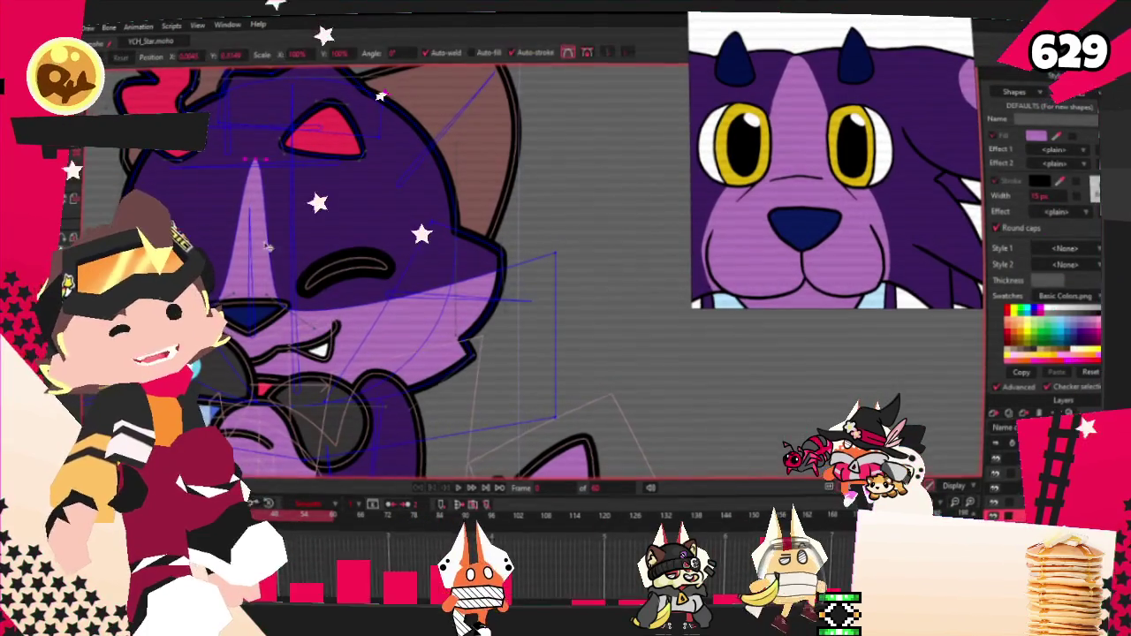
left_click_drag(278, 319, 332, 309)
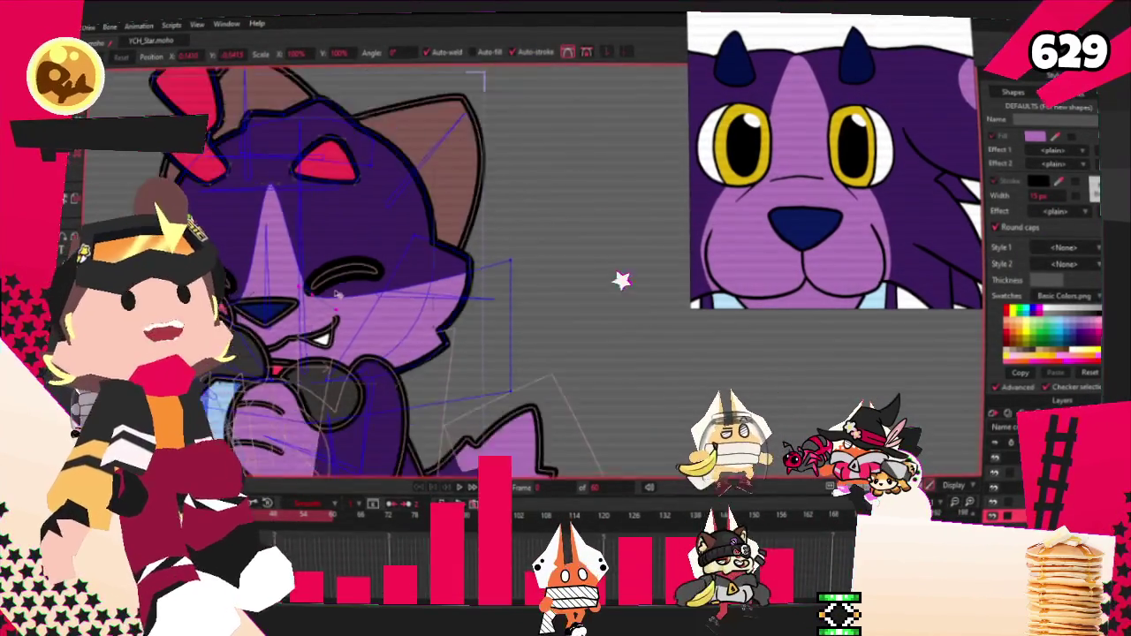
scroll(309, 281, "up", 2)
scroll(309, 281, "up", 2)
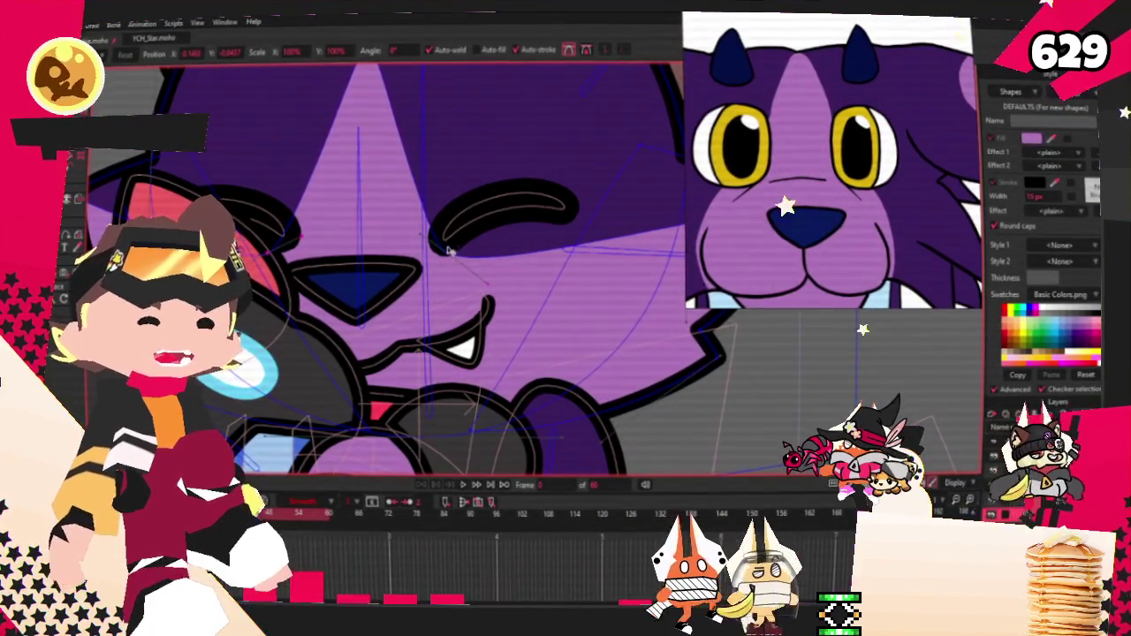
scroll(459, 240, "down", 4)
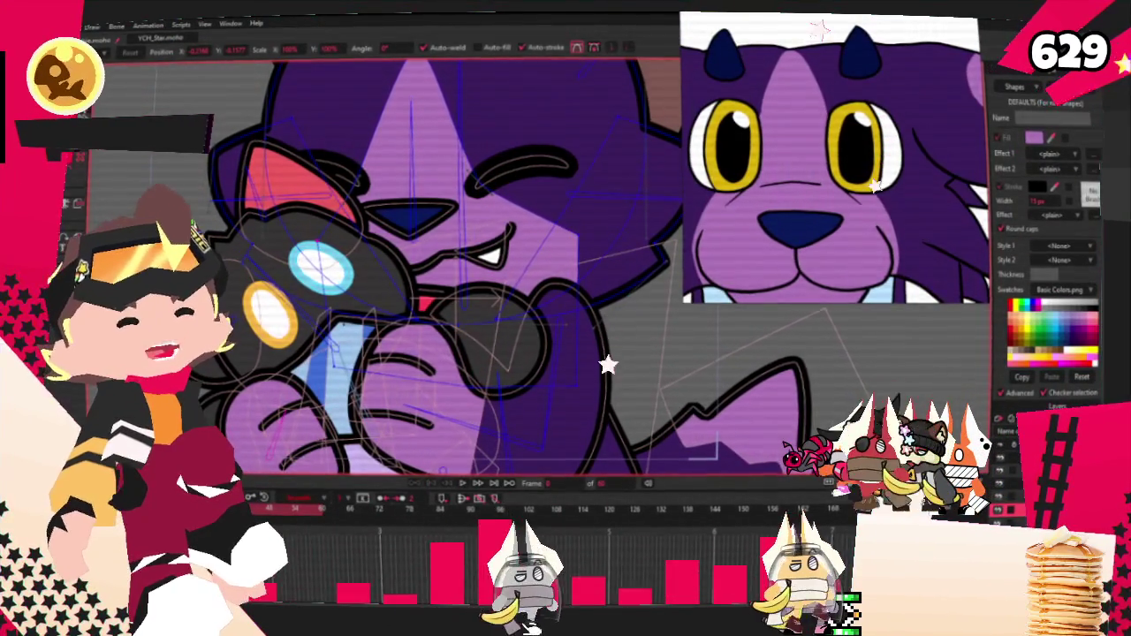
key("c")
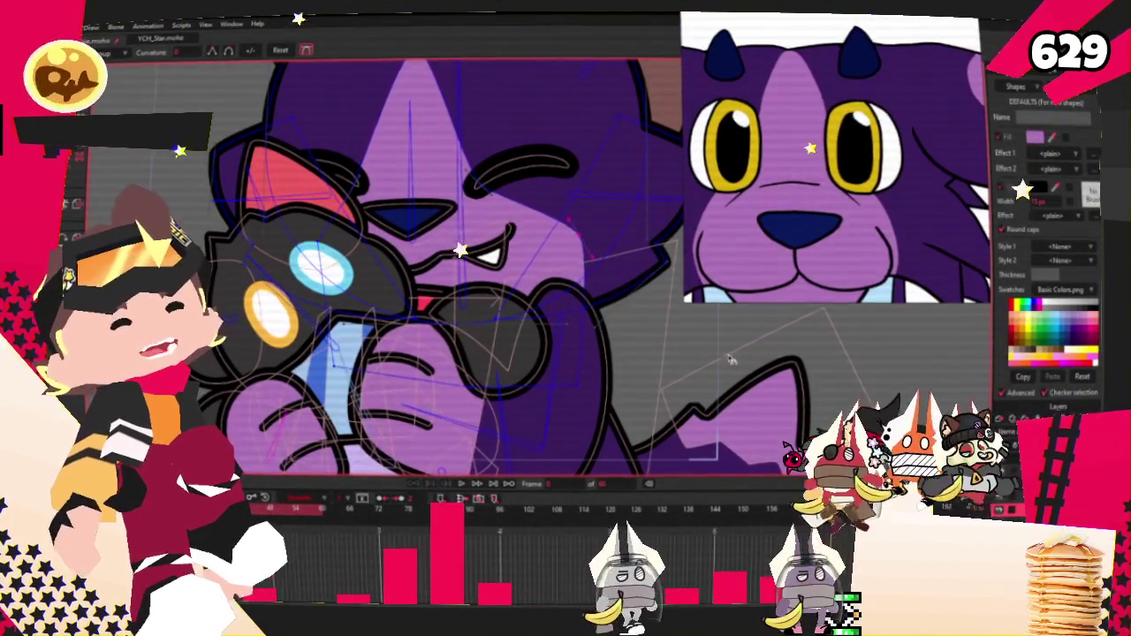
scroll(441, 265, "down", 2)
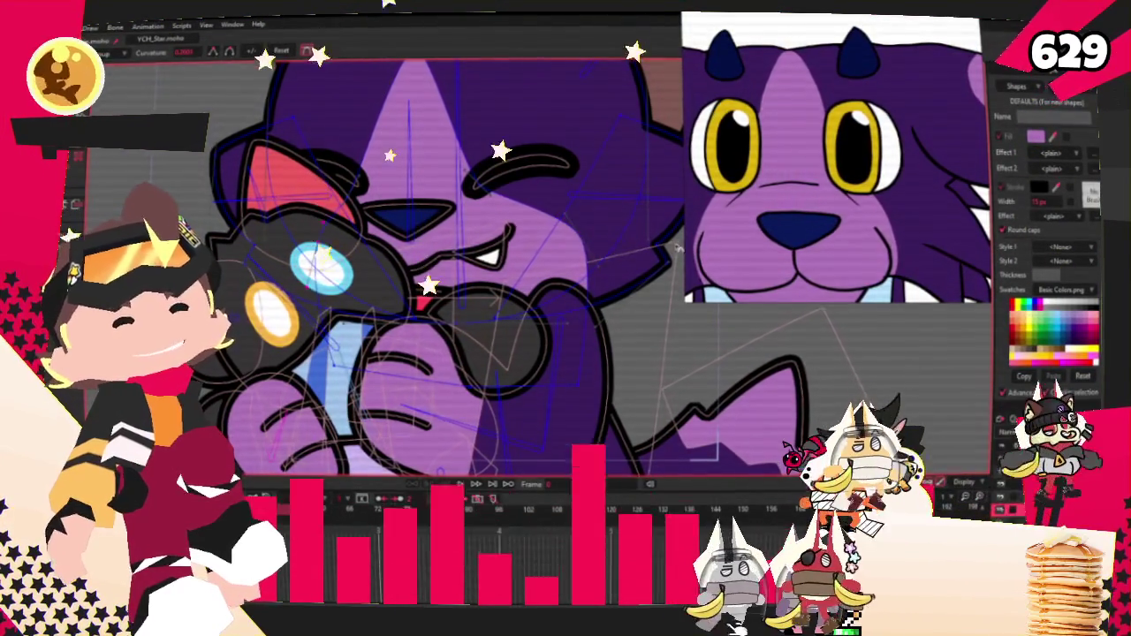
scroll(441, 265, "down", 3)
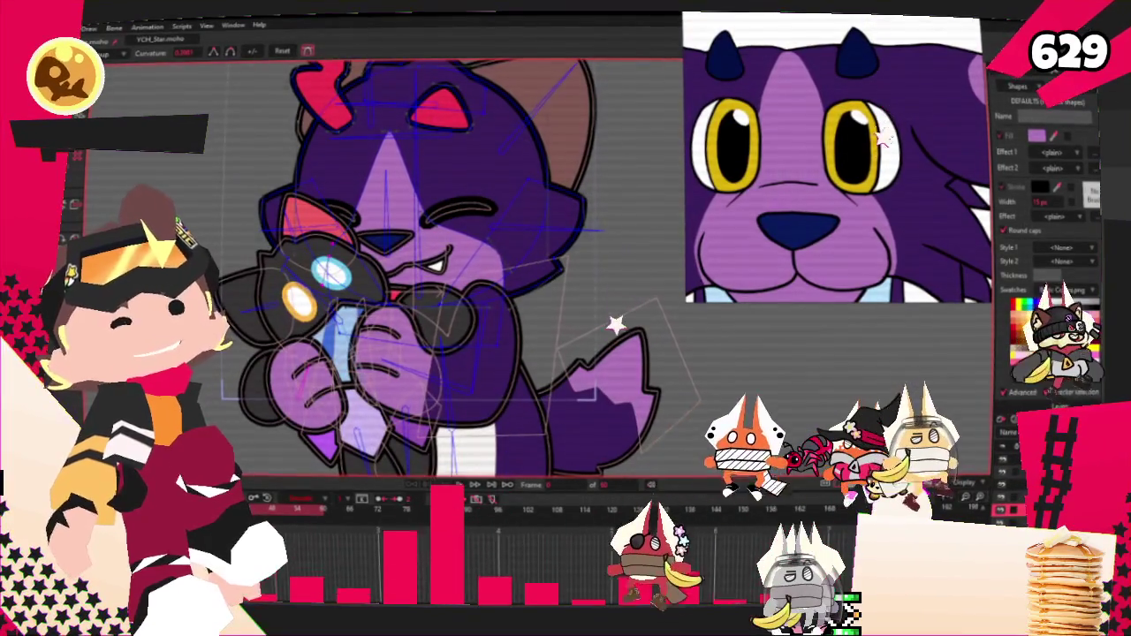
key("t")
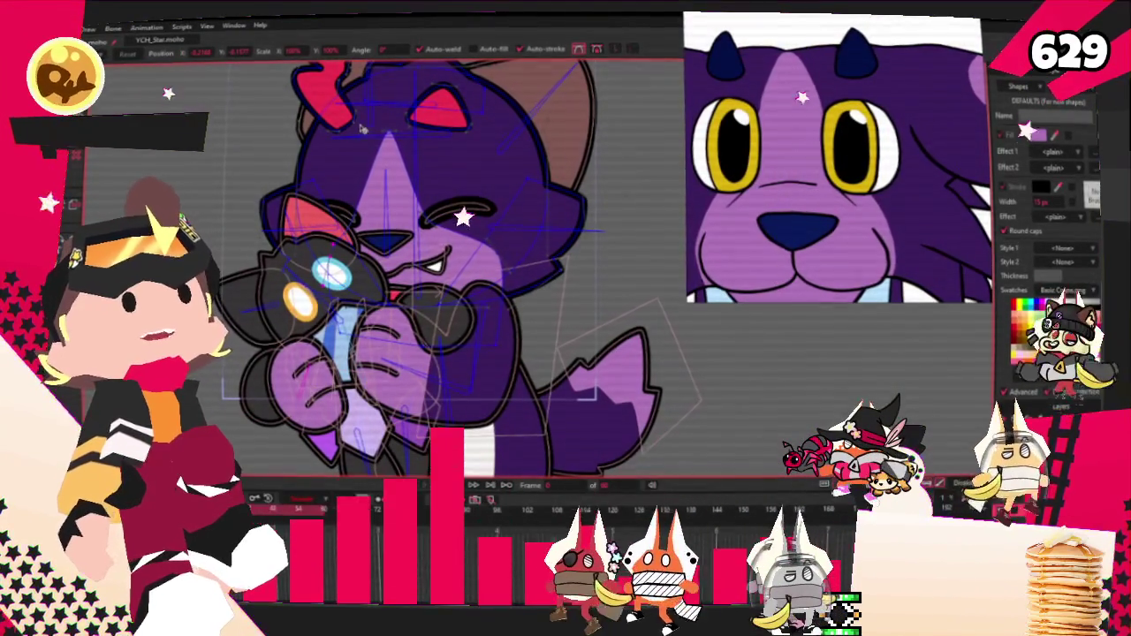
scroll(559, 145, "up", 2)
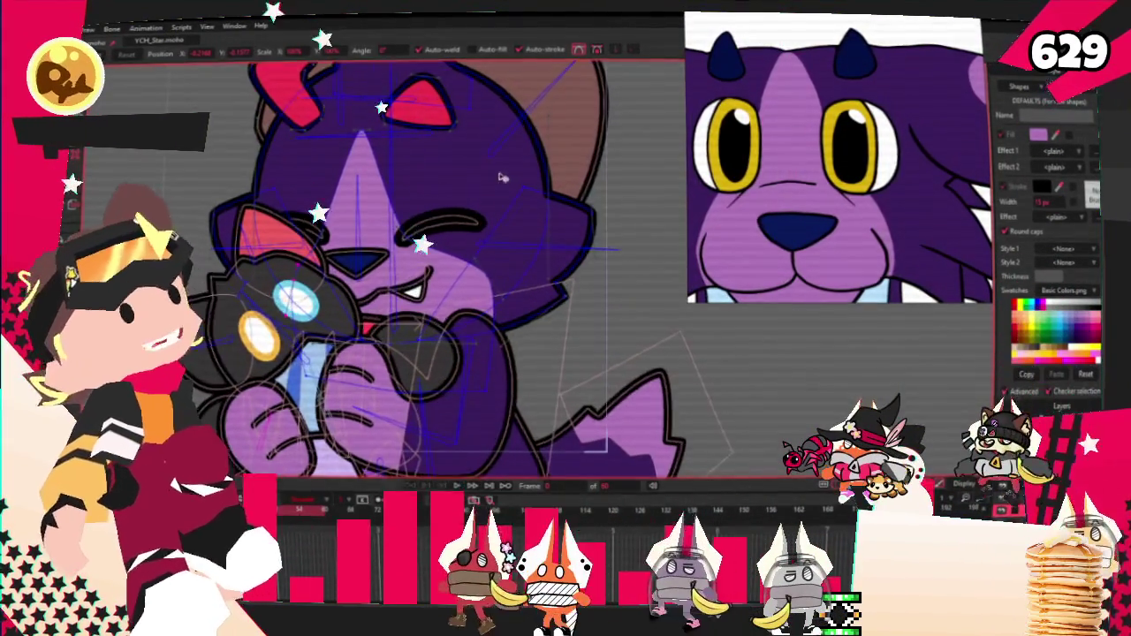
scroll(477, 195, "up", 2)
scroll(395, 246, "up", 2)
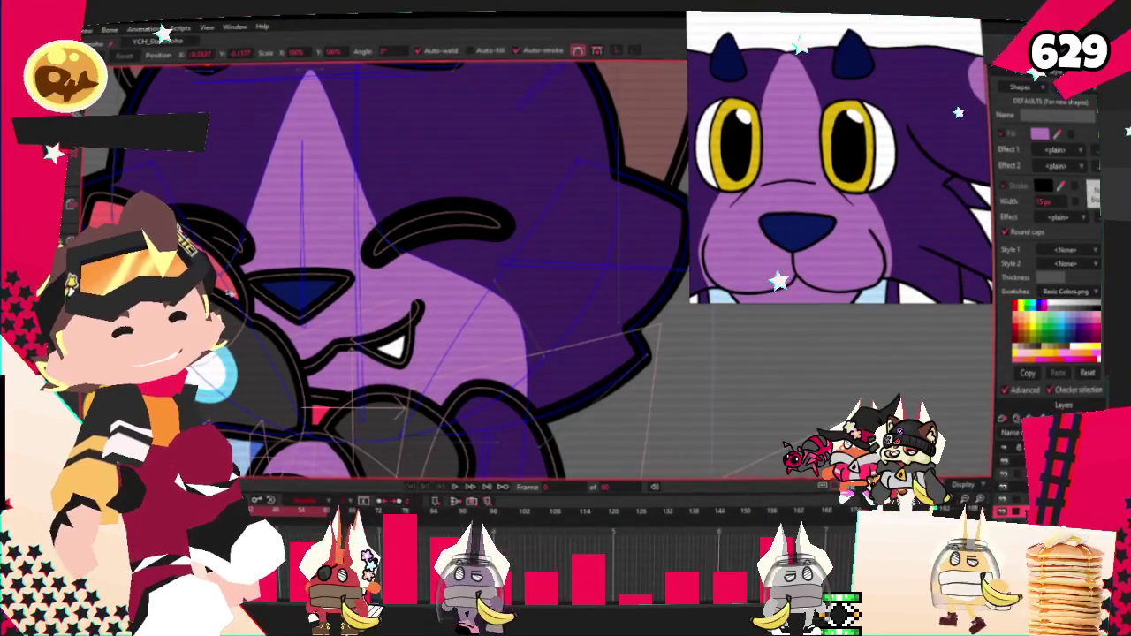
scroll(316, 133, "up", 2)
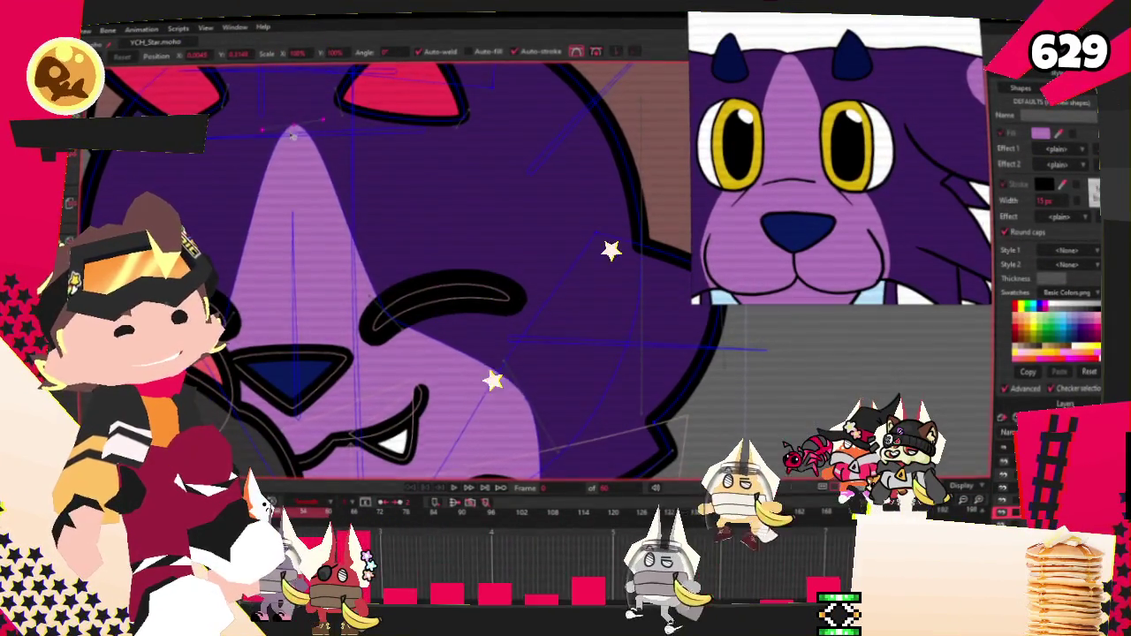
scroll(318, 133, "down", 4)
scroll(351, 128, "down", 2)
scroll(350, 128, "up", 4)
key("g")
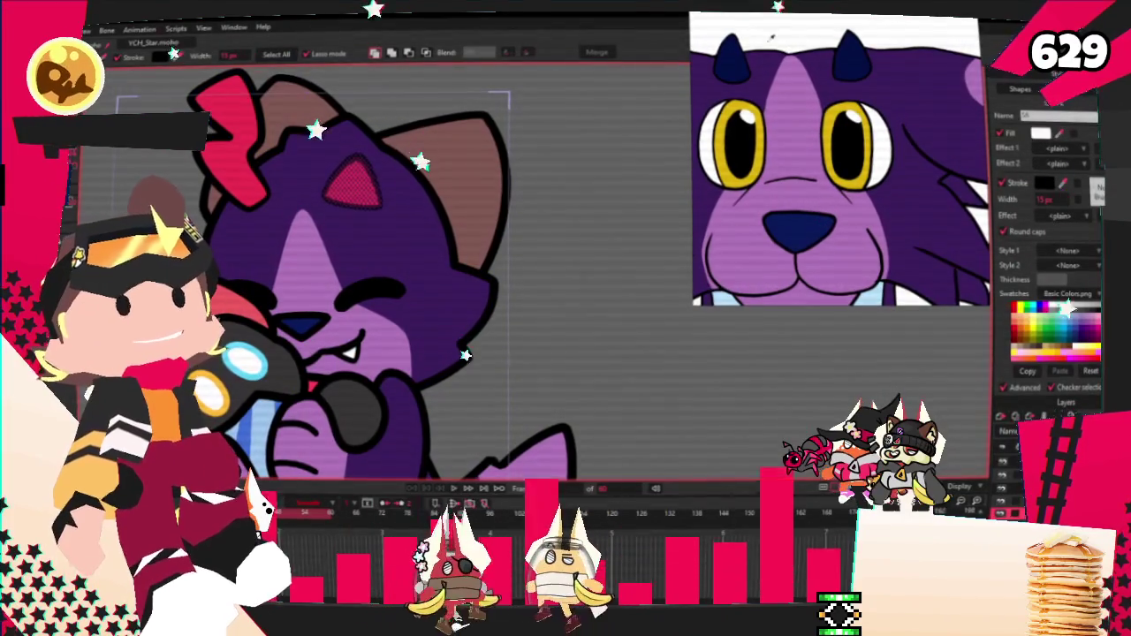
Select all points of the small navy triangle on top of the head.
scroll(281, 112, "up", 1)
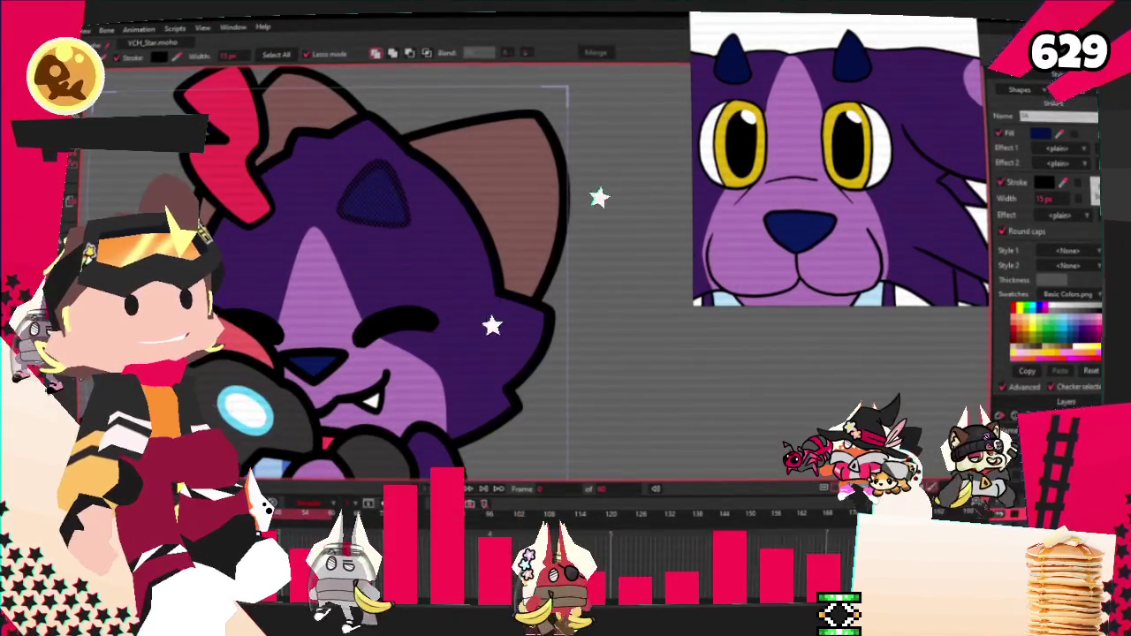
key("u")
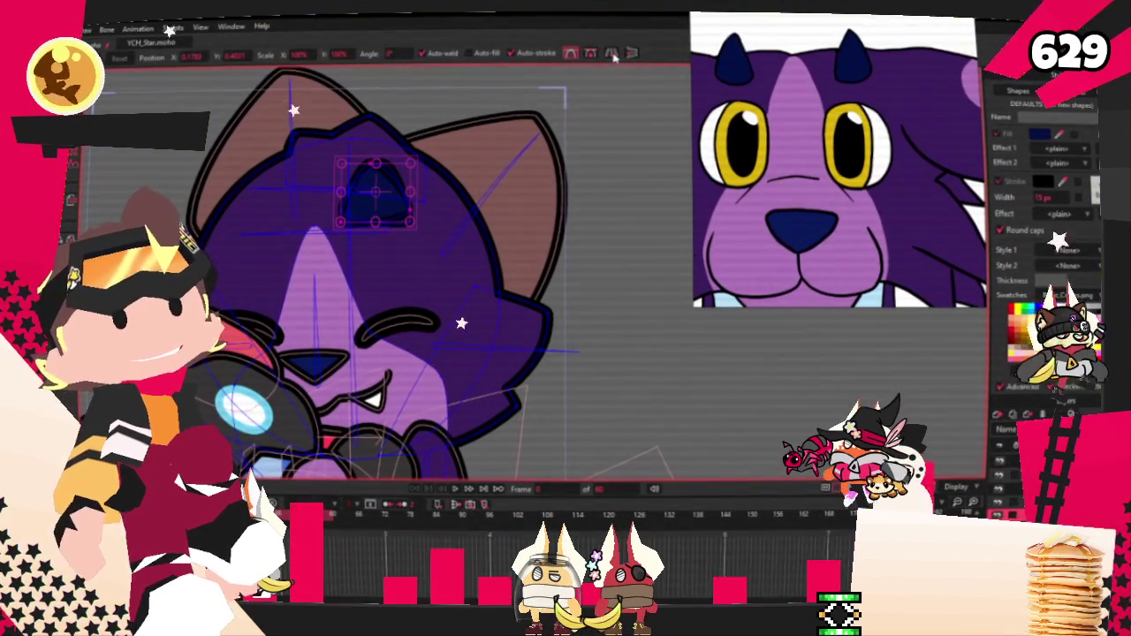
scroll(255, 231, "up", 3)
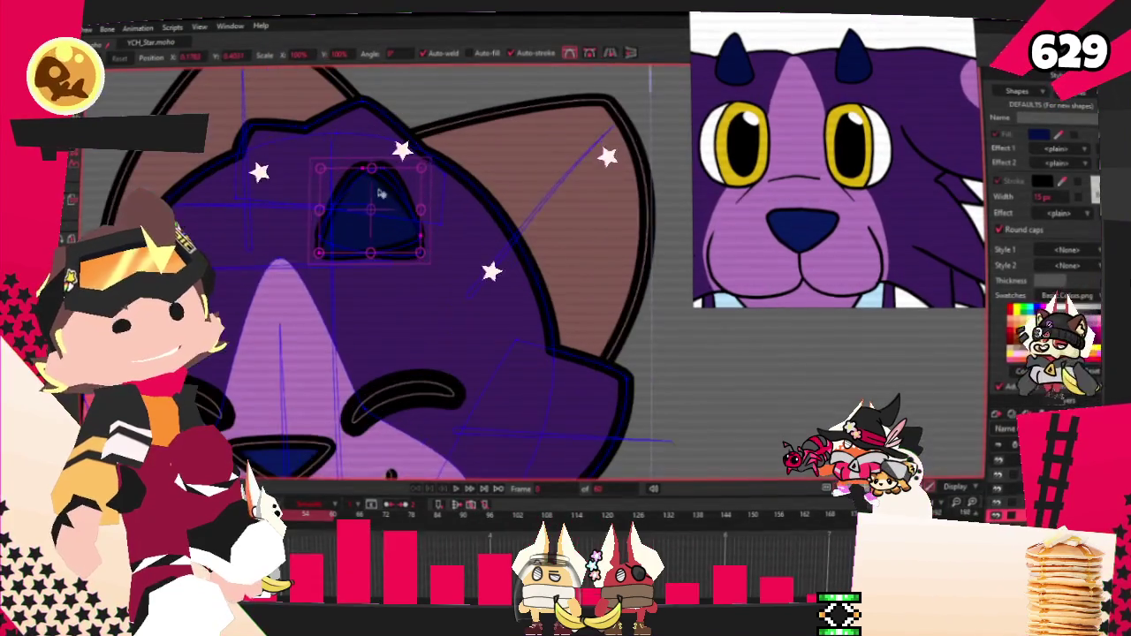
scroll(223, 213, "up", 2)
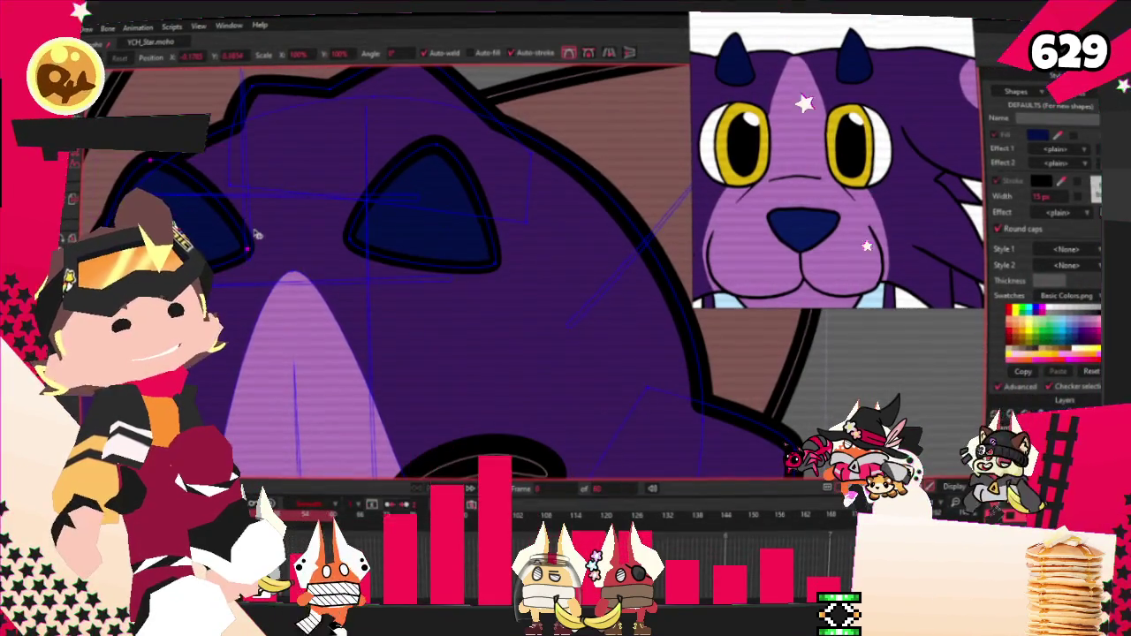
left_click(148, 164)
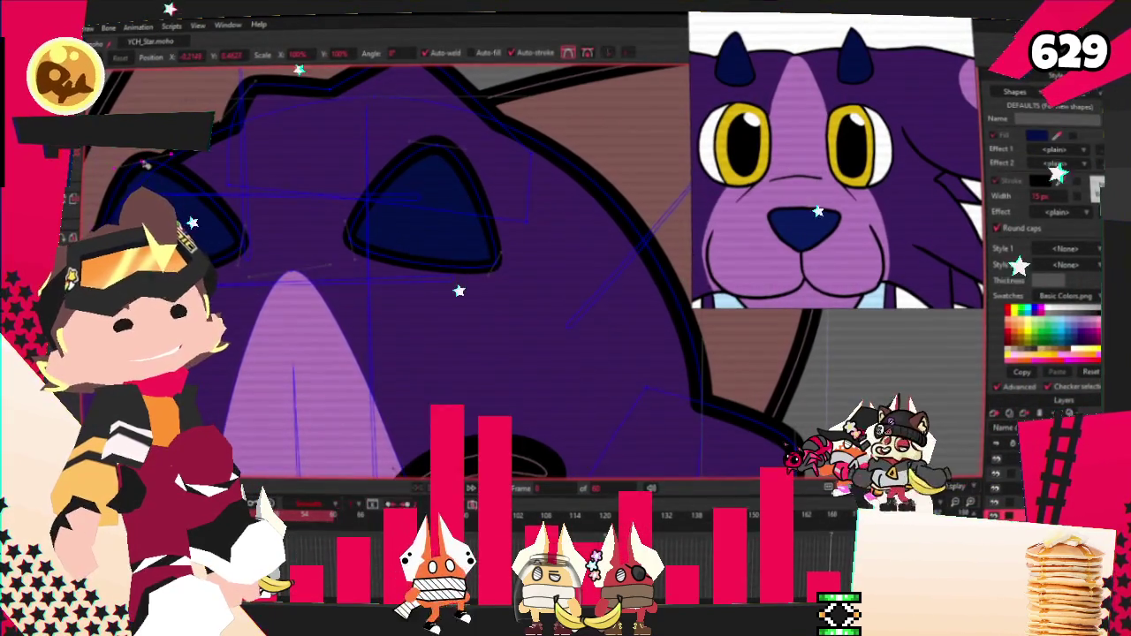
left_click(138, 166)
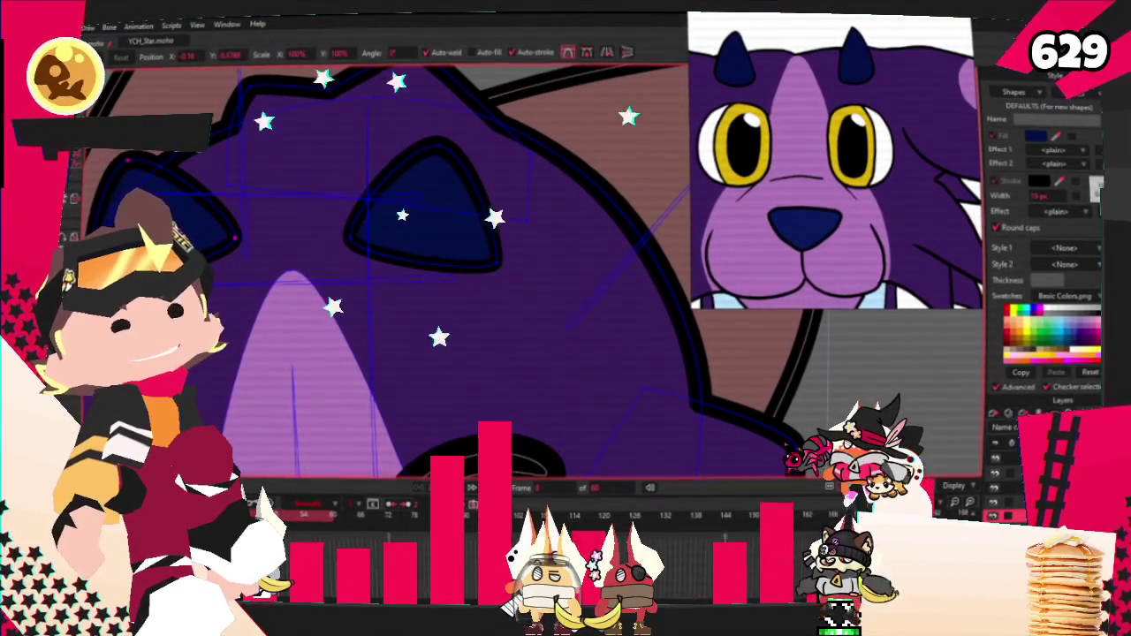
double_click(419, 215)
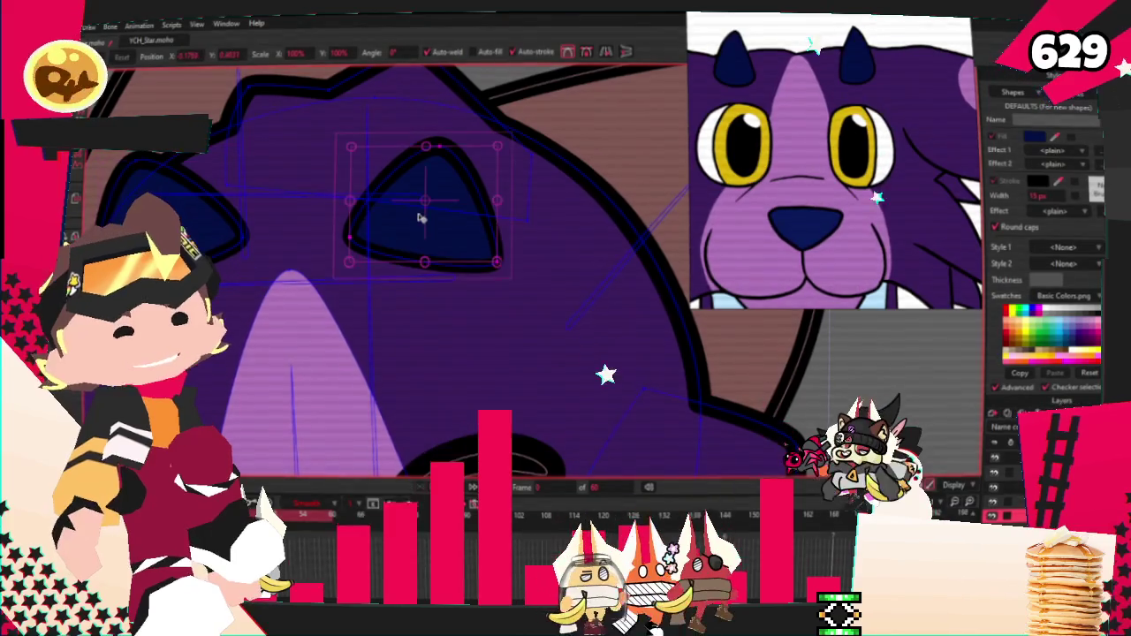
scroll(427, 215, "down", 3)
scroll(413, 217, "down", 3)
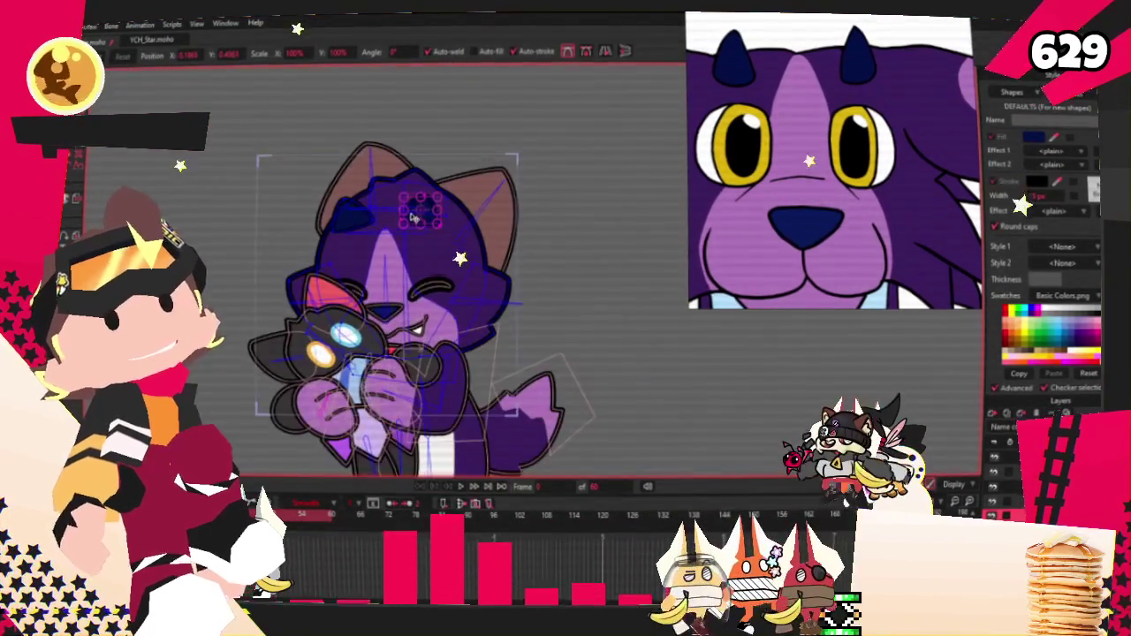
scroll(402, 287, "up", 2)
scroll(402, 287, "up", 2)
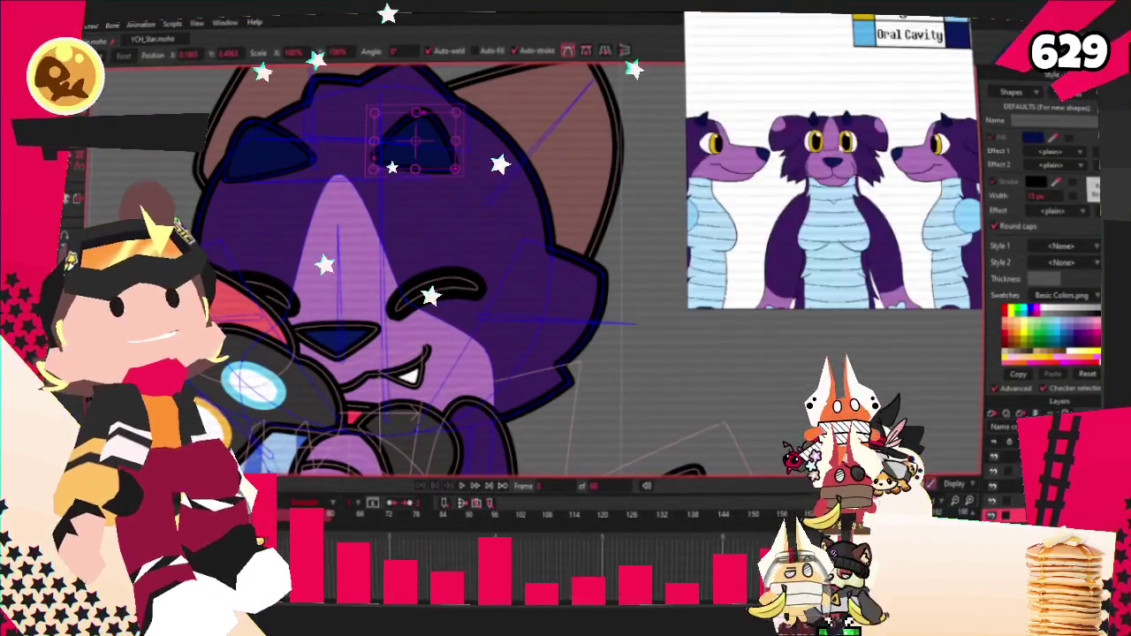
Switch to Select Shape and zoom around the belly shape to give it a light blue fill.
scroll(446, 322, "down", 3)
scroll(446, 322, "down", 1)
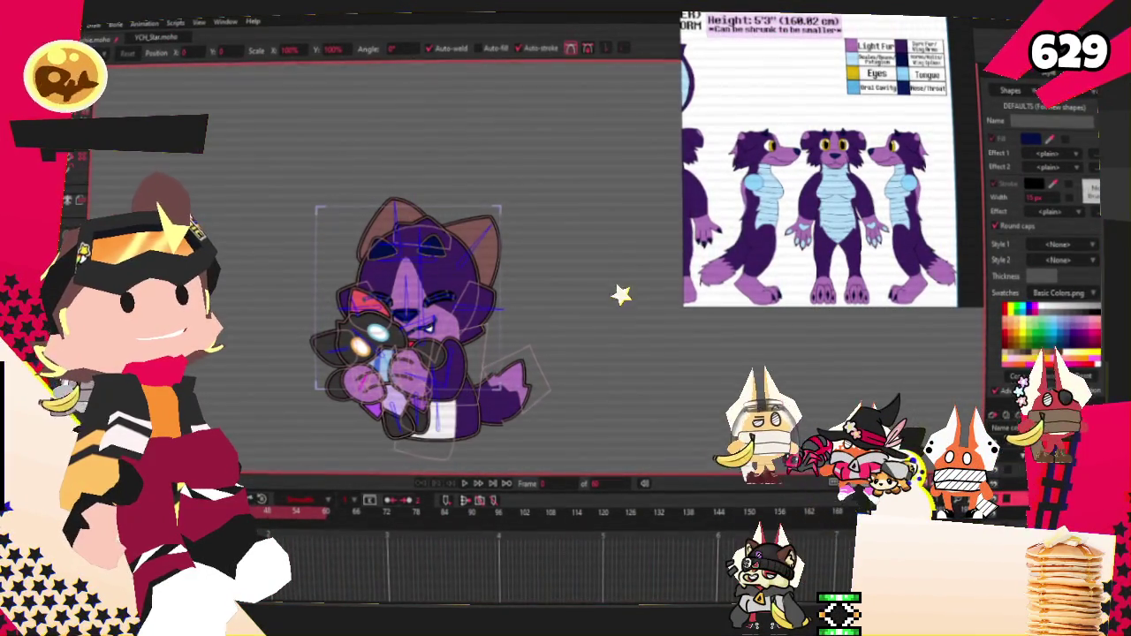
scroll(504, 440, "up", 3)
key("g")
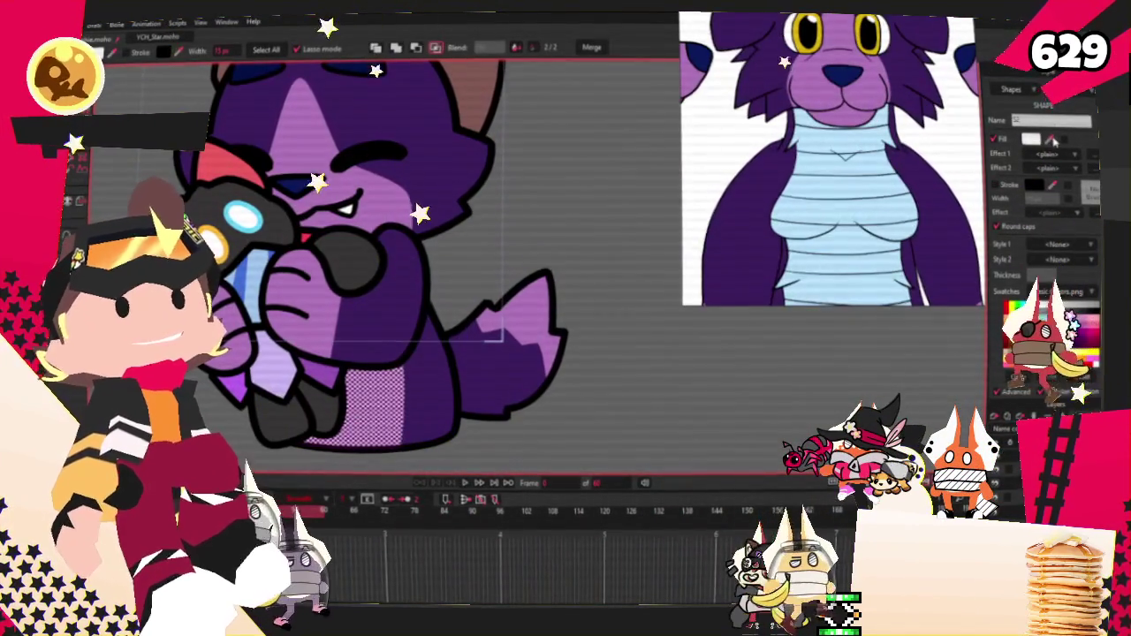
scroll(508, 335, "down", 2)
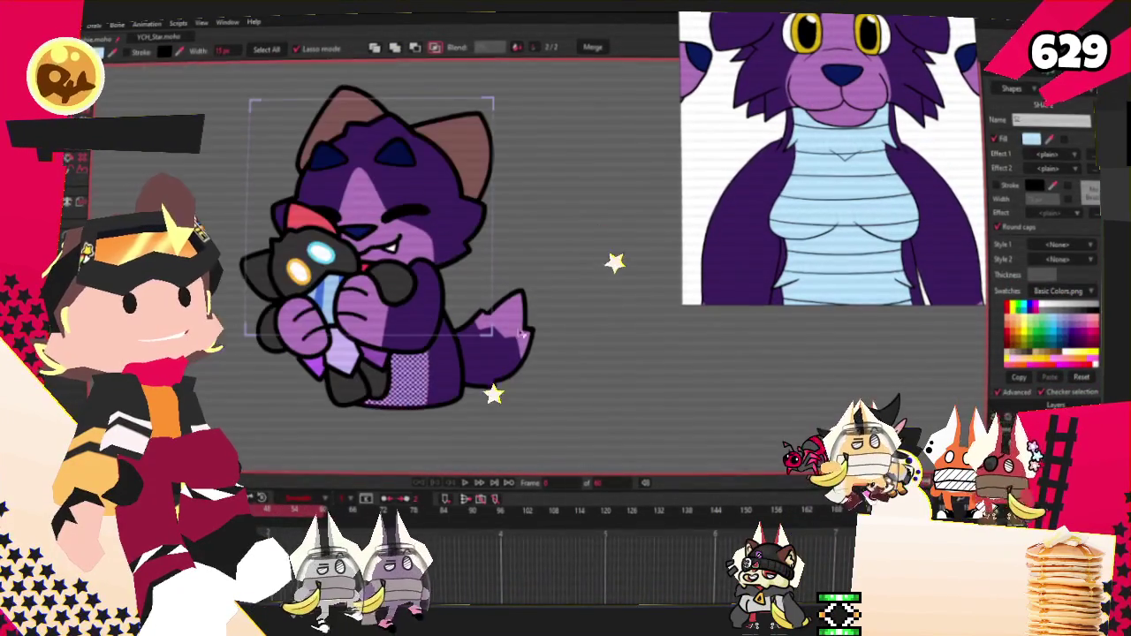
scroll(411, 389, "down", 1)
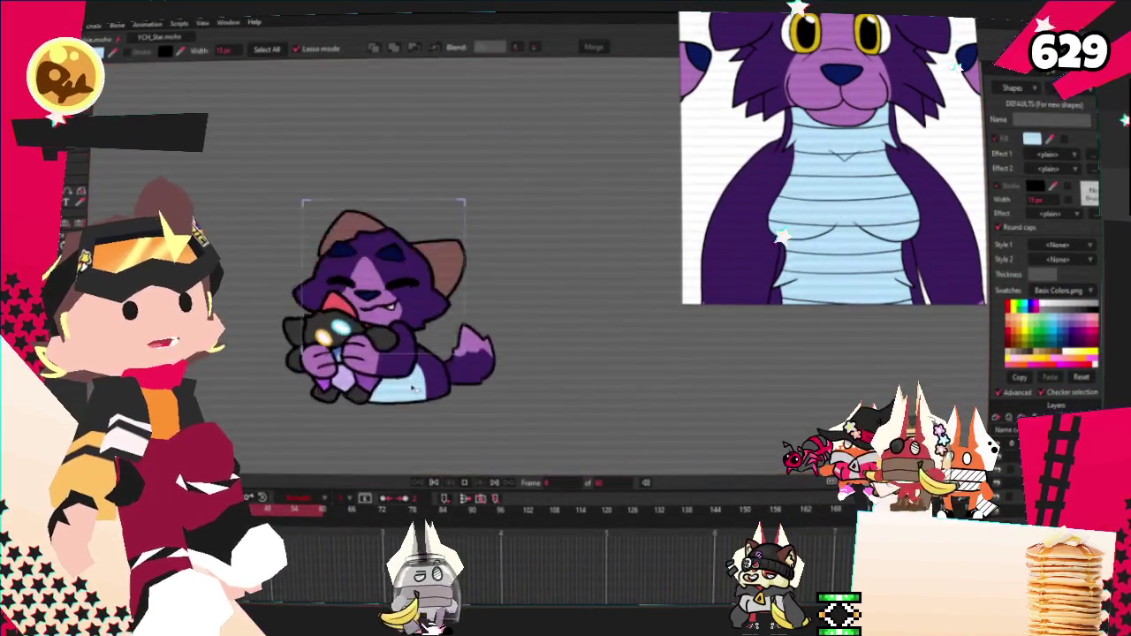
scroll(412, 388, "up", 1)
scroll(777, 144, "up", 2)
scroll(777, 144, "up", 2)
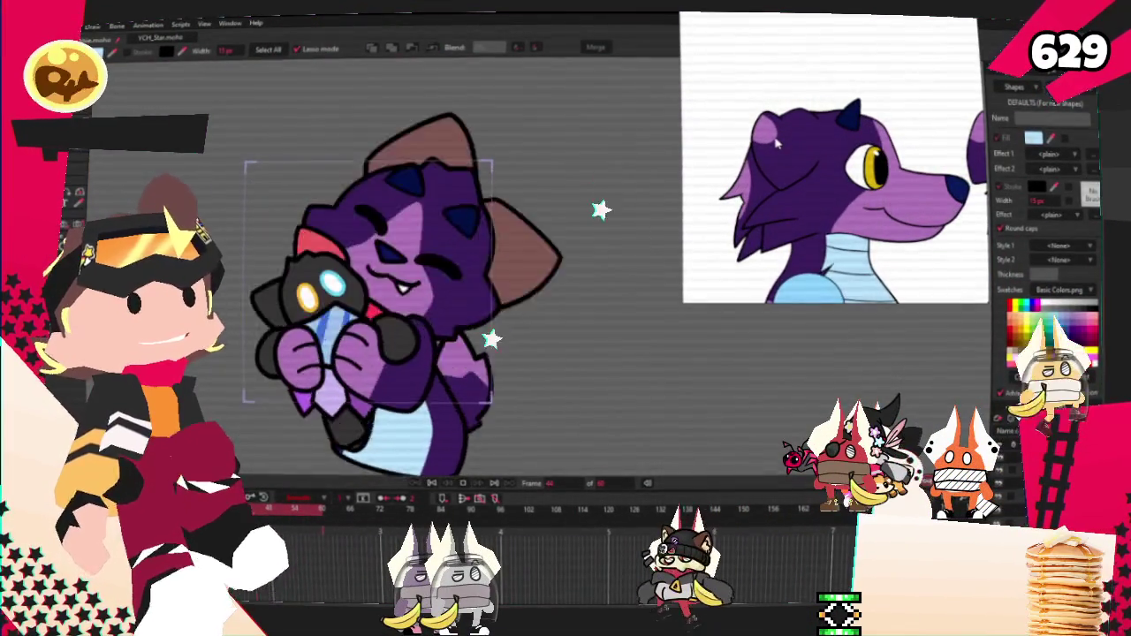
scroll(777, 144, "down", 2)
scroll(795, 146, "down", 2)
scroll(894, 147, "up", 2)
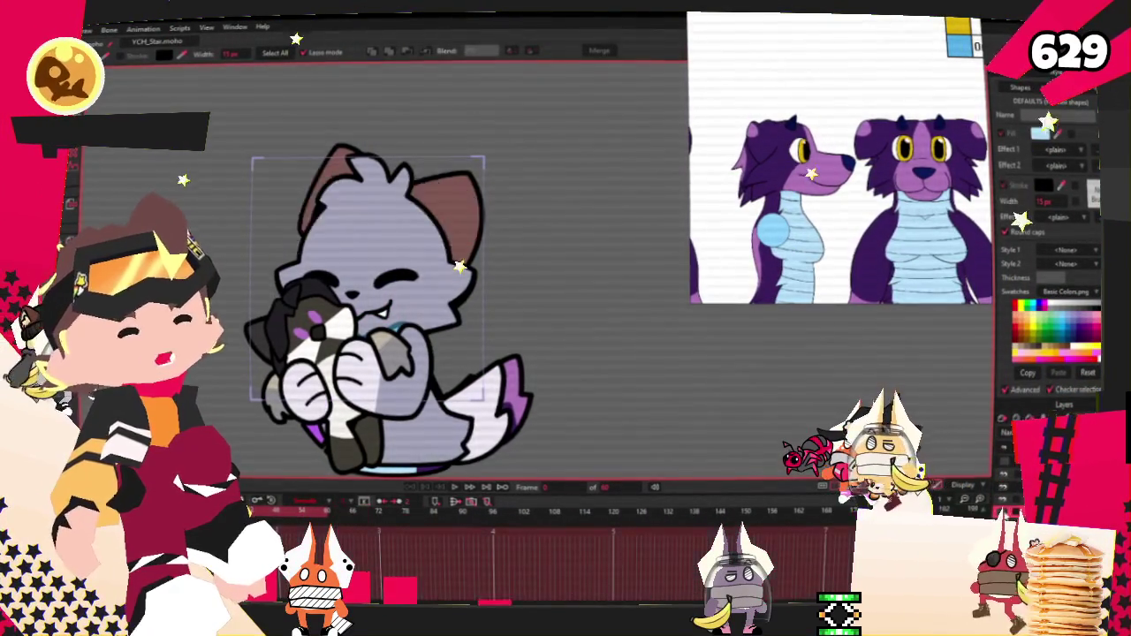
Select the bone layer and the bone near the eyes, then play the animation to check the ears.
key("f")
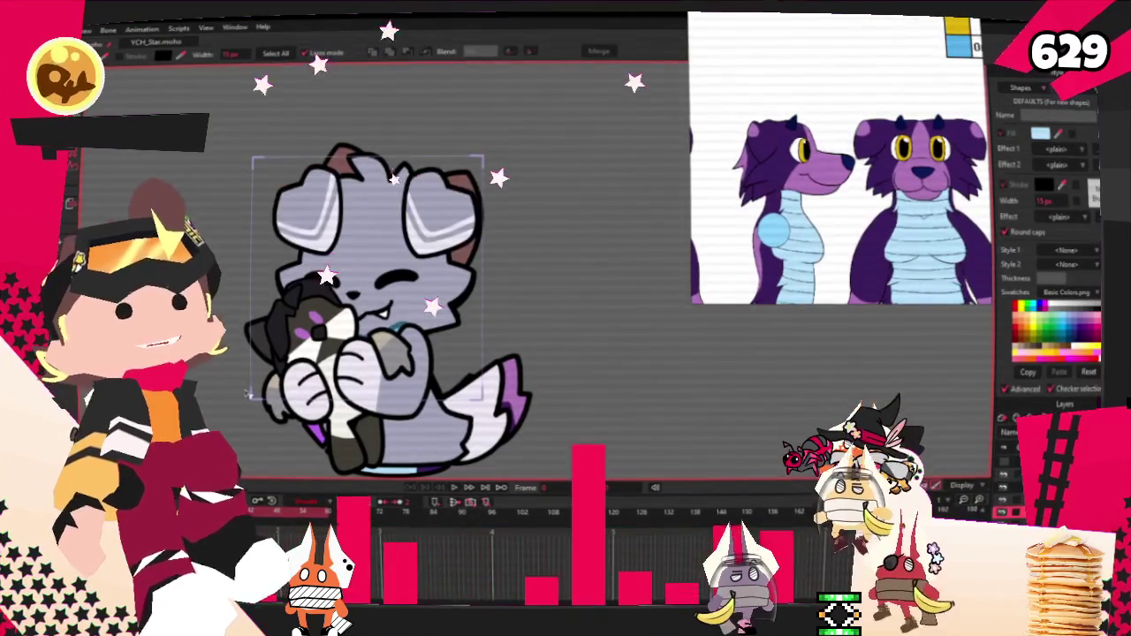
key("g")
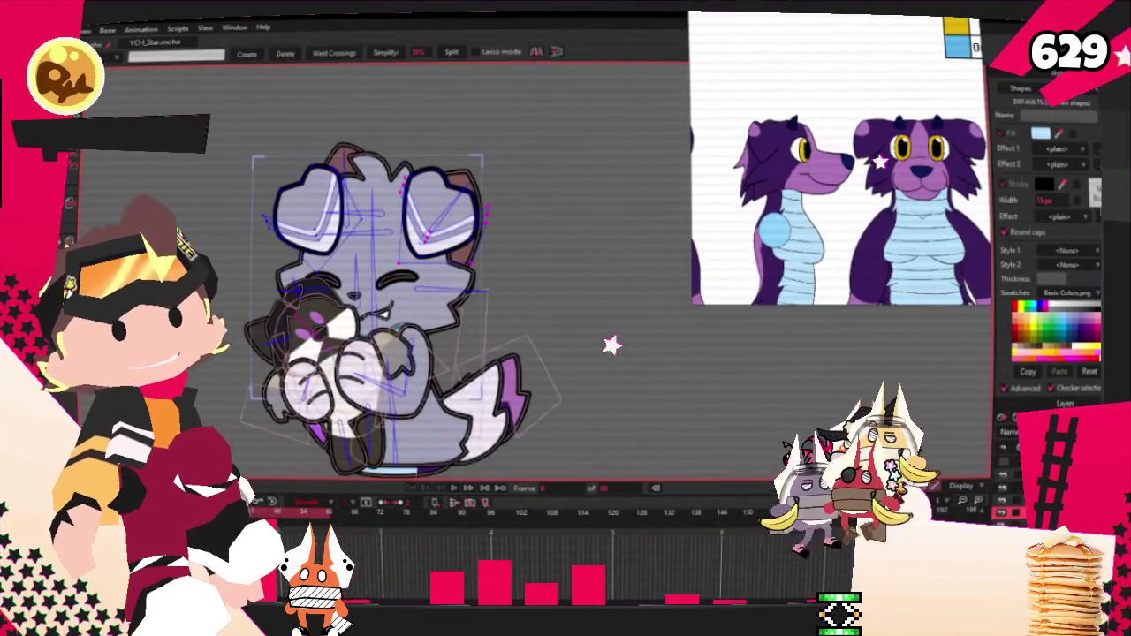
scroll(379, 292, "up", 2)
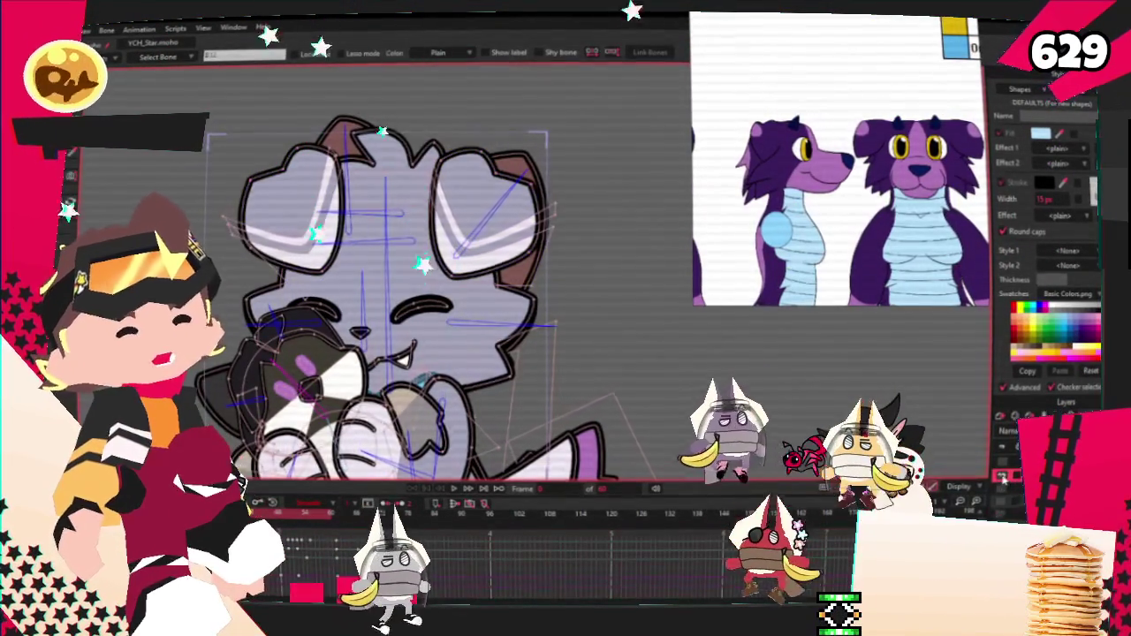
left_click(1007, 446)
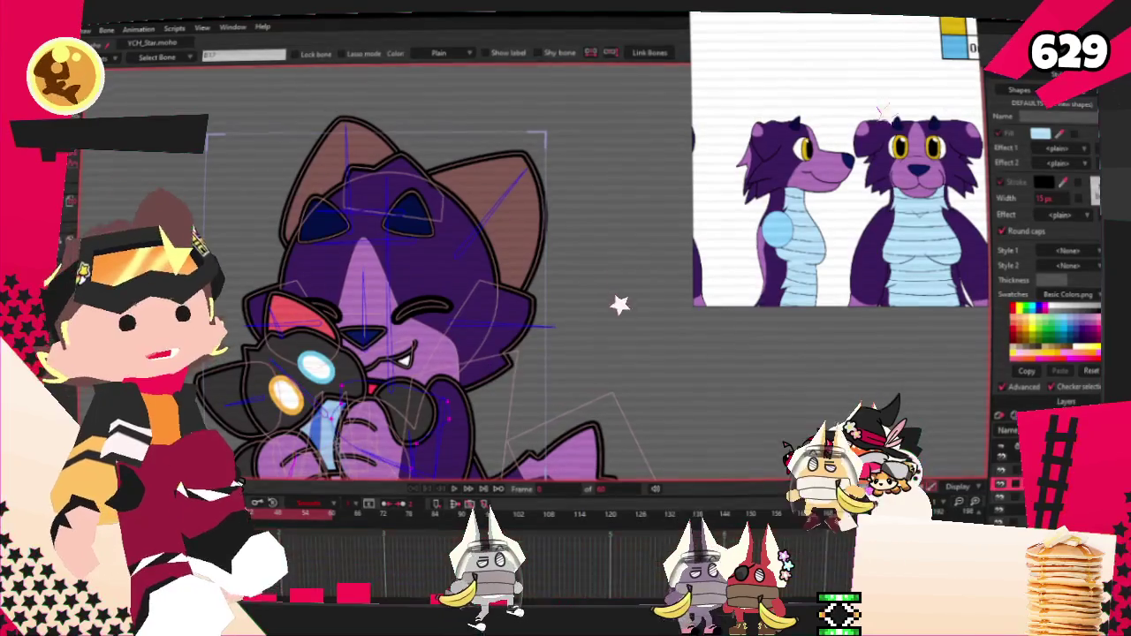
left_click(413, 190)
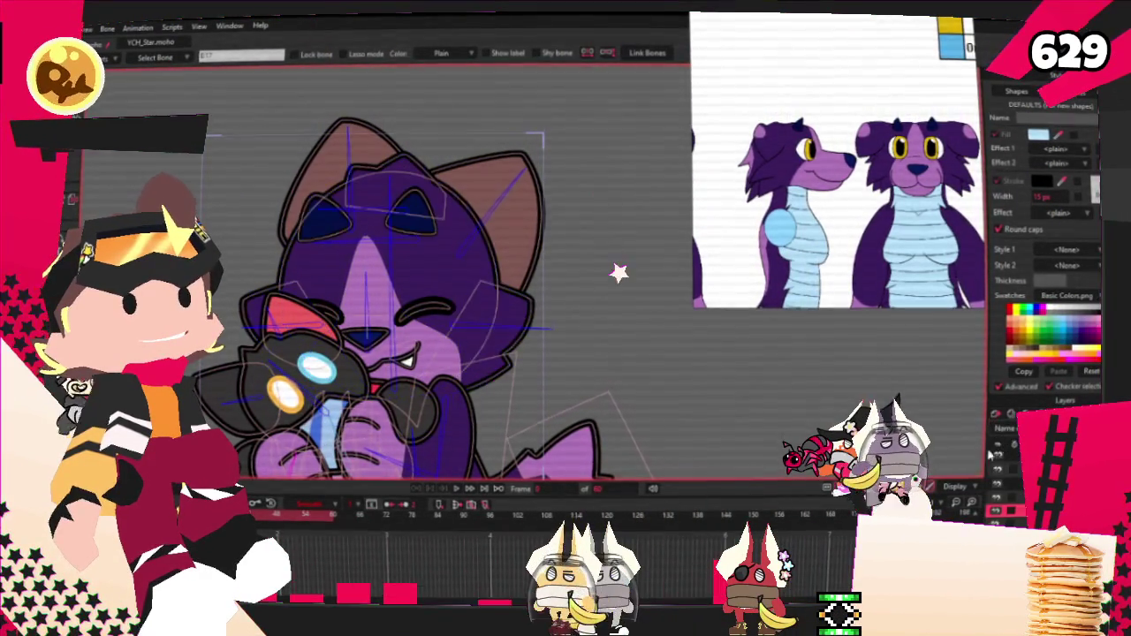
key("t")
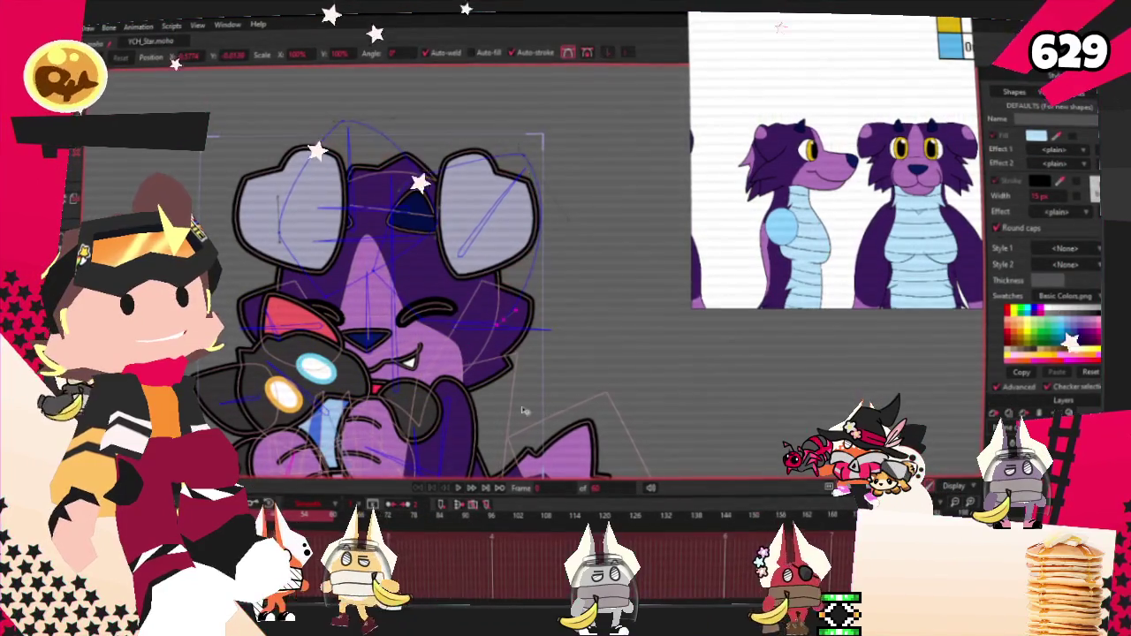
left_click(458, 487)
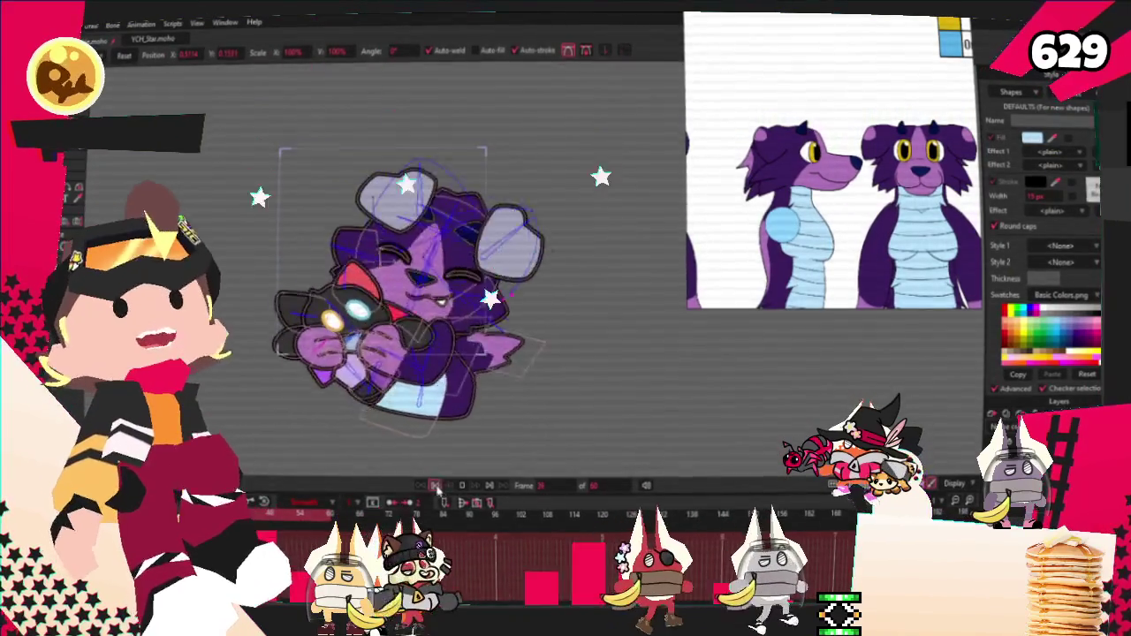
key("space")
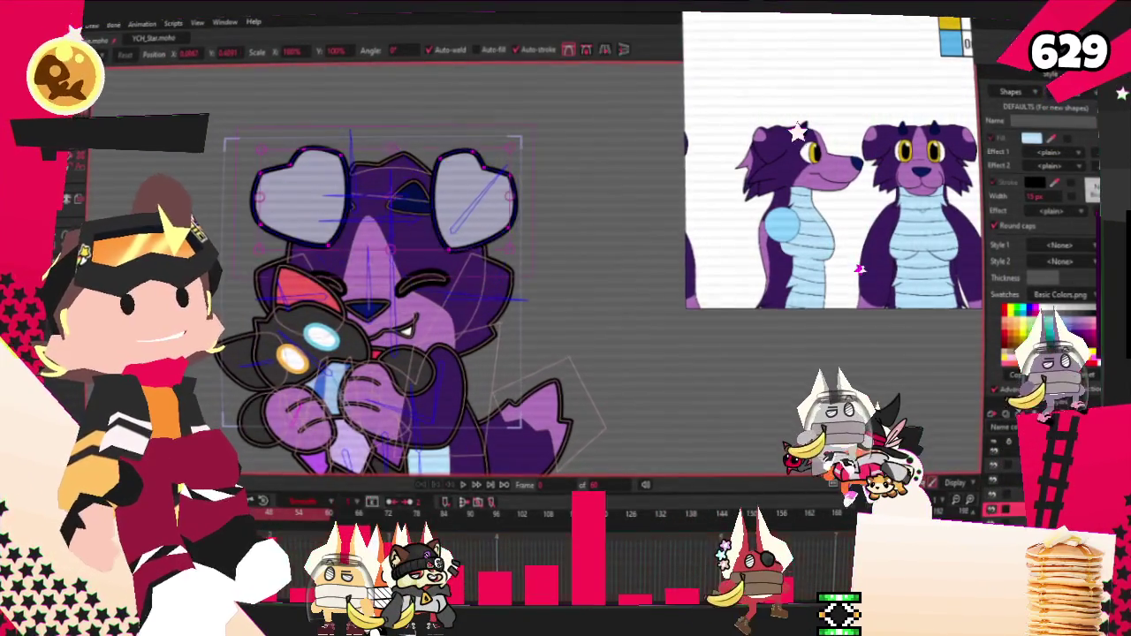
Move the floppy ear right and down, narrow it, and rewind to the first frame.
scroll(395, 143, "up", 3)
scroll(504, 295, "up", 2)
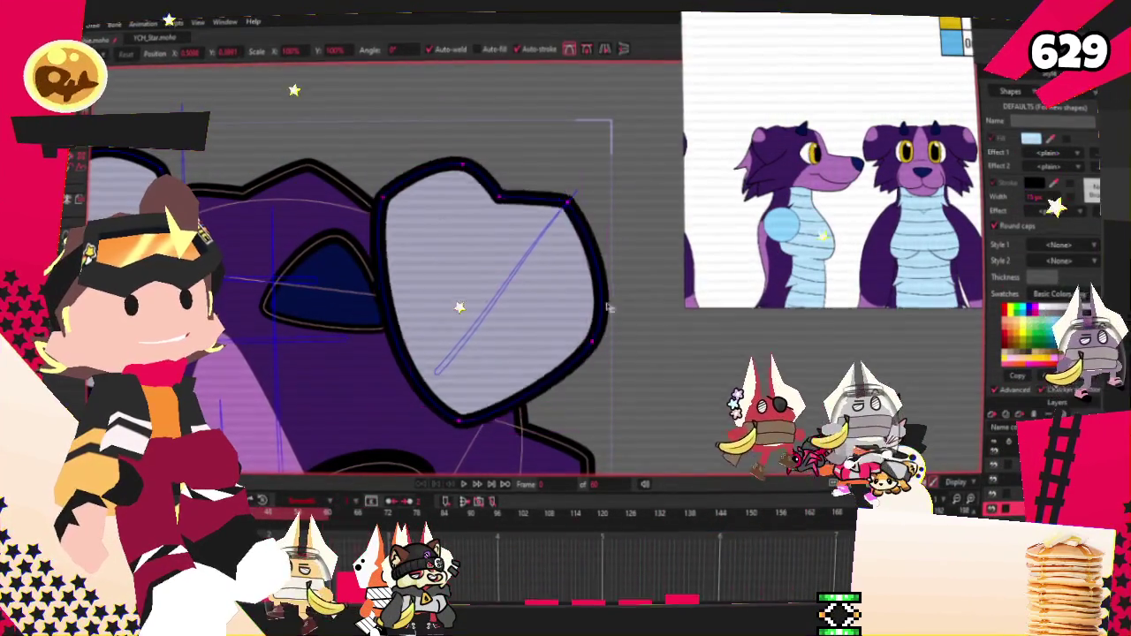
left_click_drag(556, 324, 650, 369)
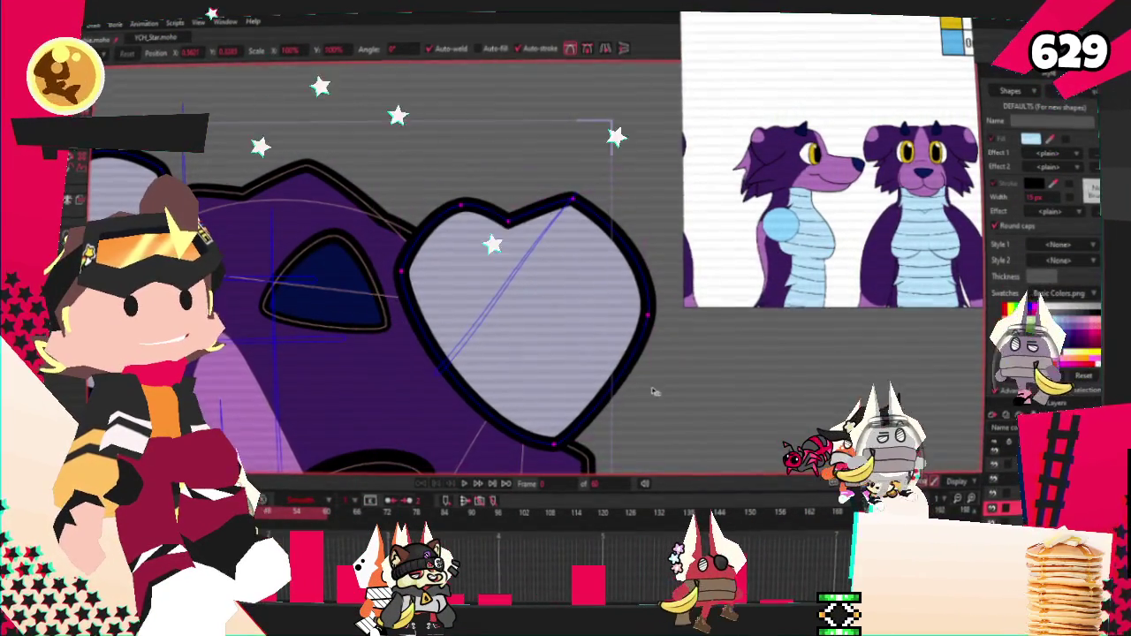
left_click_drag(648, 329, 612, 330)
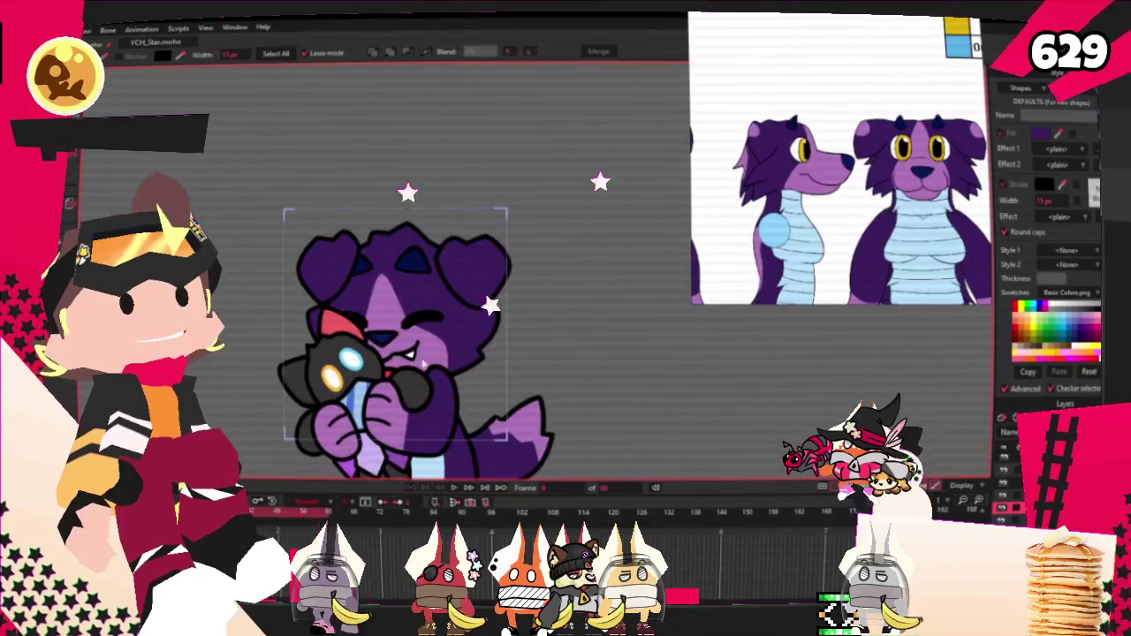
left_click(426, 488)
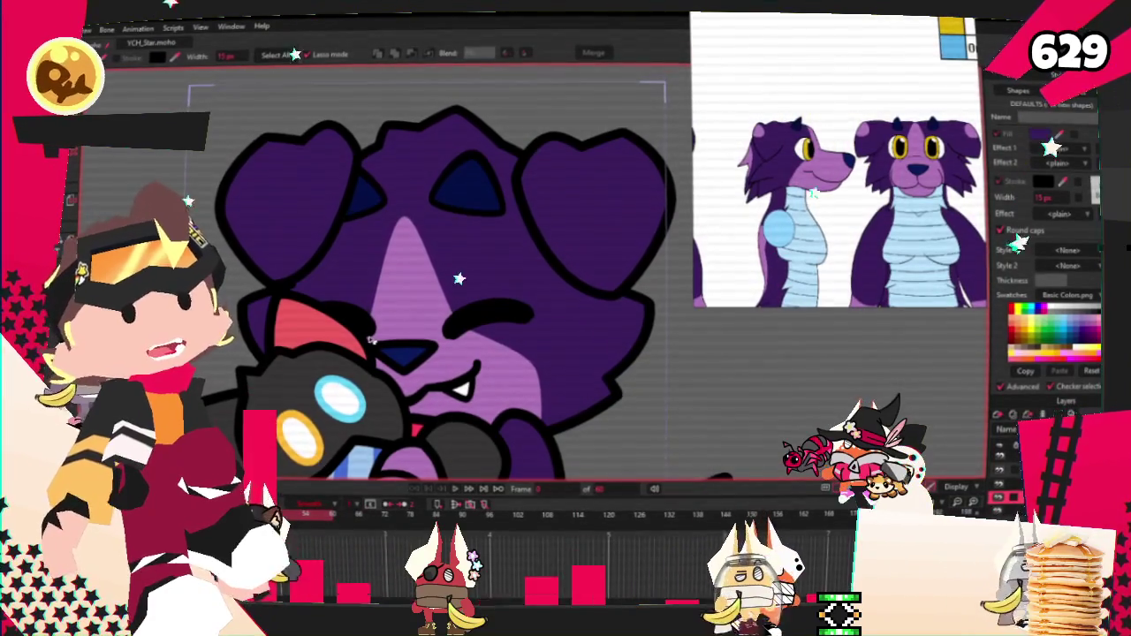
Select every point on the layer, bind them to the bone, then clear the selection.
key("u")
scroll(383, 363, "up", 3)
scroll(382, 362, "up", 3)
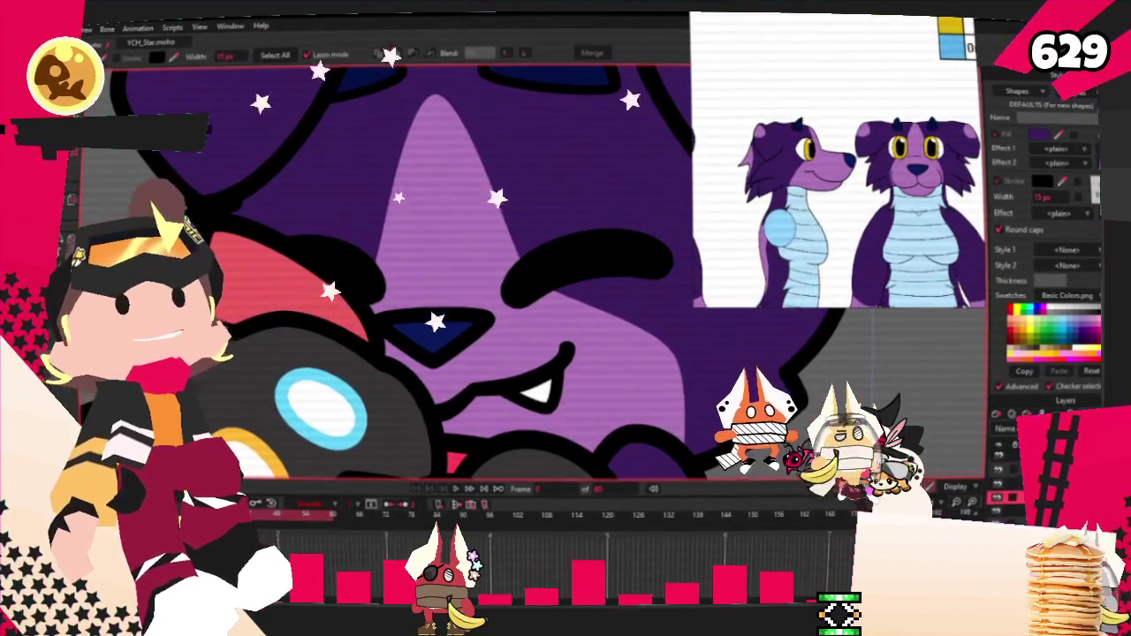
scroll(382, 363, "up", 2)
key("ctrl+a")
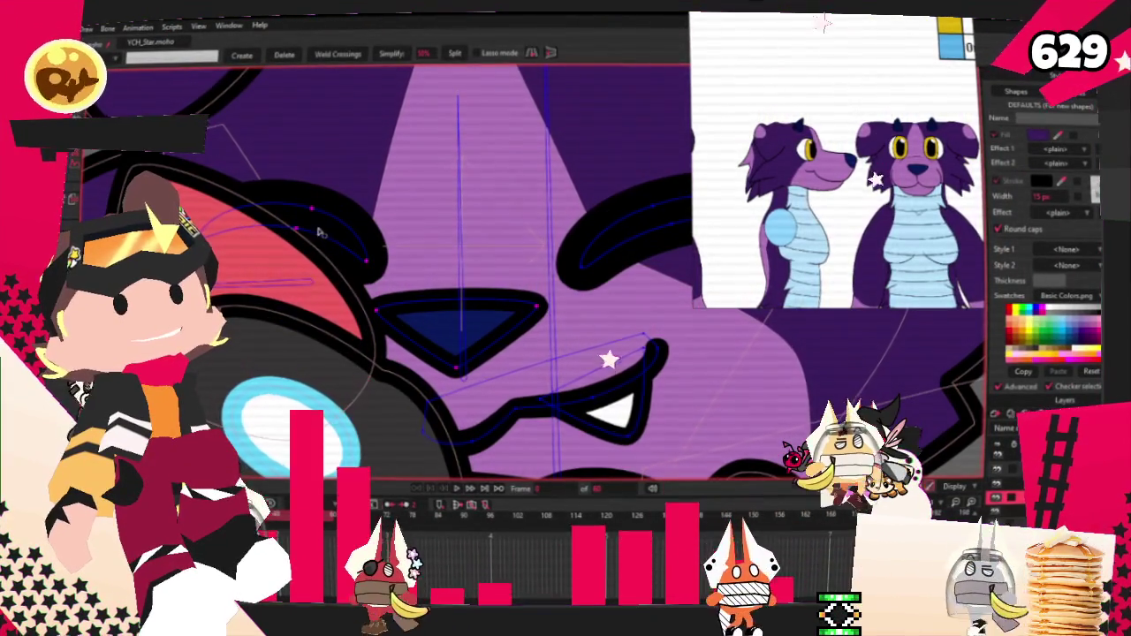
key("g")
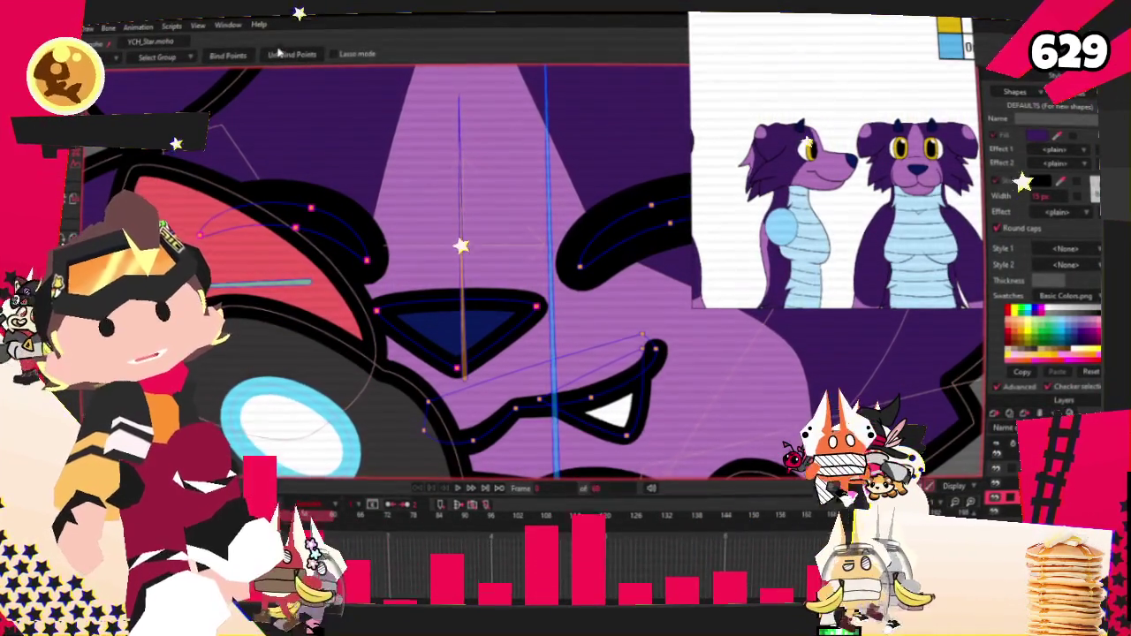
scroll(428, 287, "down", 3)
scroll(427, 287, "down", 2)
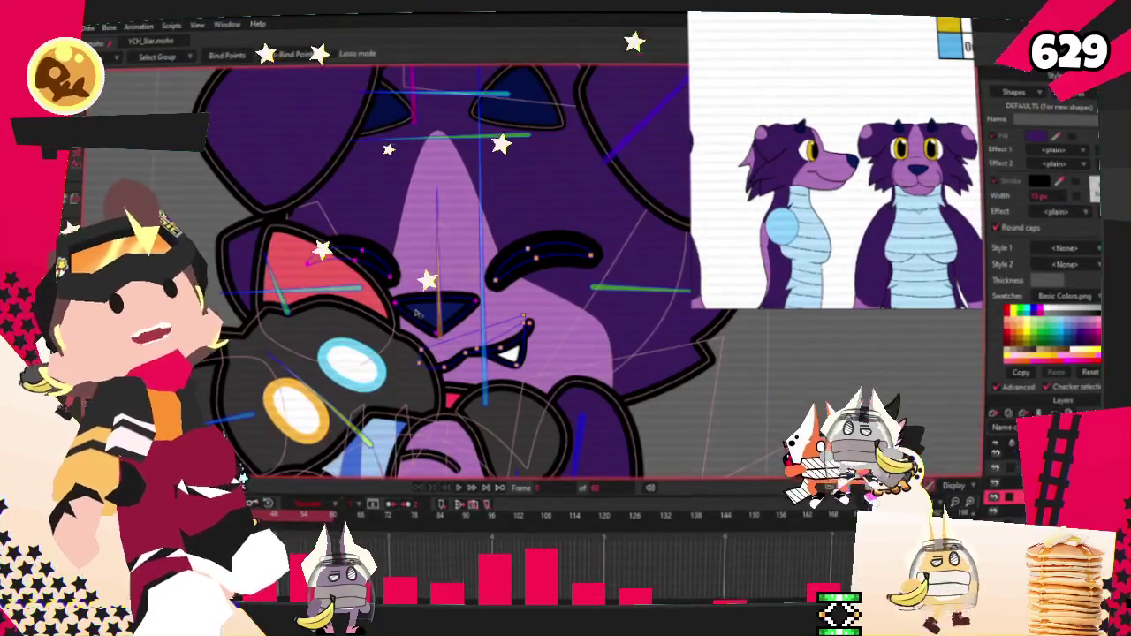
key("ctrl+shift+a")
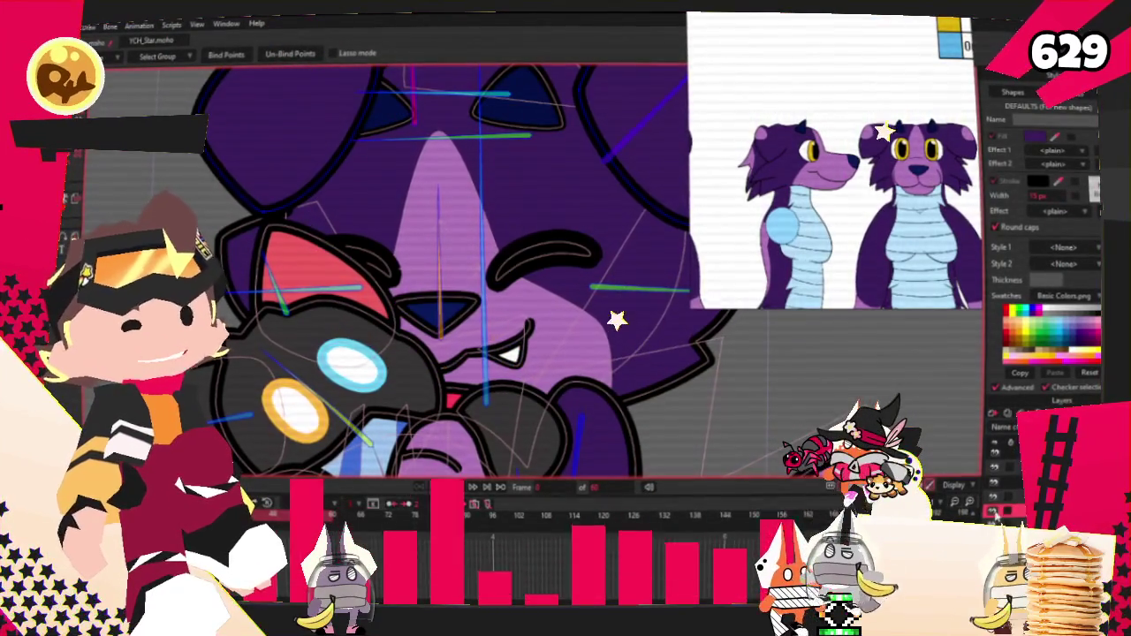
scroll(225, 122, "down", 2)
scroll(354, 177, "down", 2)
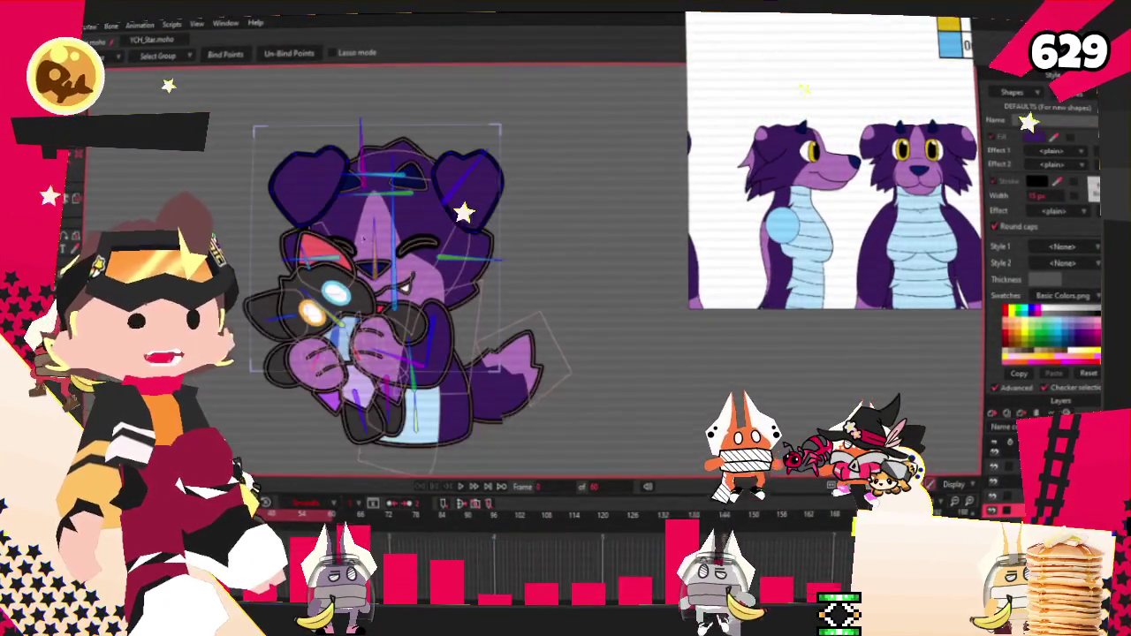
scroll(448, 199, "up", 3)
key("t")
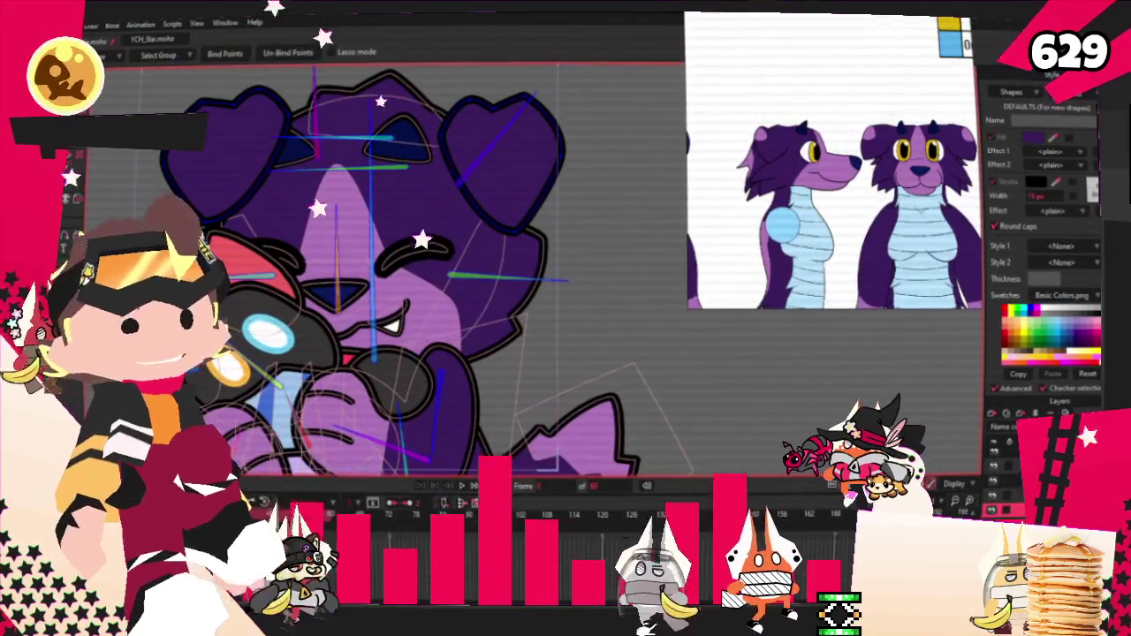
scroll(406, 113, "up", 2)
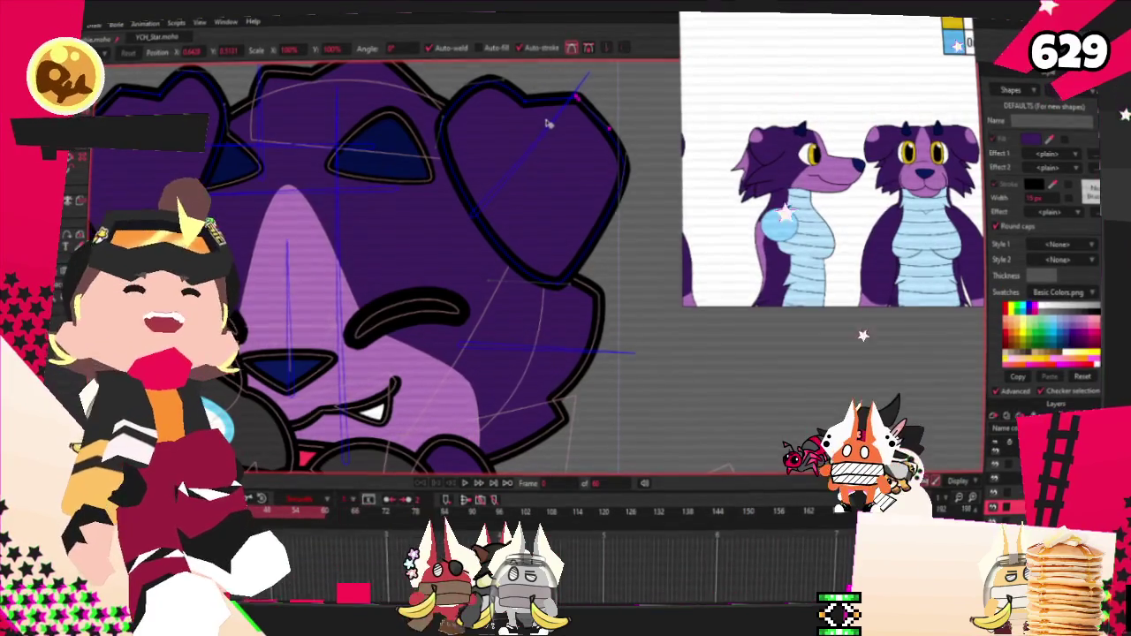
scroll(433, 236, "down", 3)
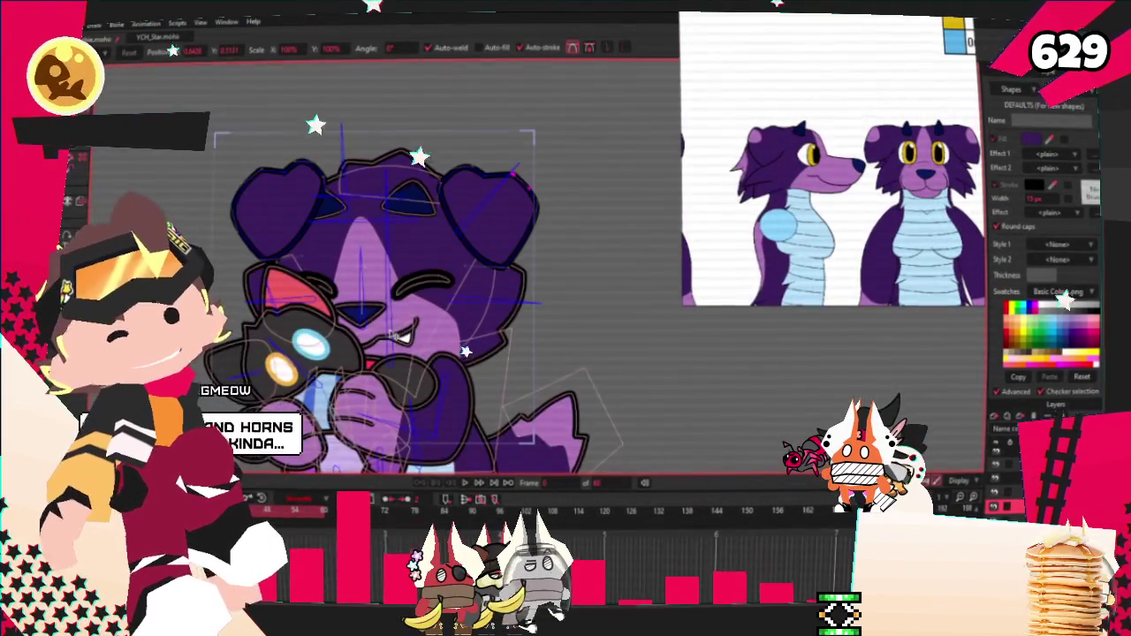
scroll(389, 337, "down", 2)
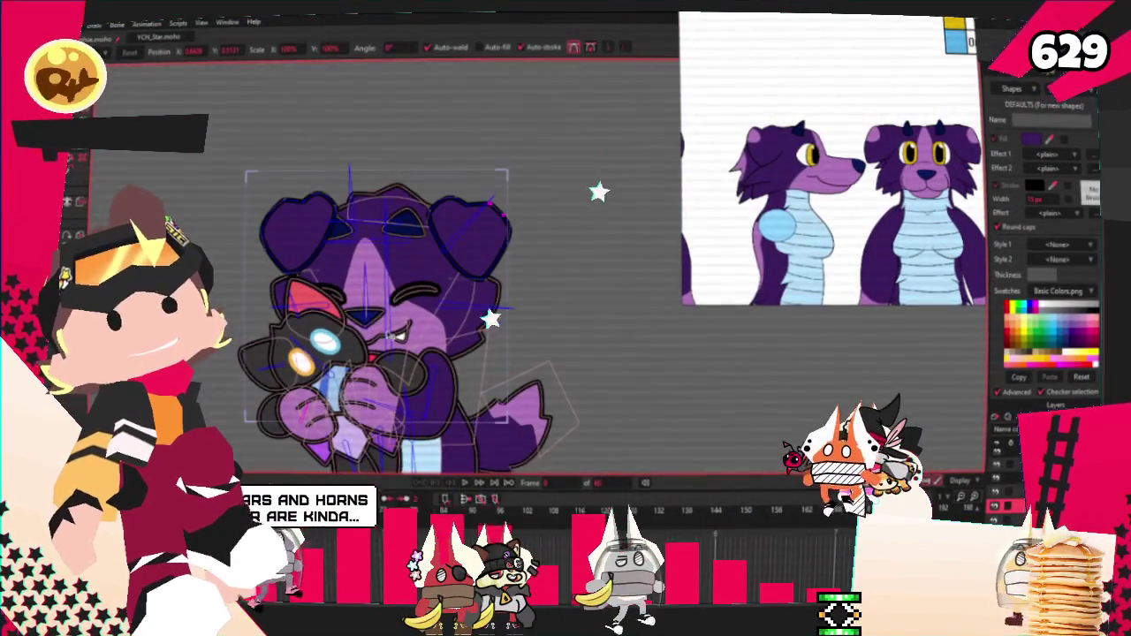
scroll(462, 250, "down", 2)
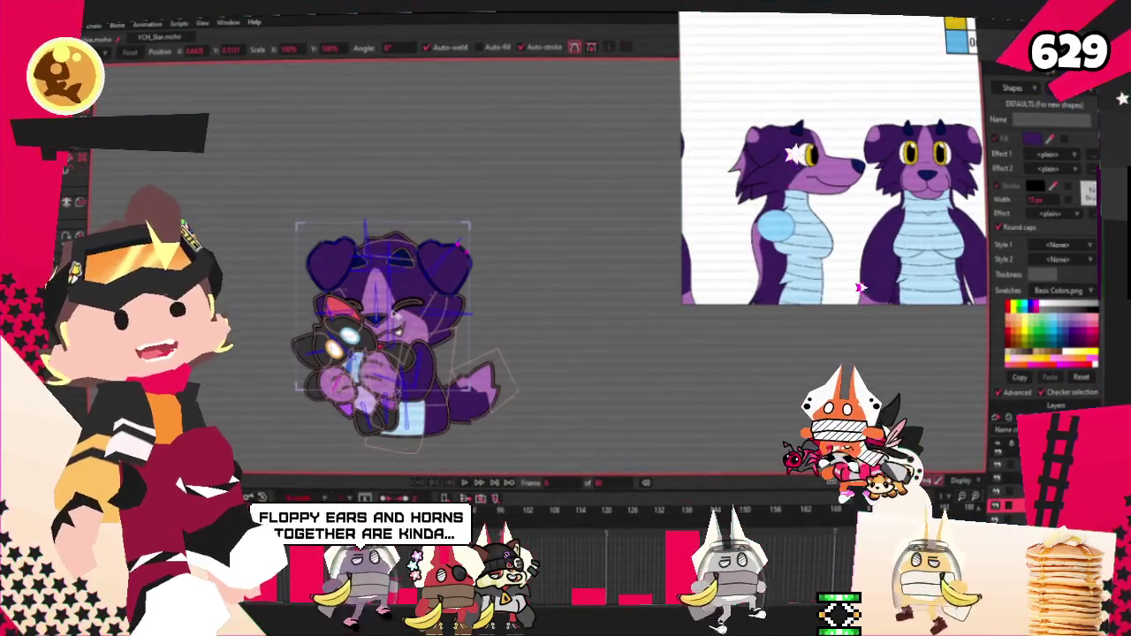
scroll(462, 250, "up", 2)
scroll(462, 250, "down", 2)
scroll(414, 259, "up", 3)
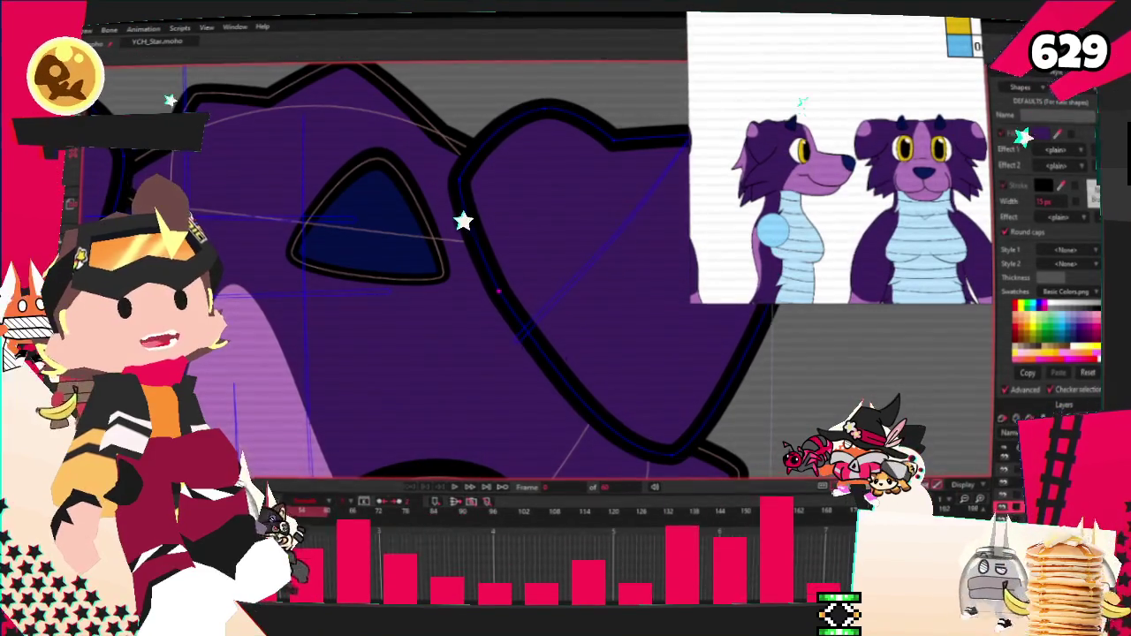
key("t")
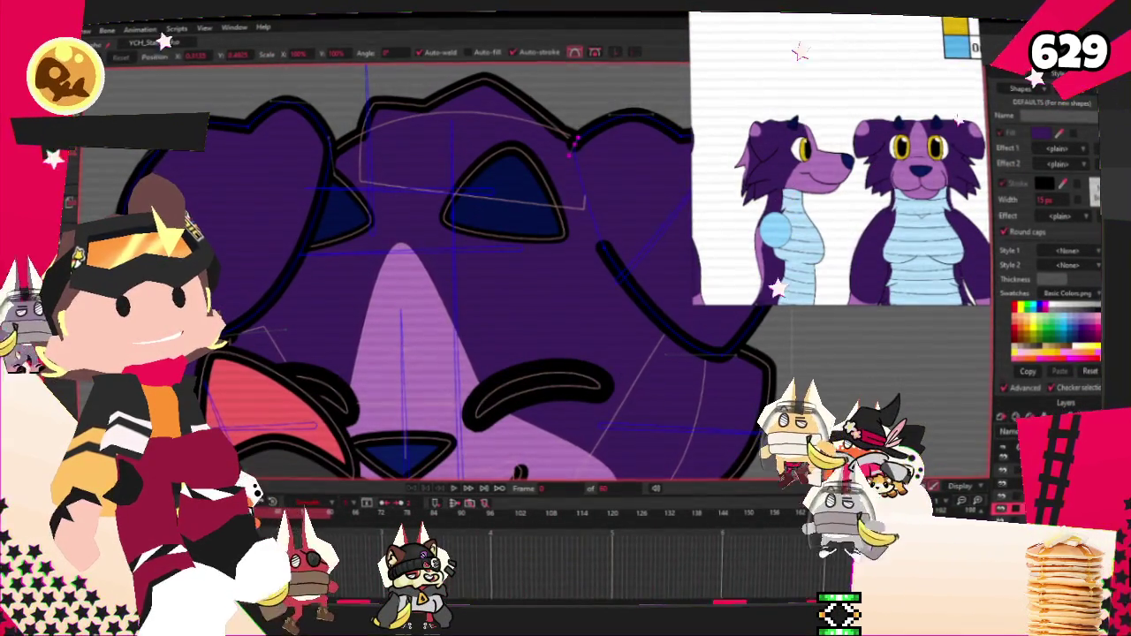
Delete the leftover brown ear piece from the top of the head.
key("u")
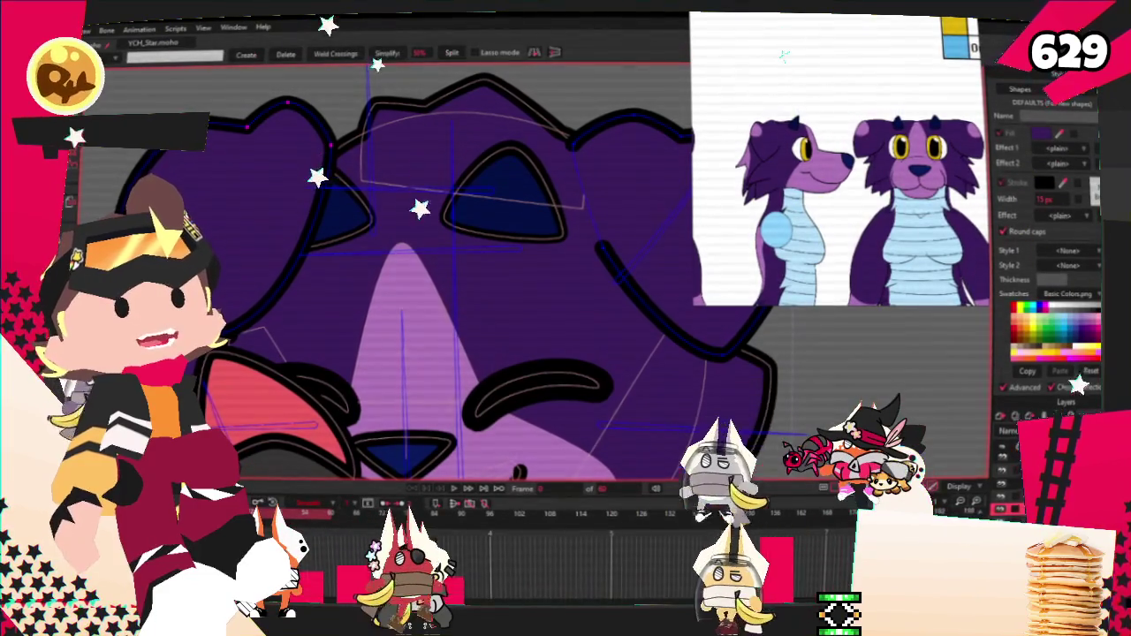
key("Delete")
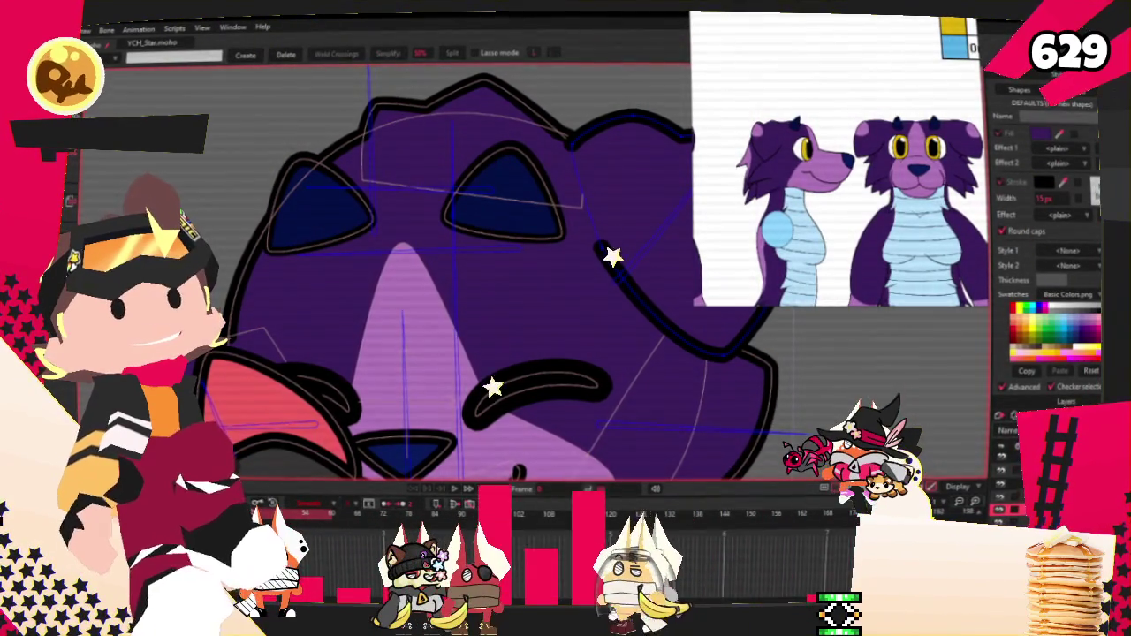
key("ctrl+z")
scroll(478, 383, "down", 3)
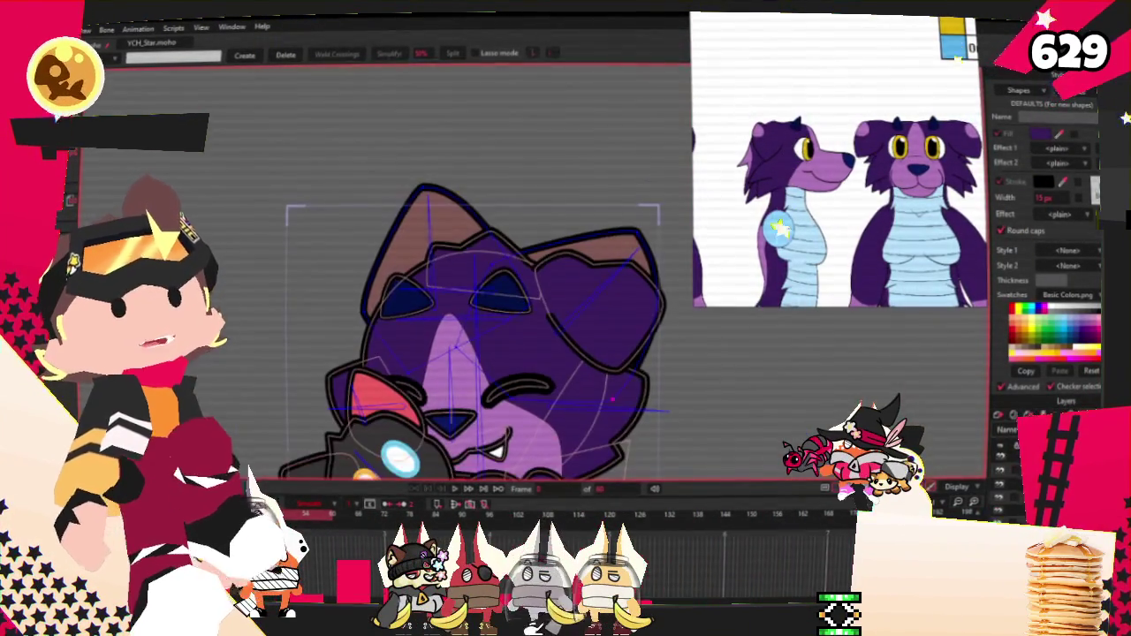
key("Delete")
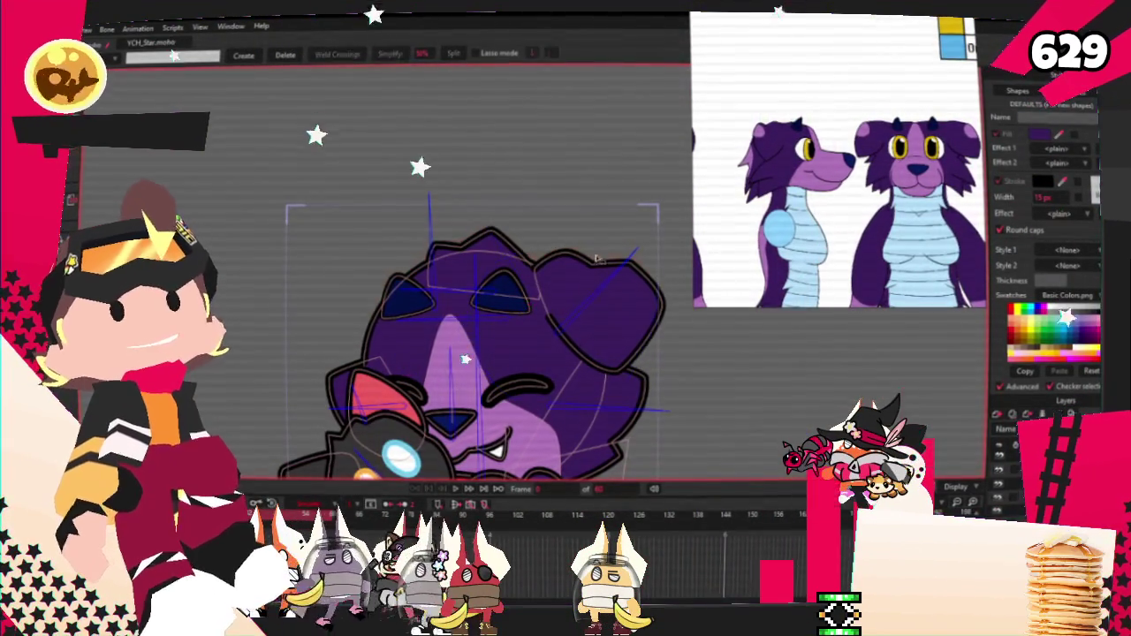
Play the animation twice to preview the head without the extra ear.
key("t")
scroll(495, 283, "up", 2)
scroll(477, 309, "up", 2)
scroll(459, 344, "up", 2)
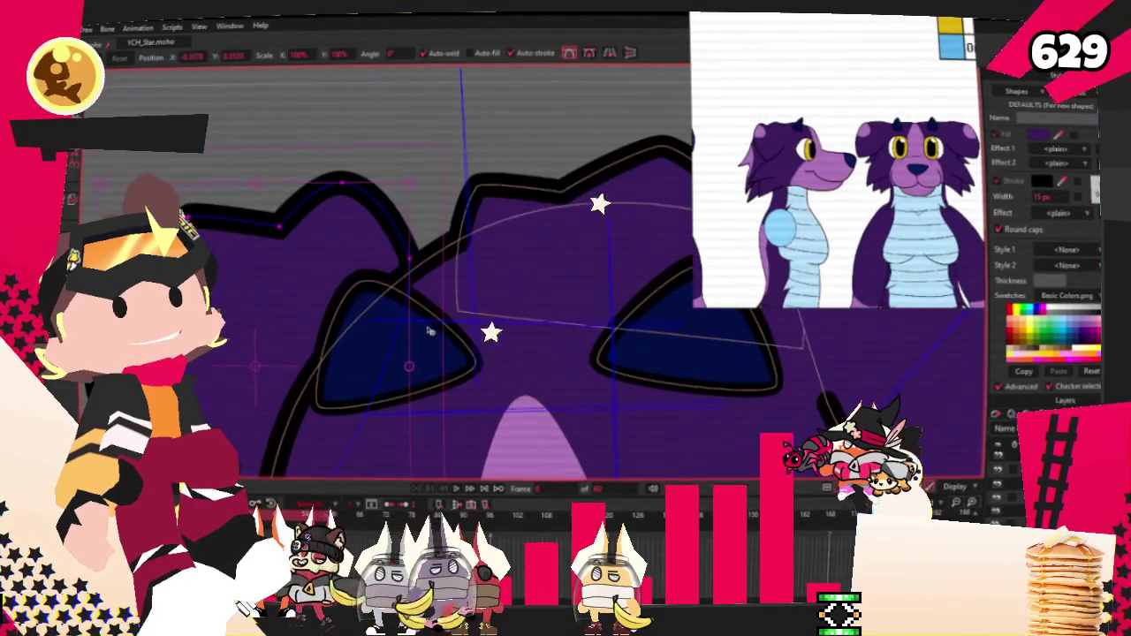
scroll(444, 373, "up", 1)
scroll(371, 354, "down", 2)
scroll(375, 327, "down", 2)
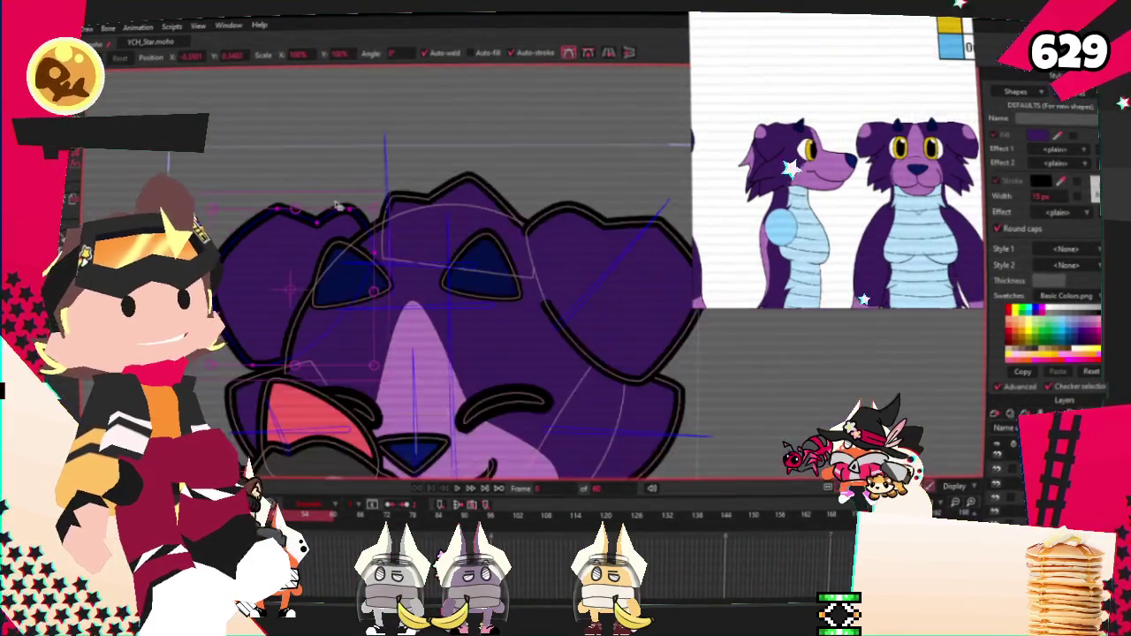
scroll(383, 287, "down", 2)
scroll(385, 288, "up", 1)
left_click(460, 488)
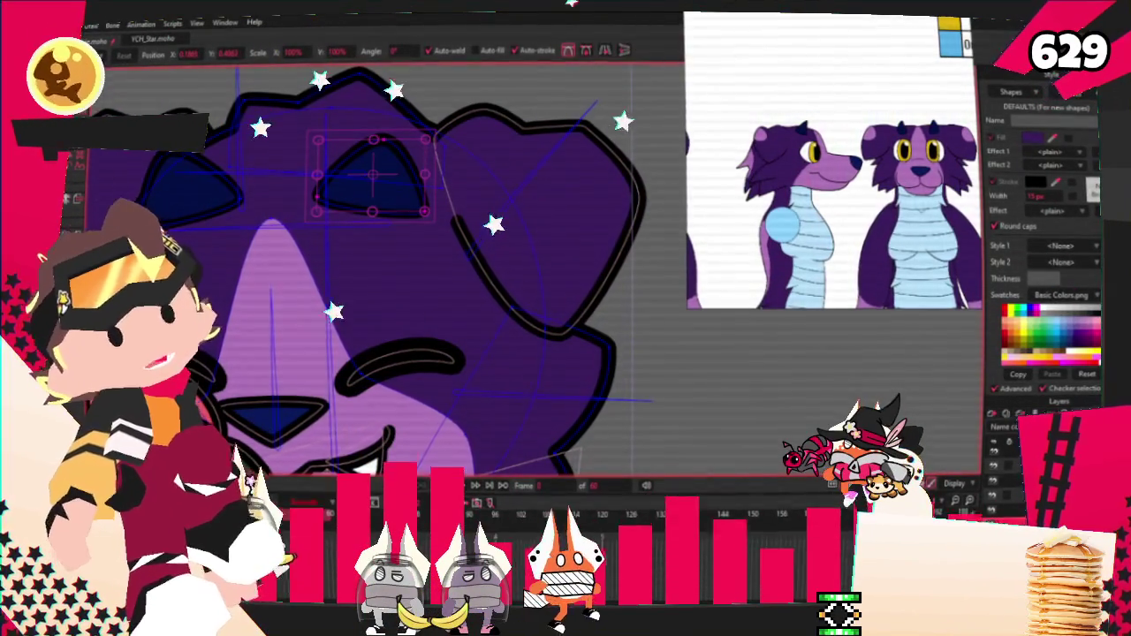
key("q")
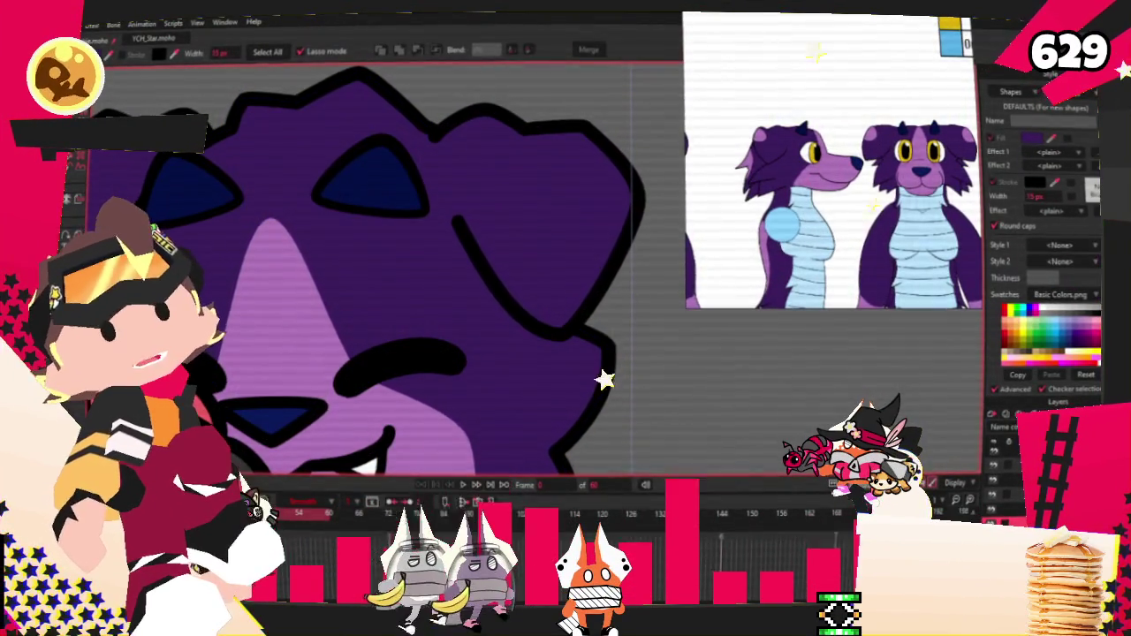
key("g")
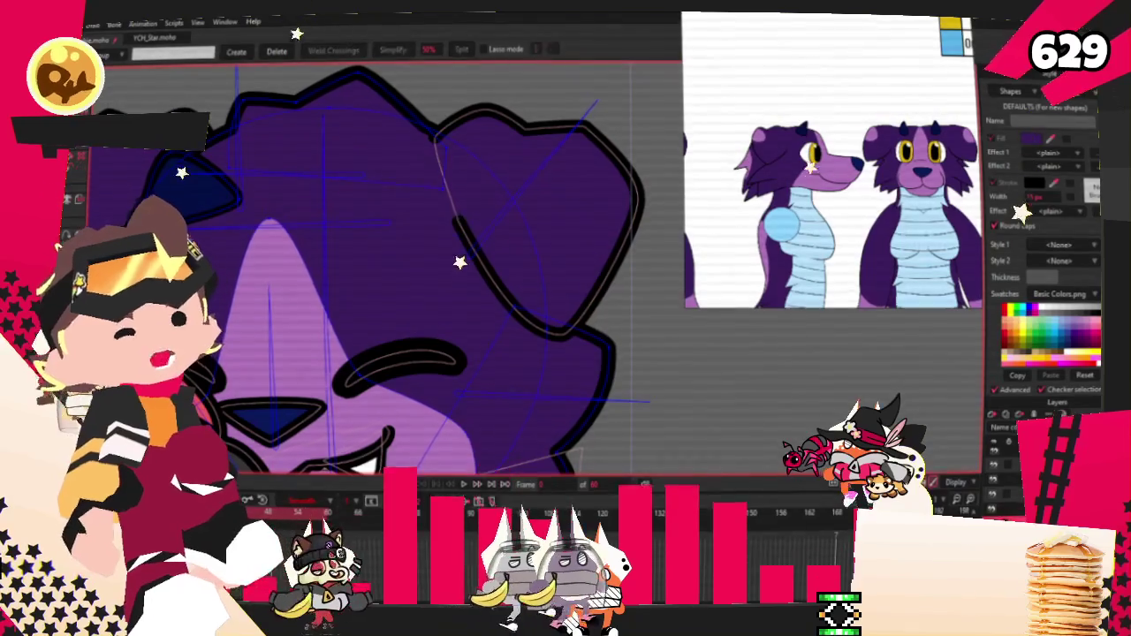
key("t")
left_click(471, 484)
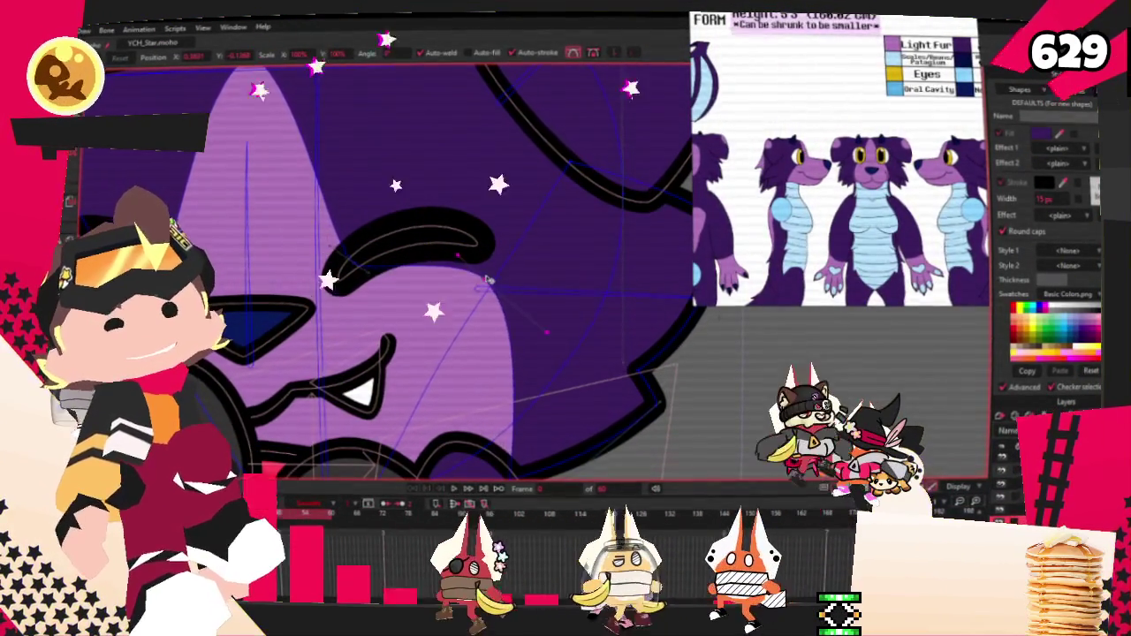
scroll(292, 274, "up", 2)
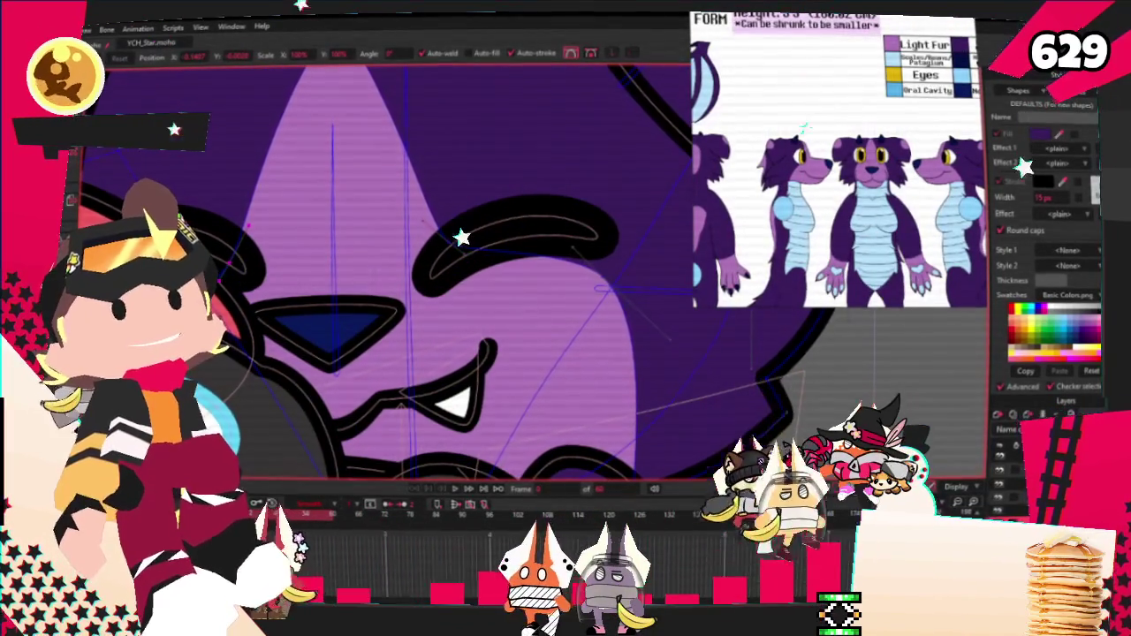
scroll(353, 265, "down", 2)
scroll(353, 265, "down", 2)
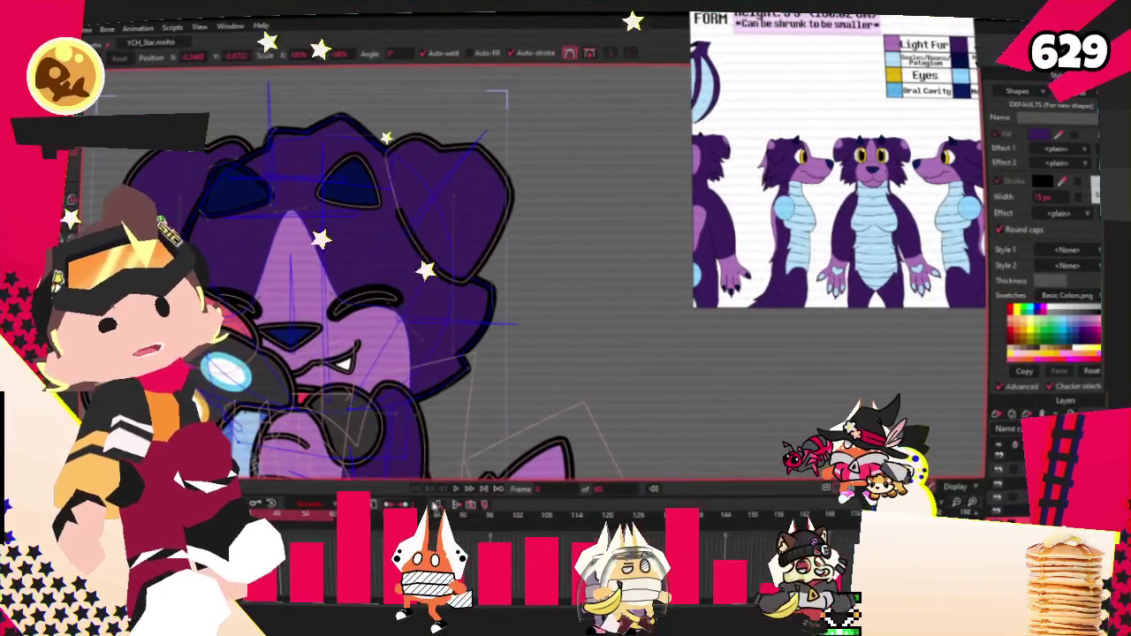
left_click(460, 489)
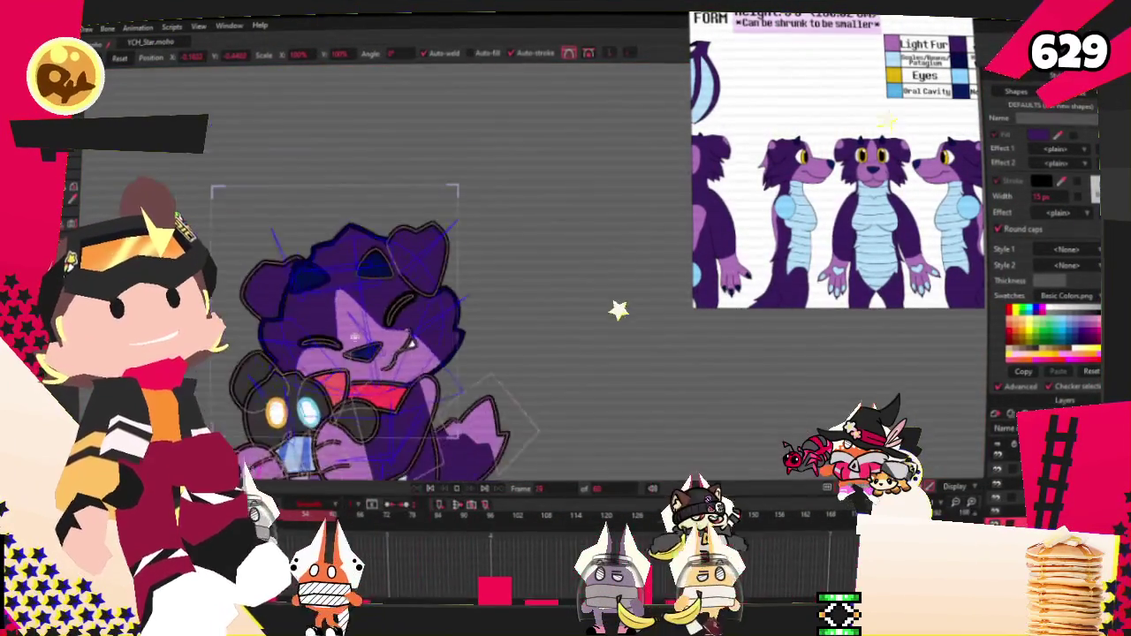
scroll(360, 331, "up", 2)
scroll(354, 331, "up", 2)
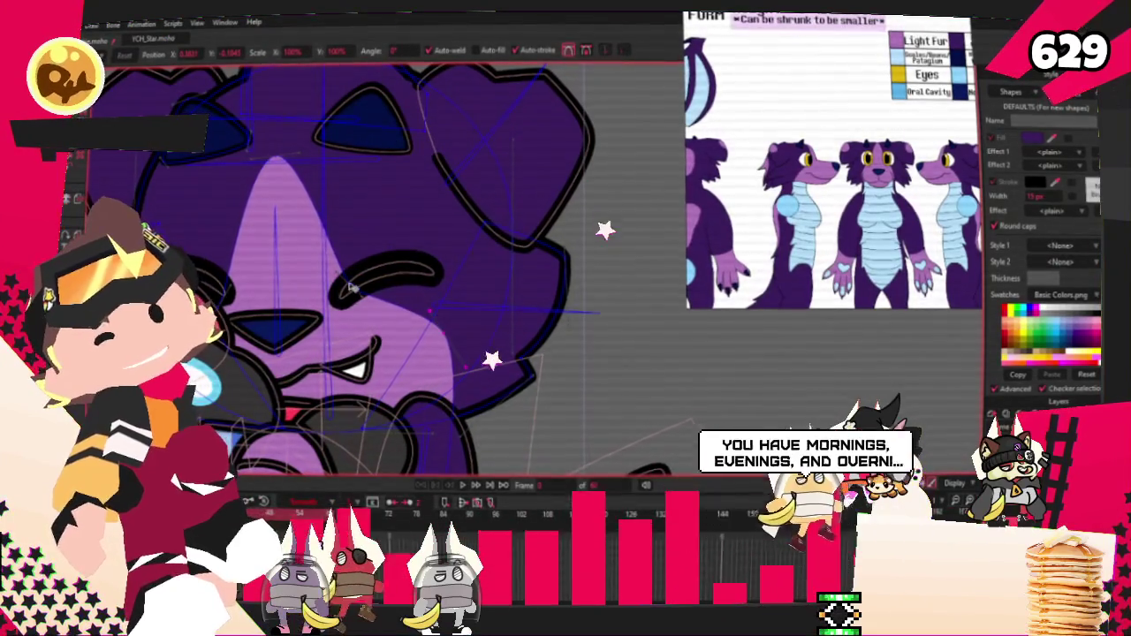
key("z")
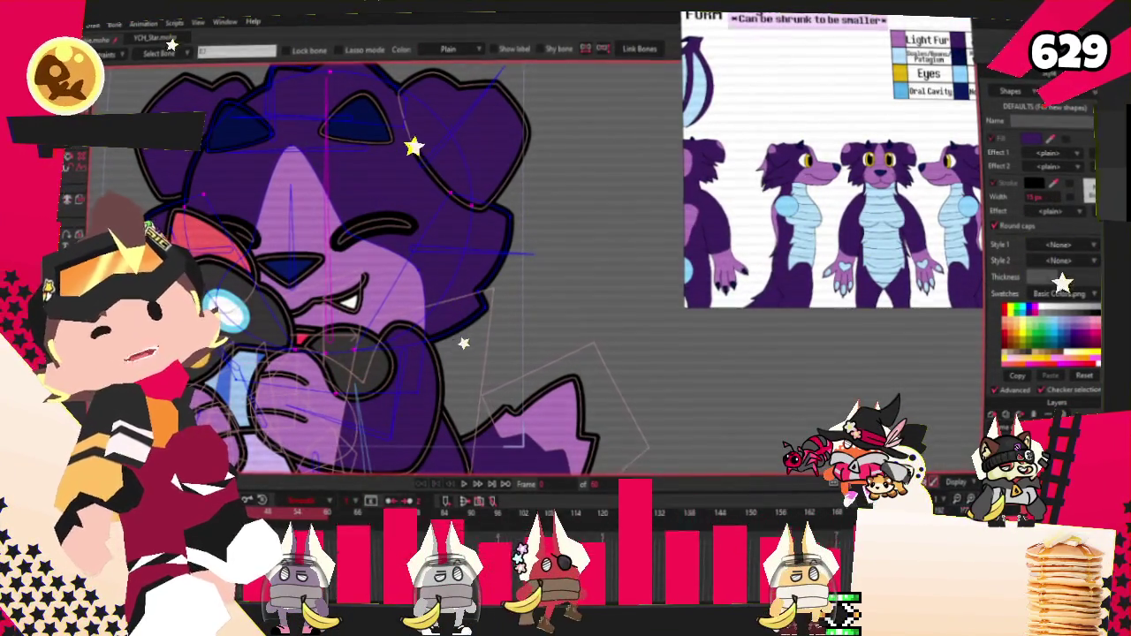
key("g")
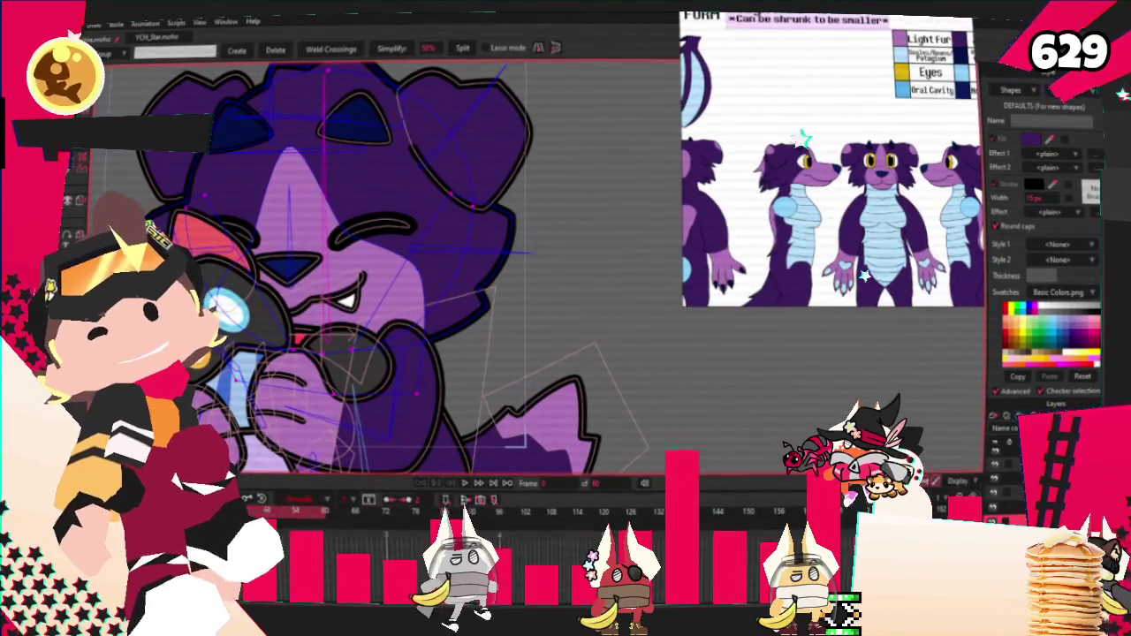
key("i")
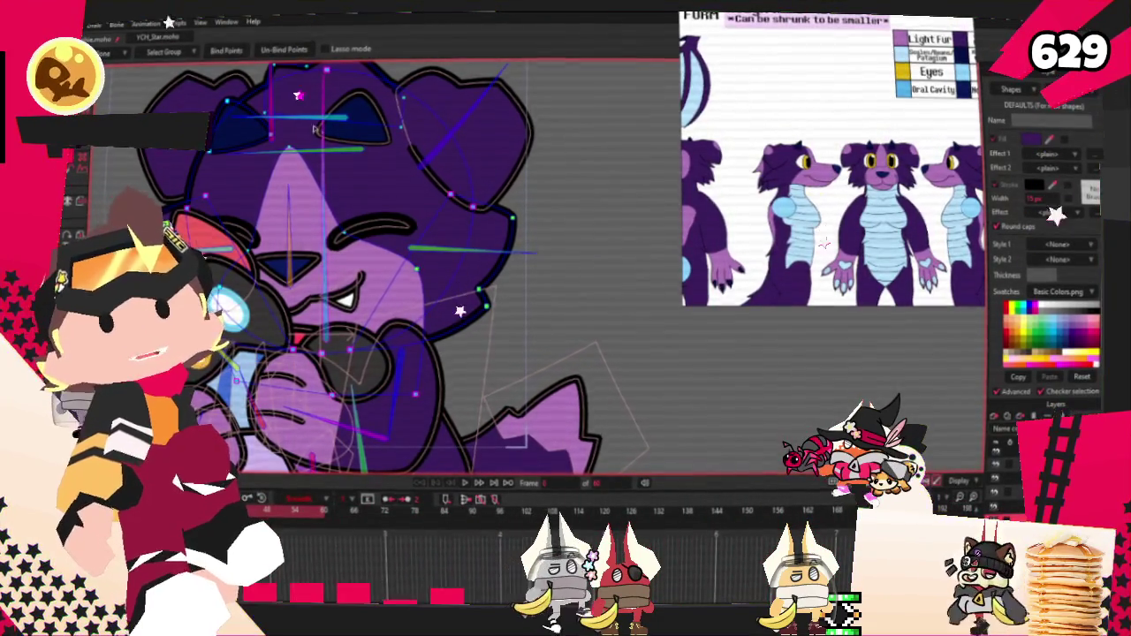
scroll(292, 161, "down", 2)
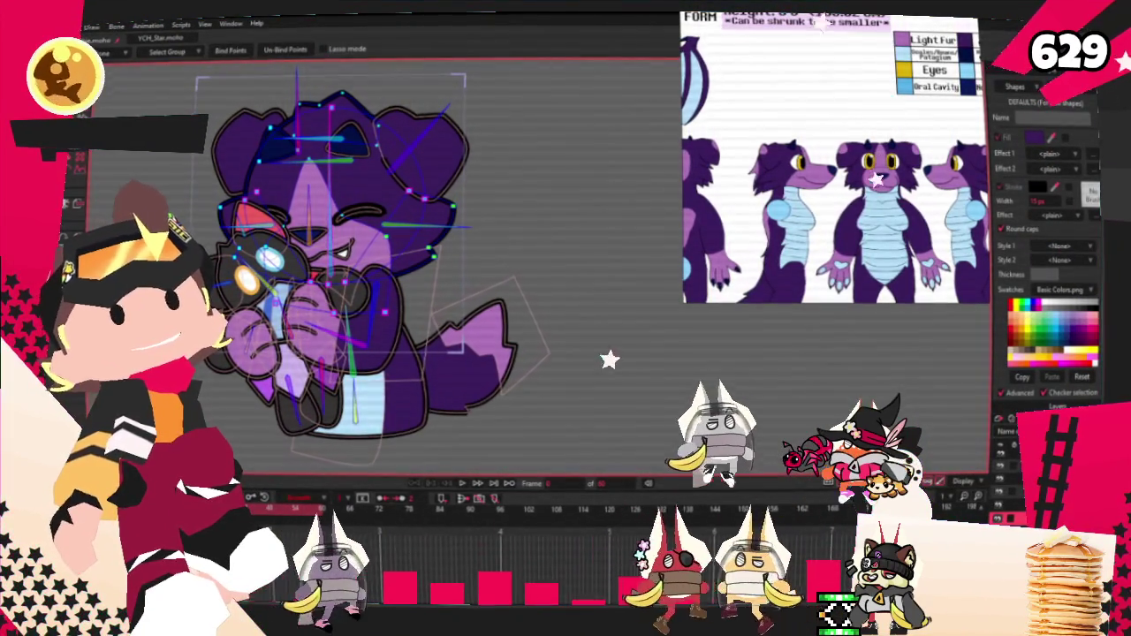
scroll(265, 141, "up", 3)
scroll(265, 142, "up", 2)
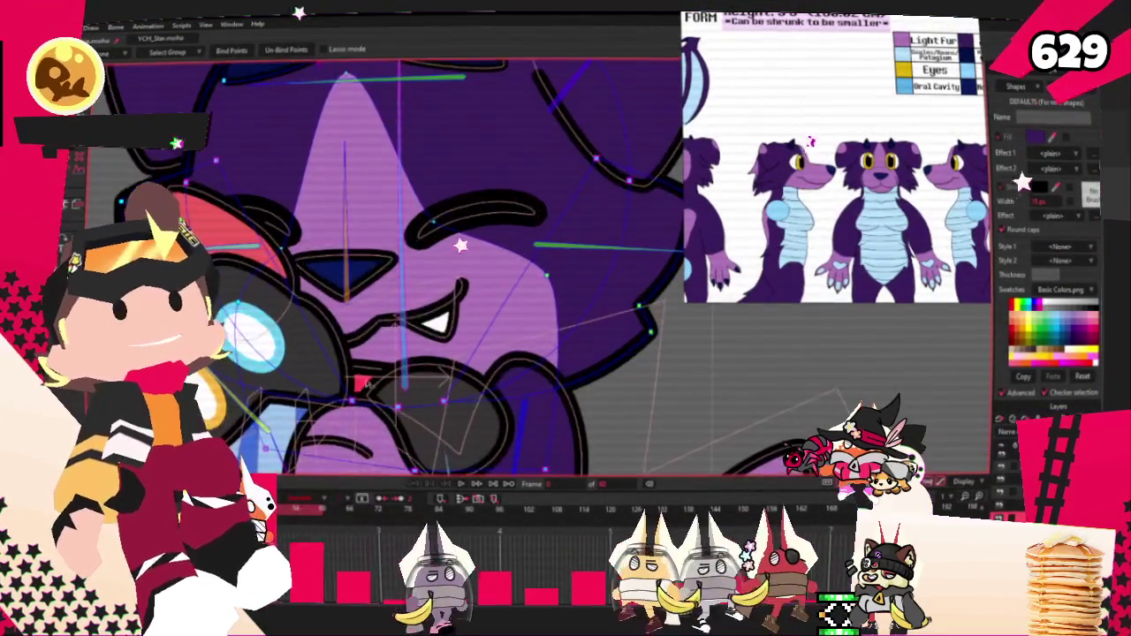
scroll(265, 141, "down", 2)
scroll(449, 329, "up", 1)
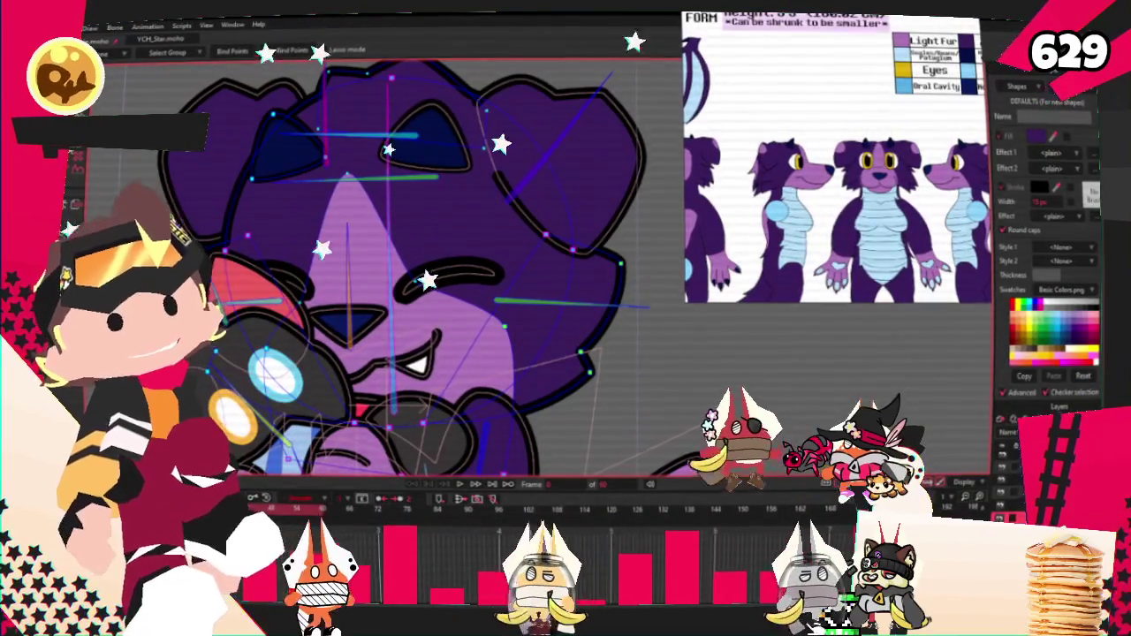
key("b")
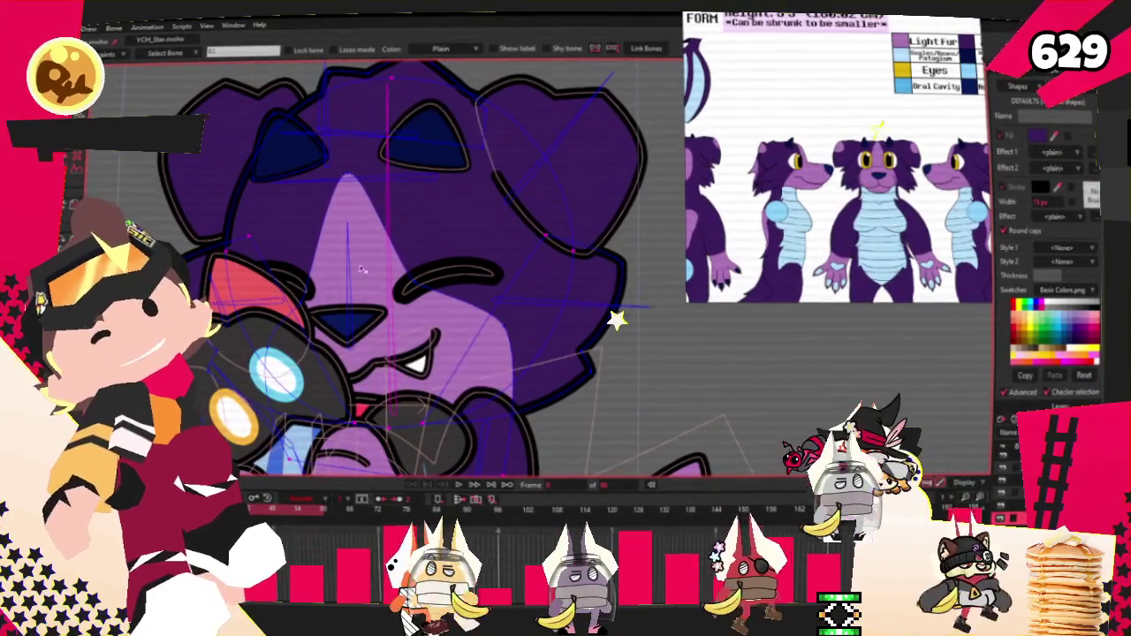
scroll(358, 272, "down", 2)
scroll(359, 272, "up", 1)
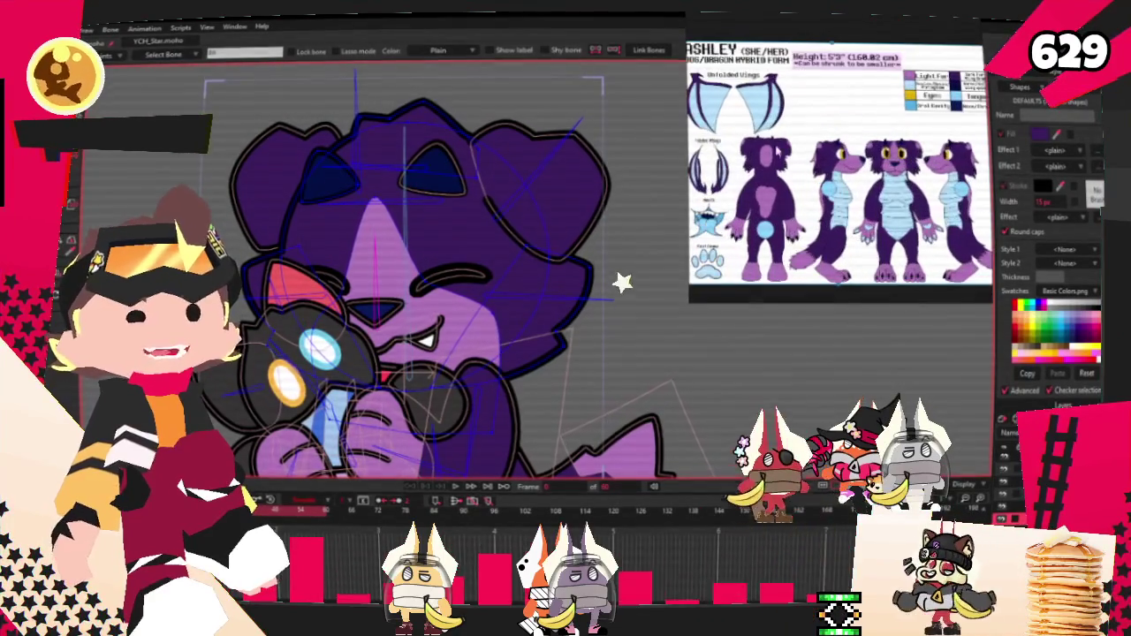
Zoom in on the cyan bat wing of the rainbow plushie template.
scroll(586, 362, "down", 1)
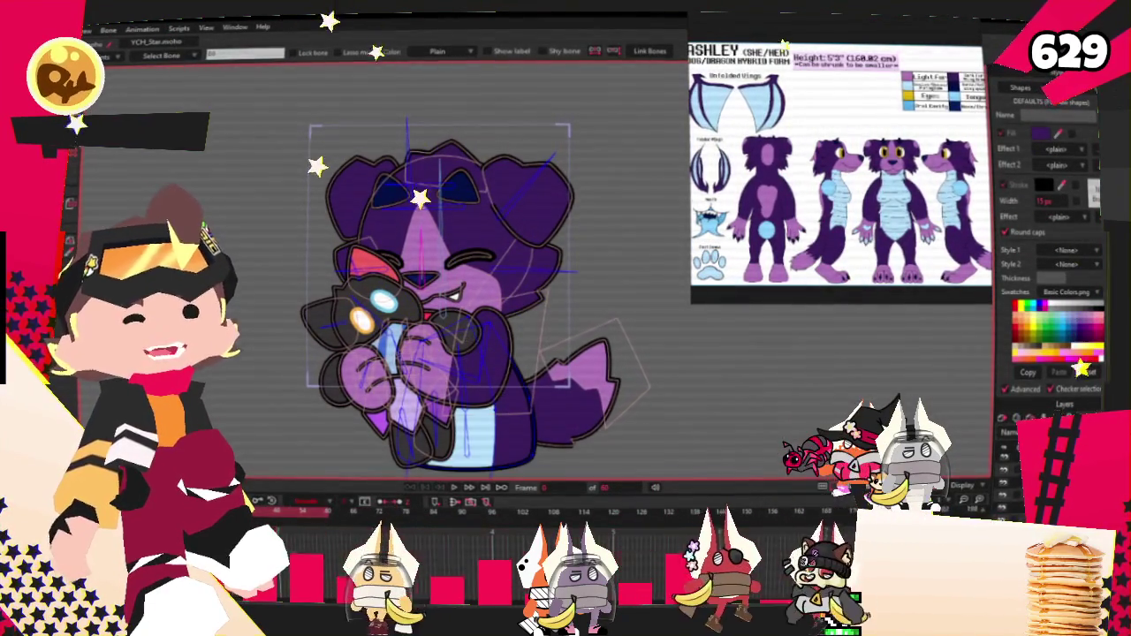
scroll(550, 462, "down", 2)
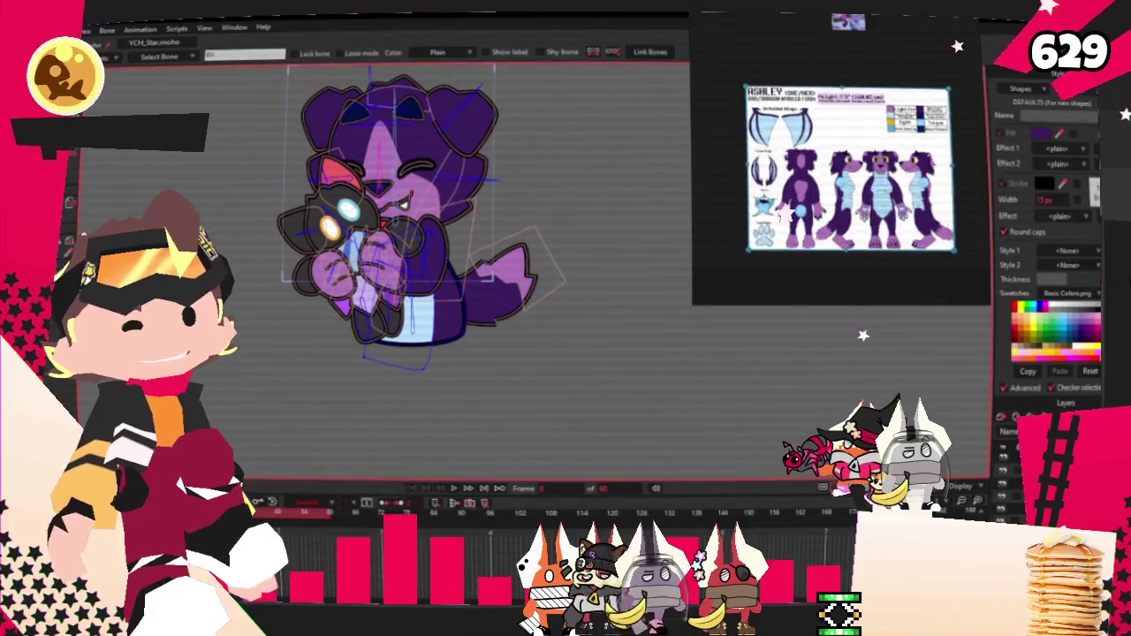
scroll(495, 185, "up", 1)
scroll(495, 186, "up", 2)
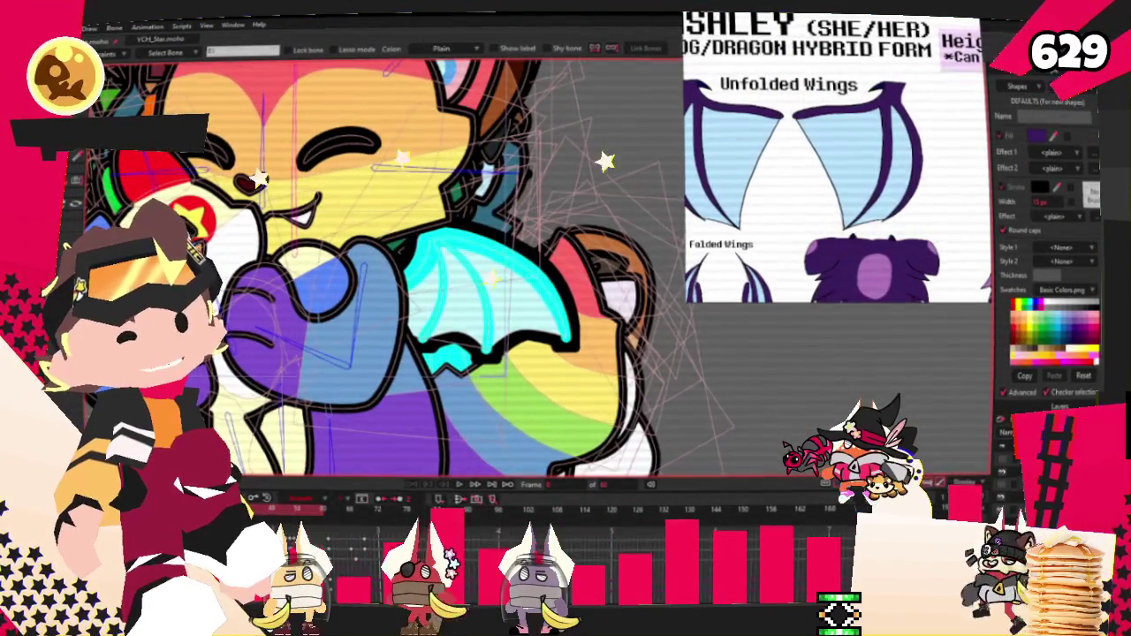
Close the rainbow plushie template with Ctrl+W, discarding its unsaved changes.
left_click(491, 358)
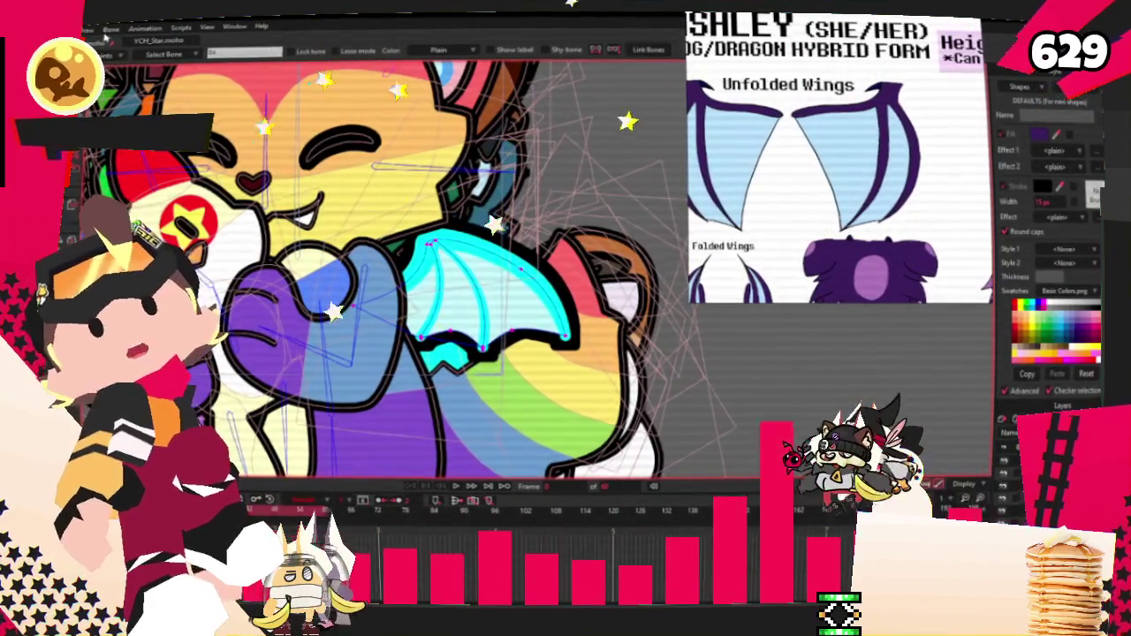
key("ctrl+w")
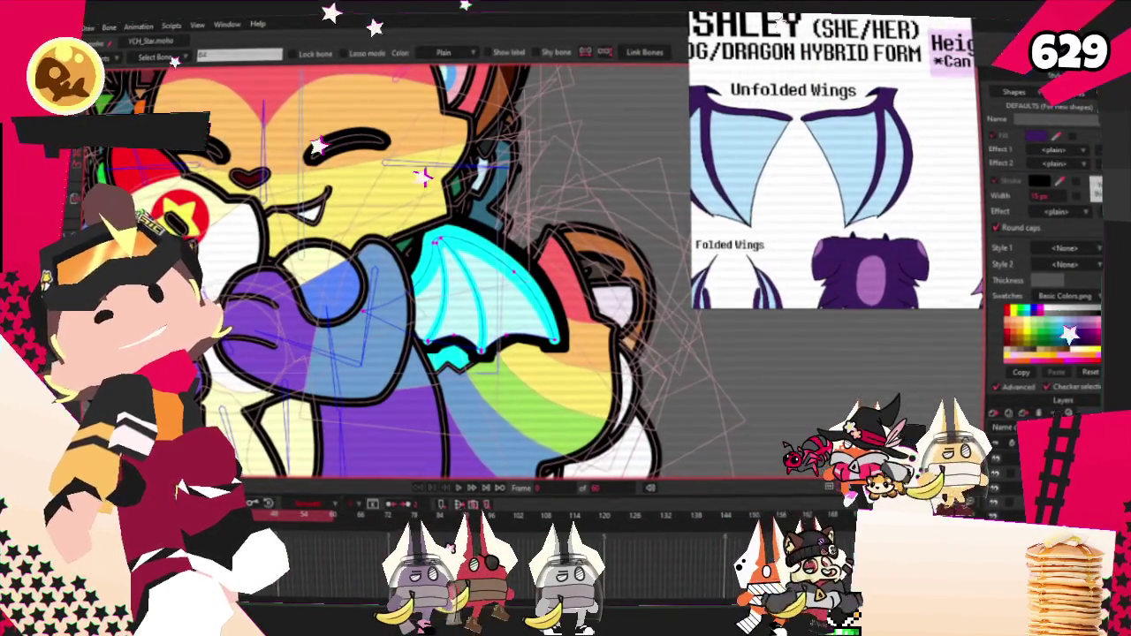
key("ctrl+w")
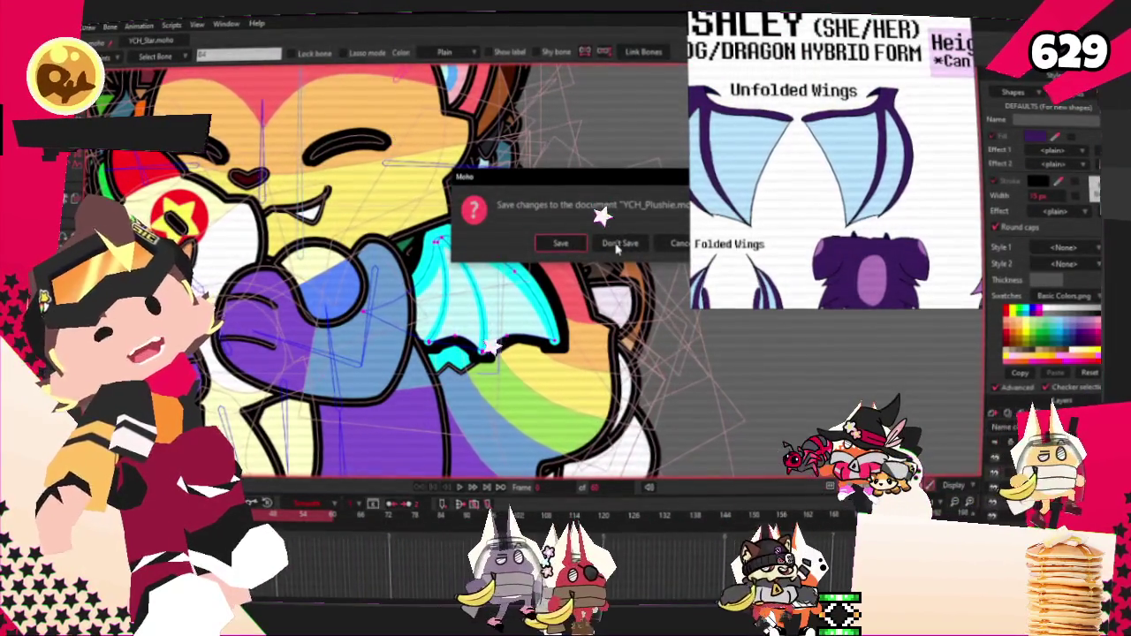
left_click(619, 243)
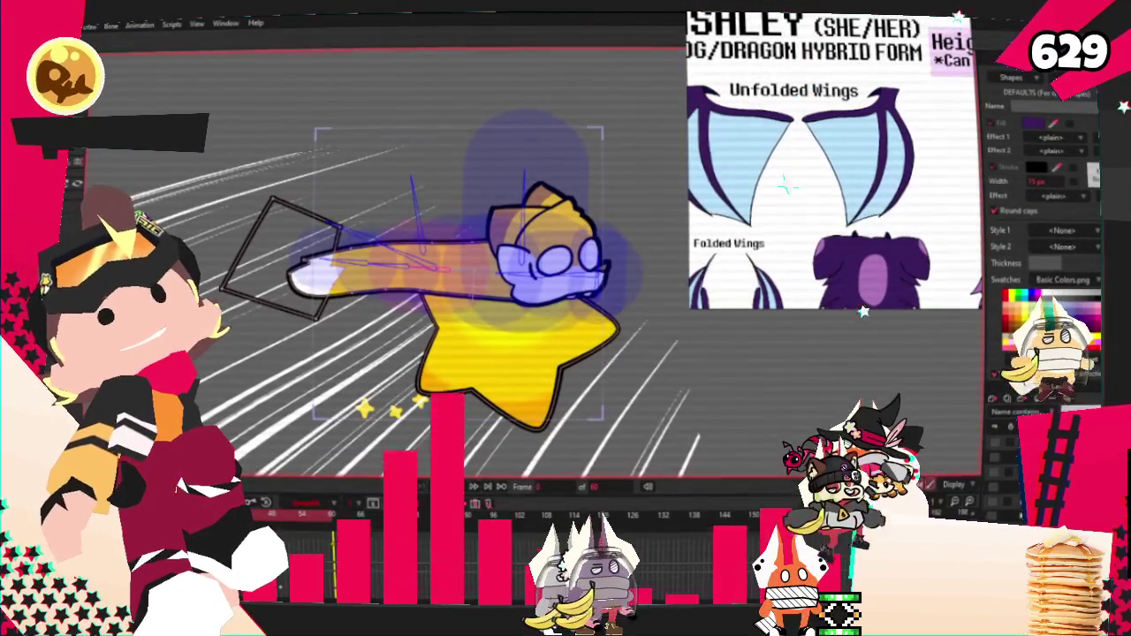
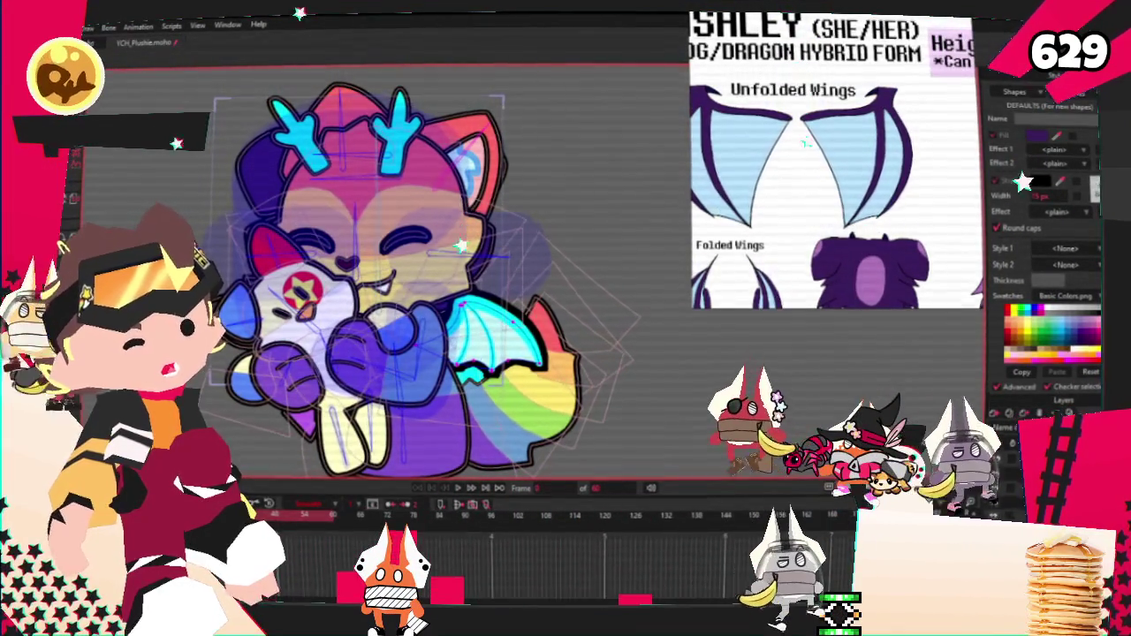
Leave the bone overlay and show the purple dog-dragon artwork instead of the rainbow character.
key("g")
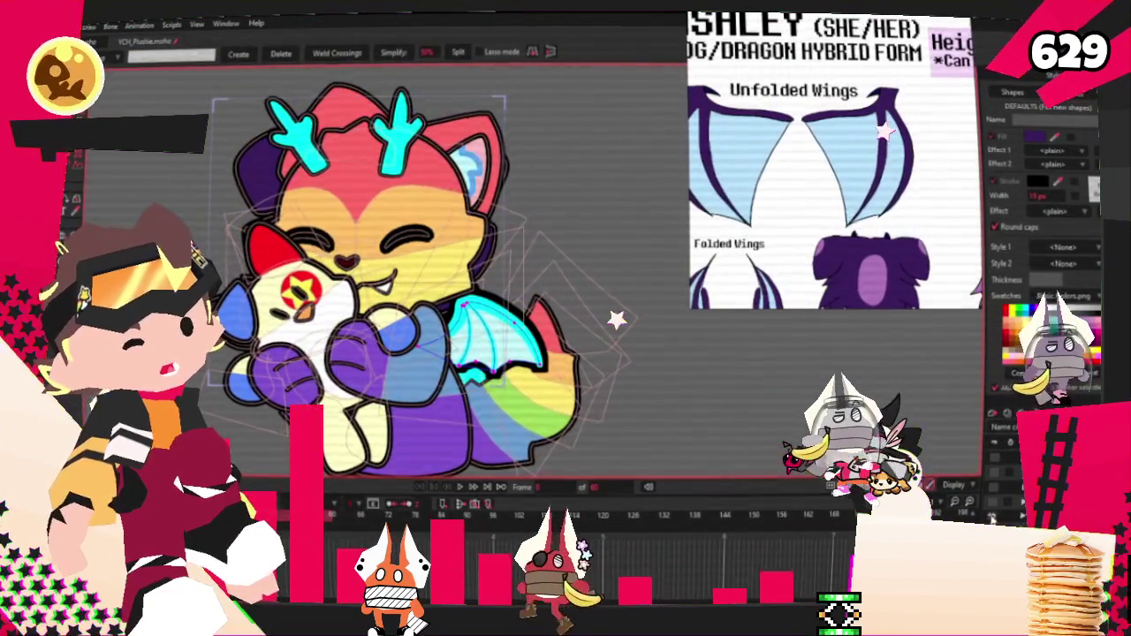
left_click(999, 399)
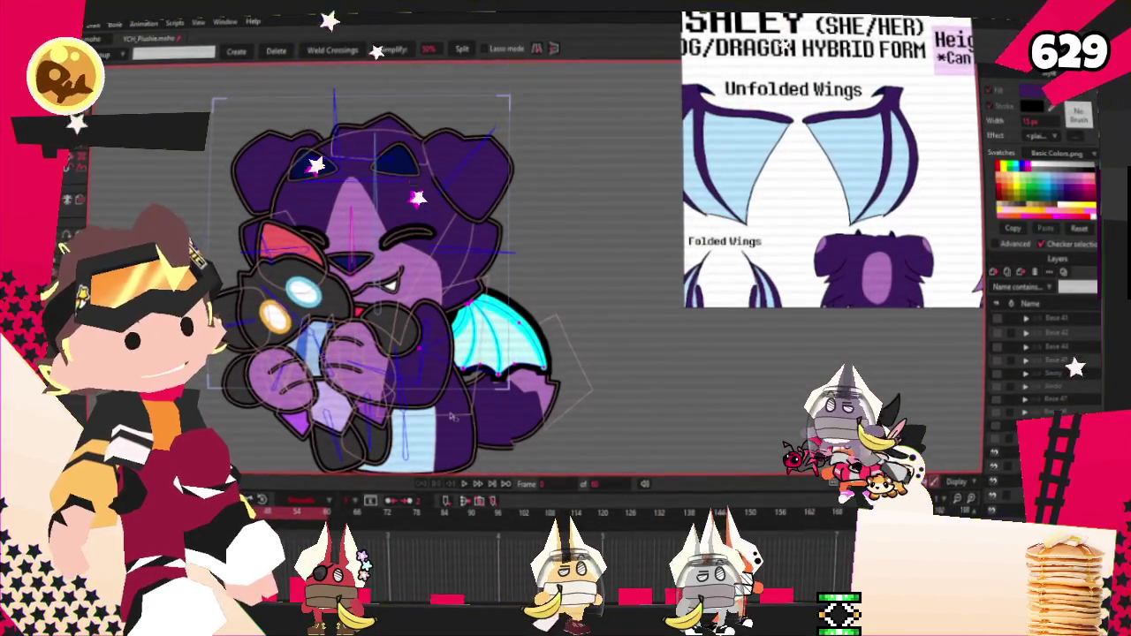
scroll(452, 417, "up", 2)
key("w")
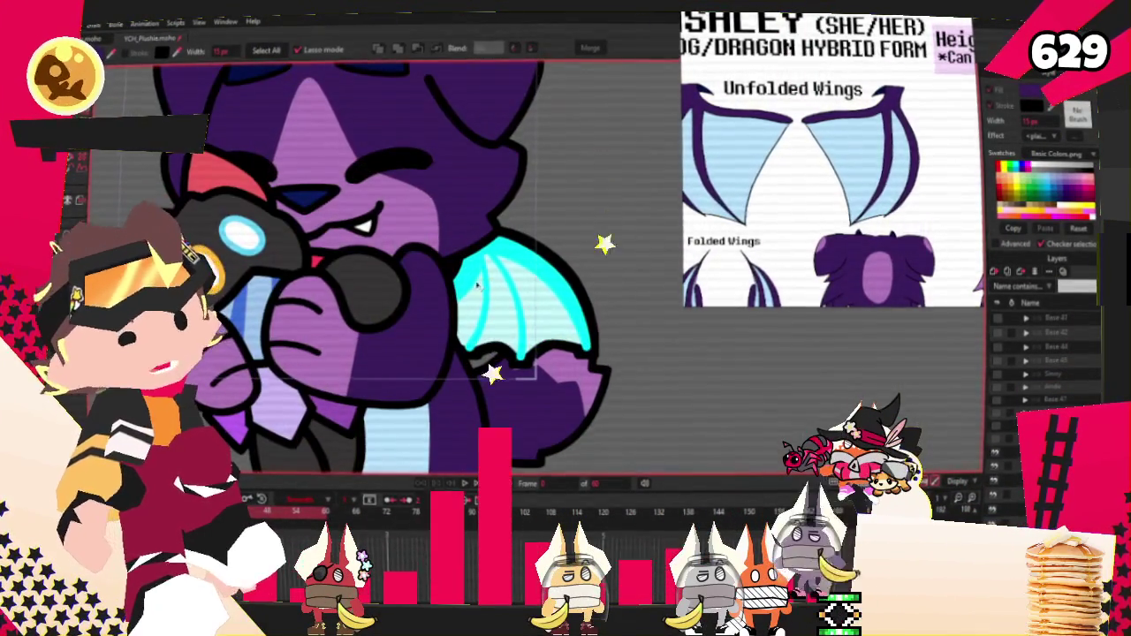
scroll(498, 295, "up", 2)
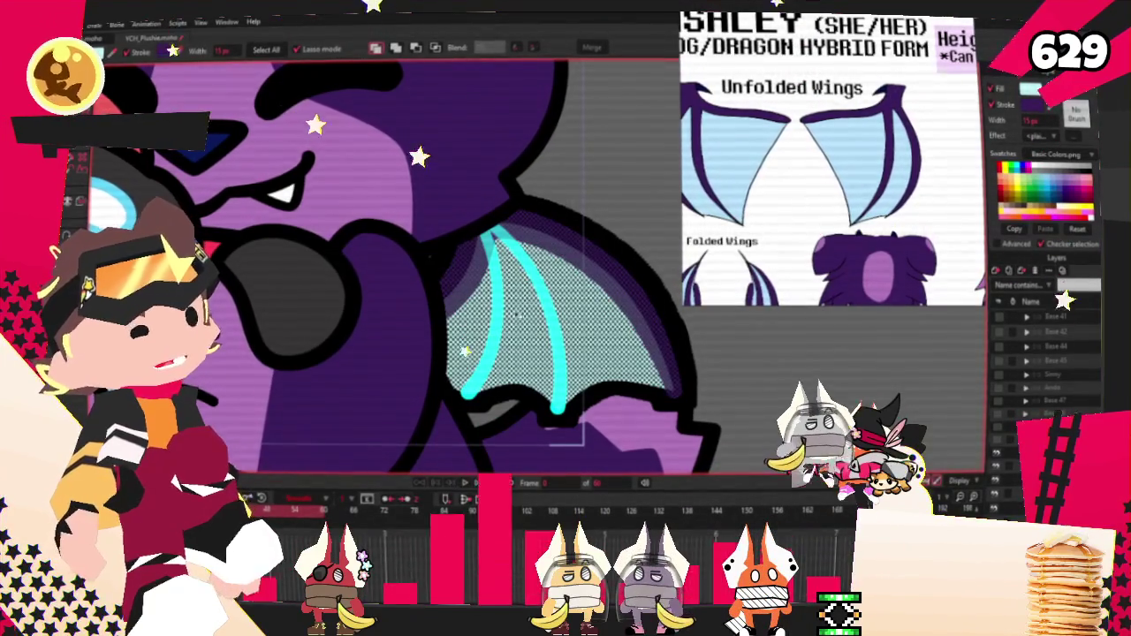
Fill the wing membrane light blue and its bones dark purple.
left_click(512, 314)
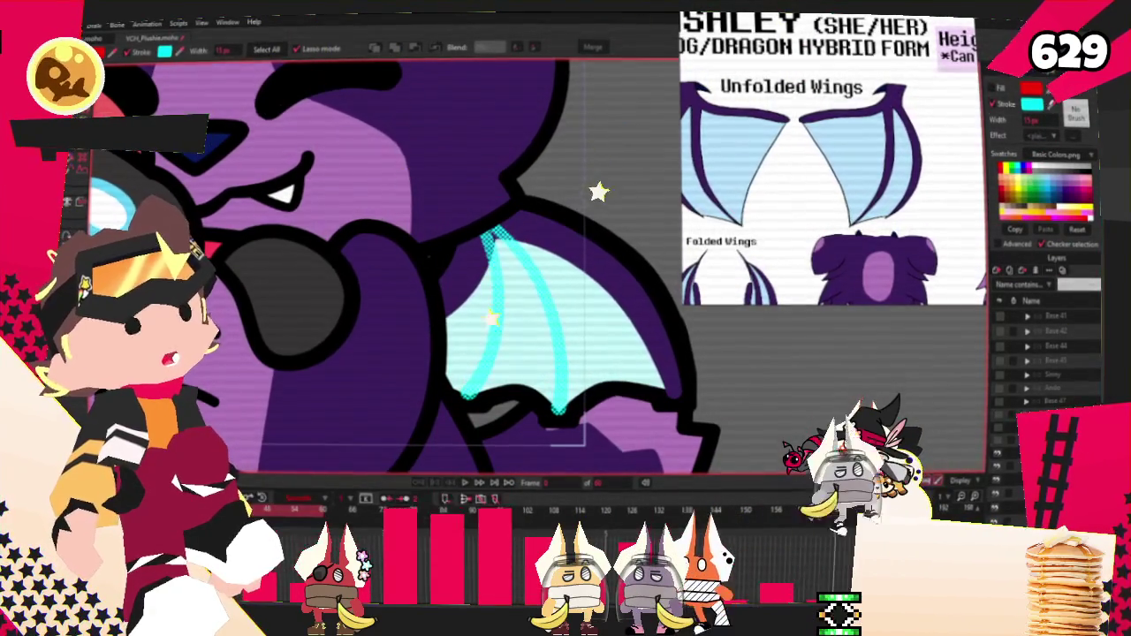
left_click(583, 301)
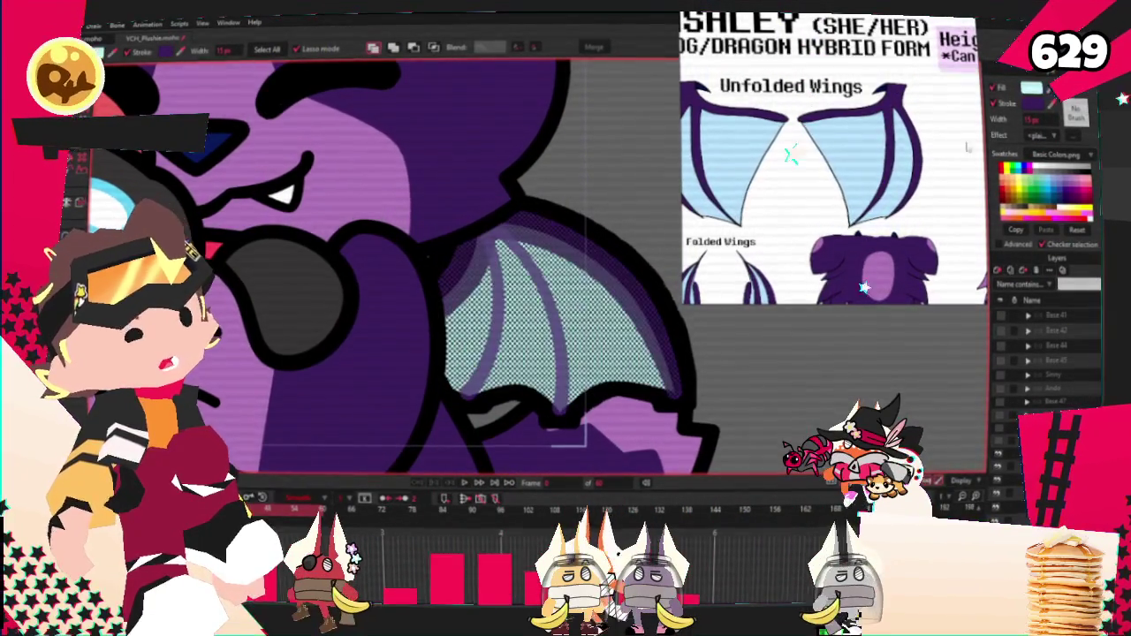
scroll(569, 378, "down", 4)
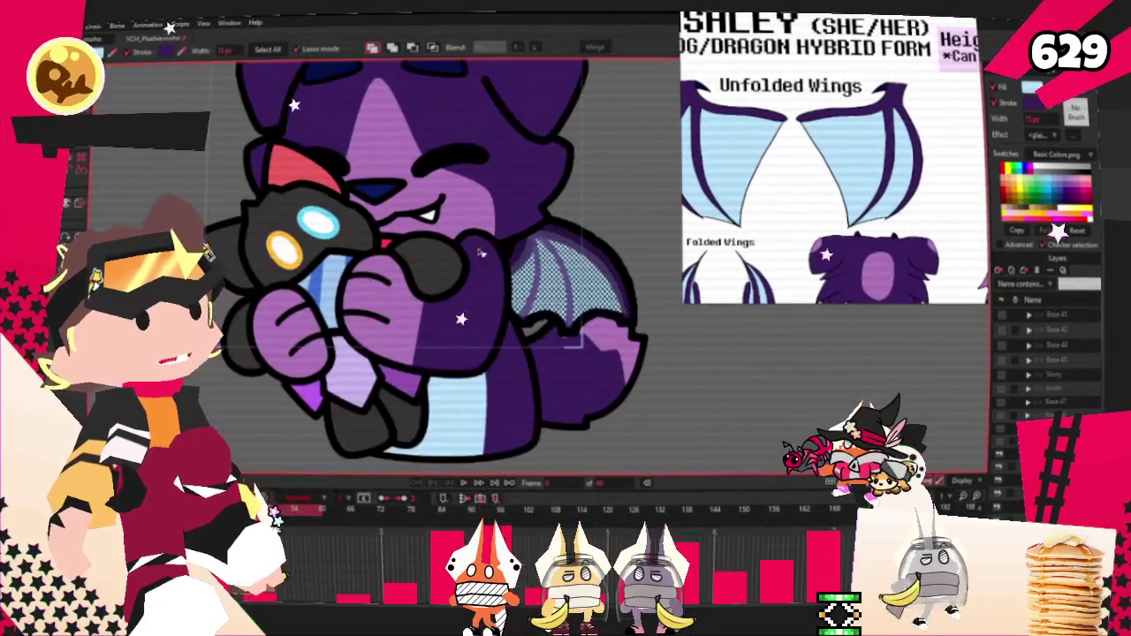
scroll(568, 378, "down", 1)
Play back the animation to preview the recoloured wing.
key("space")
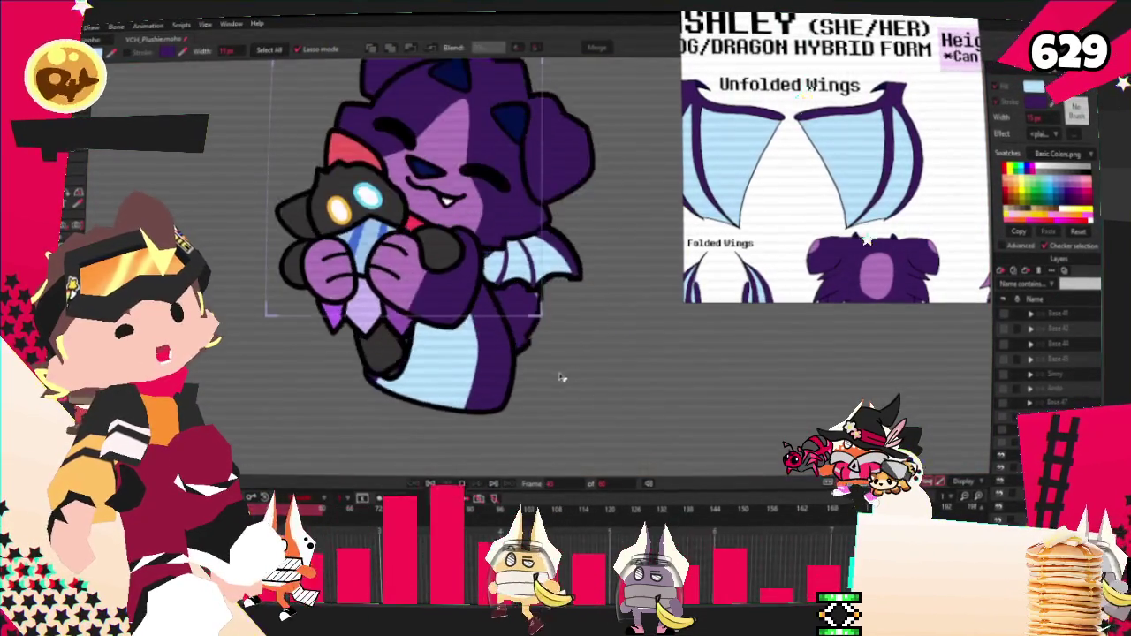
scroll(852, 152, "down", 3)
scroll(853, 152, "down", 2)
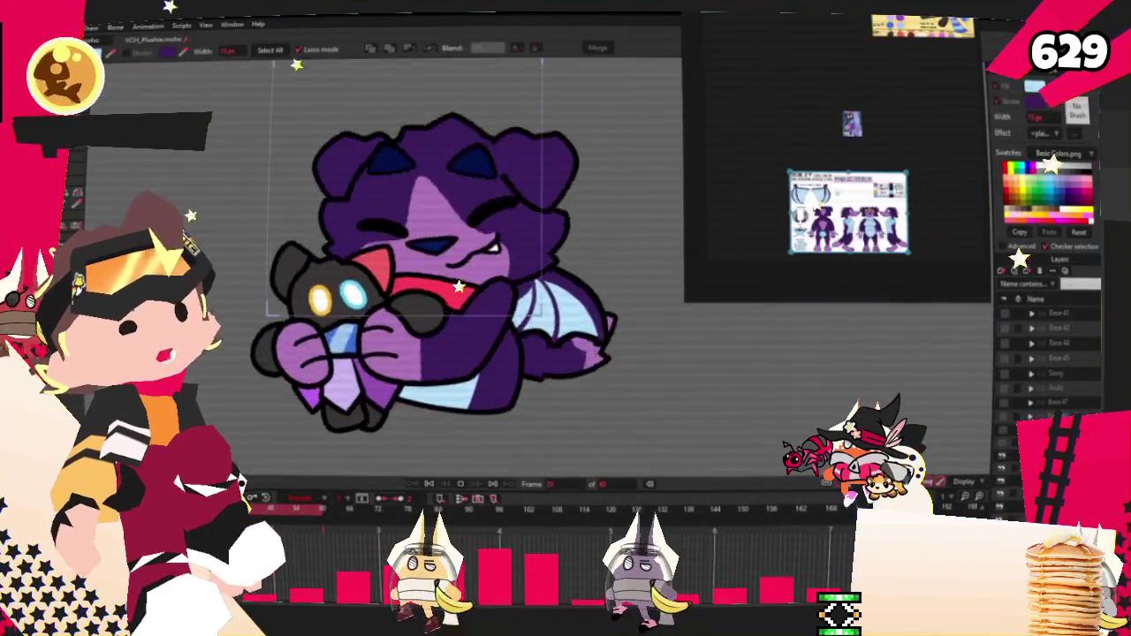
scroll(844, 194, "up", 2)
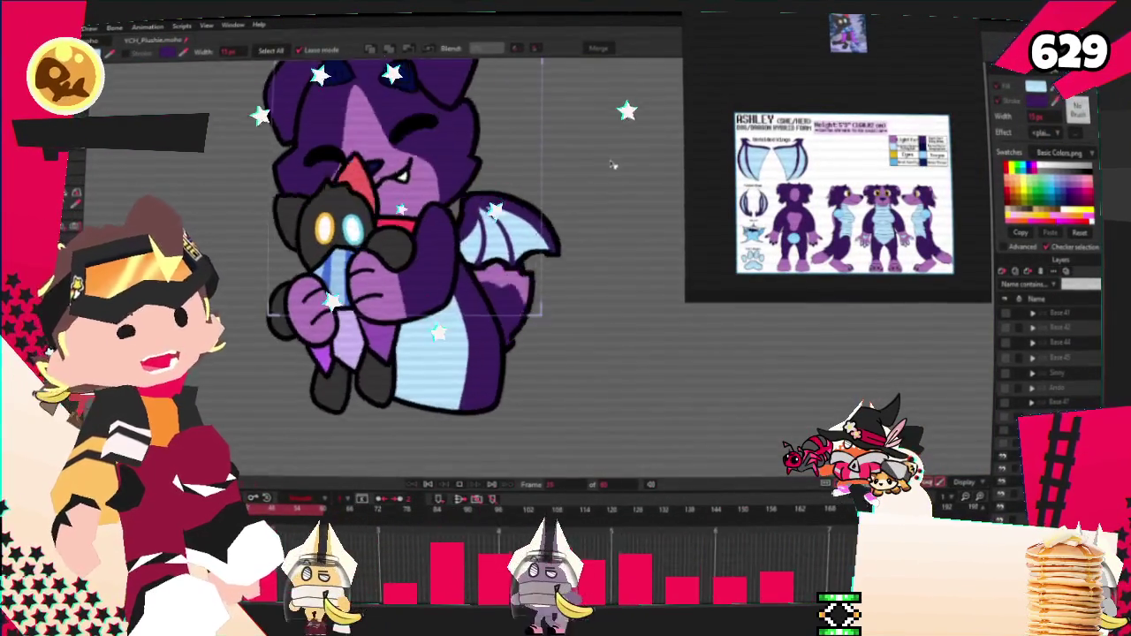
scroll(453, 257, "up", 3)
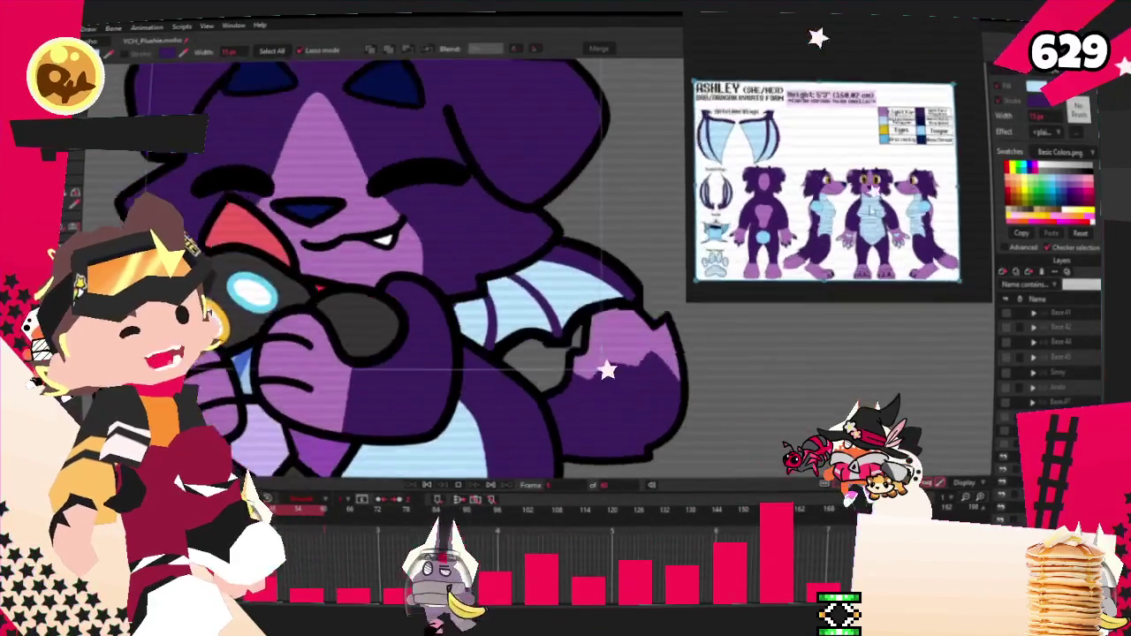
scroll(909, 230, "up", 3)
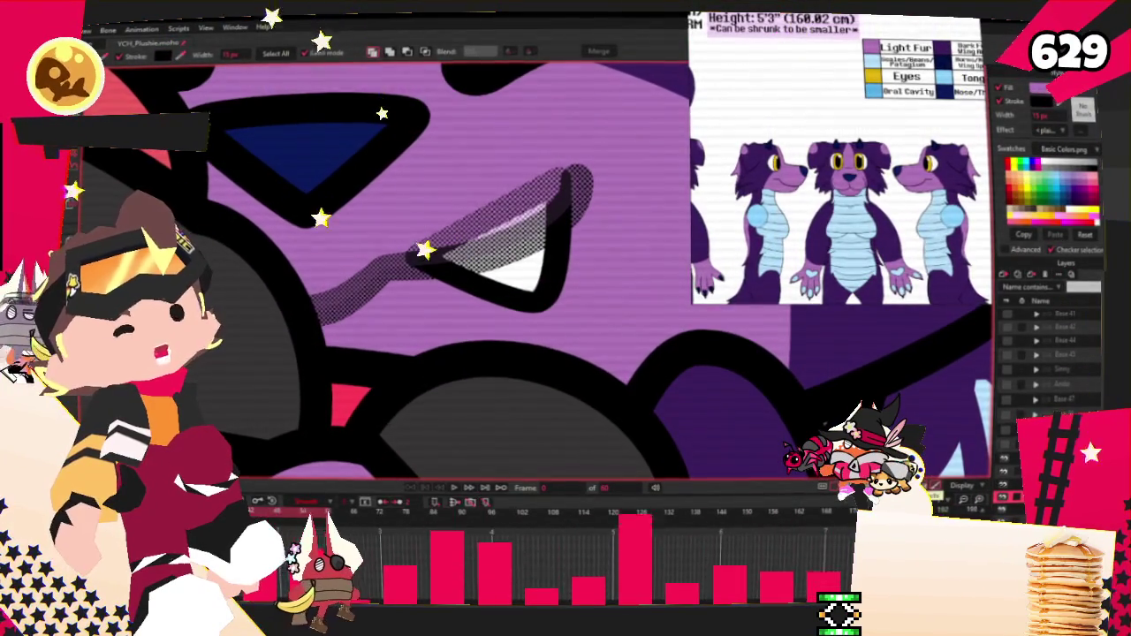
Add a point on the mouth curve, pull it up-right toward the fang, then adjust it.
key("t")
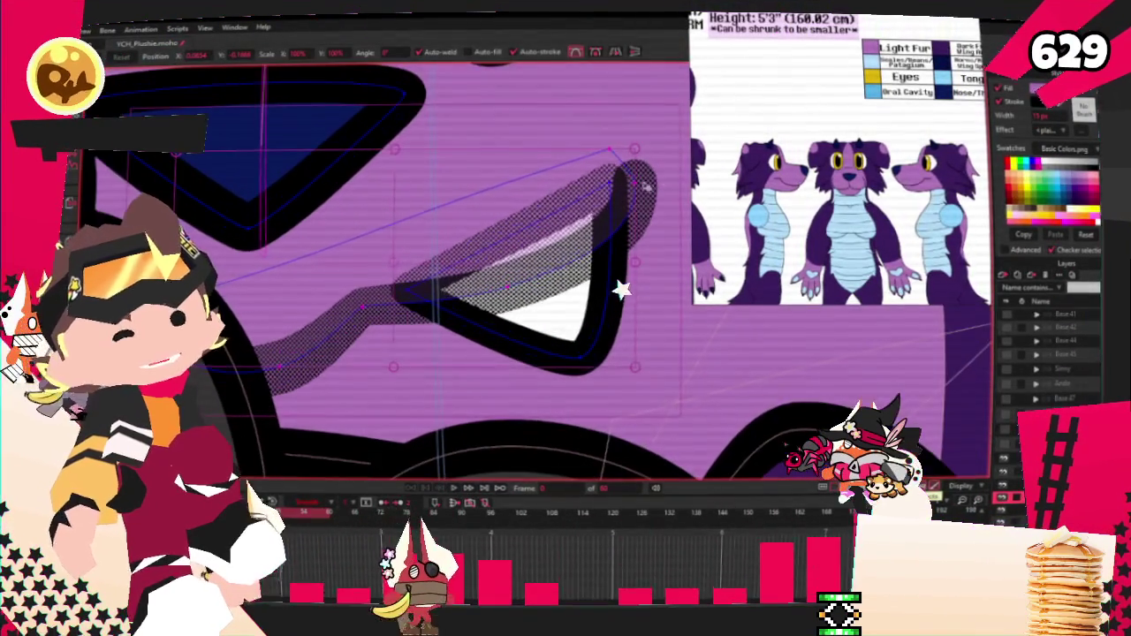
key("g")
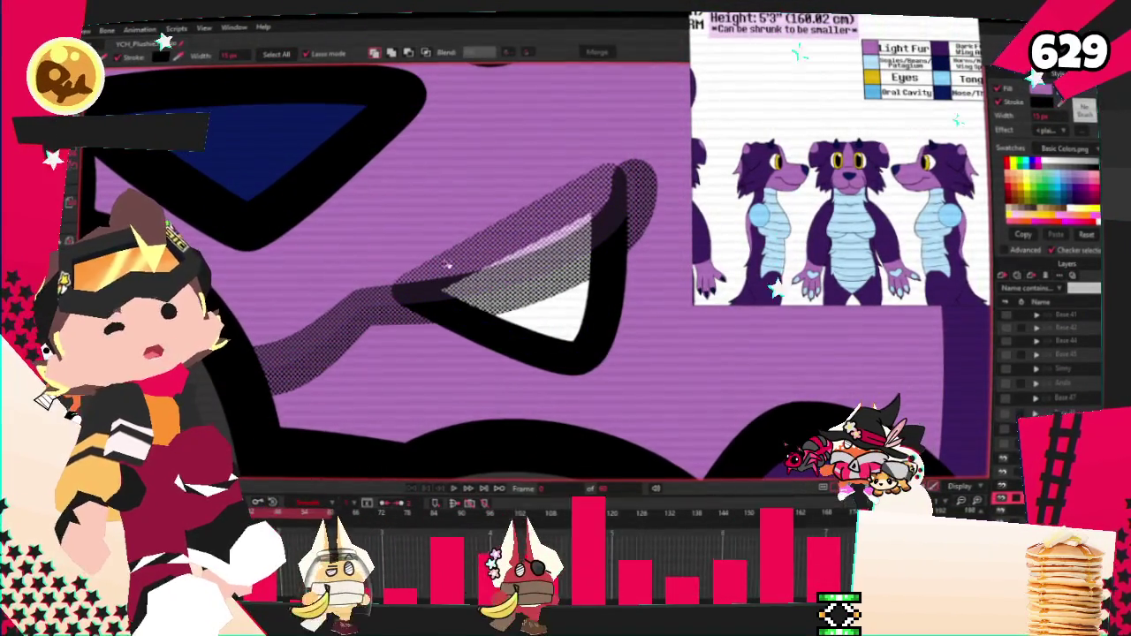
key("a")
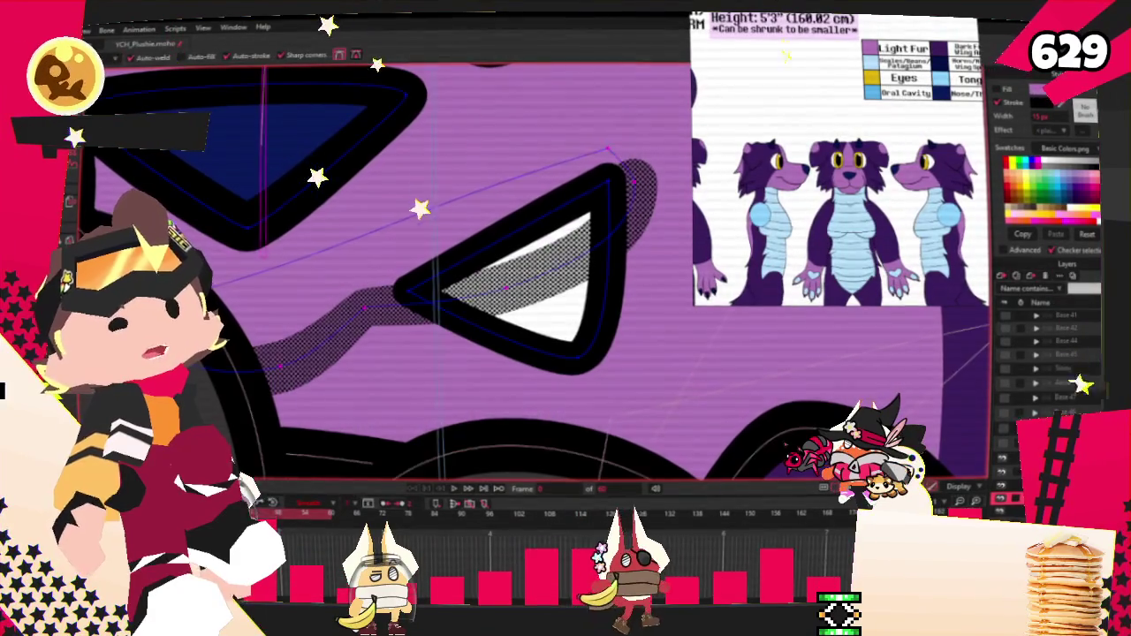
left_click_drag(485, 232, 623, 211)
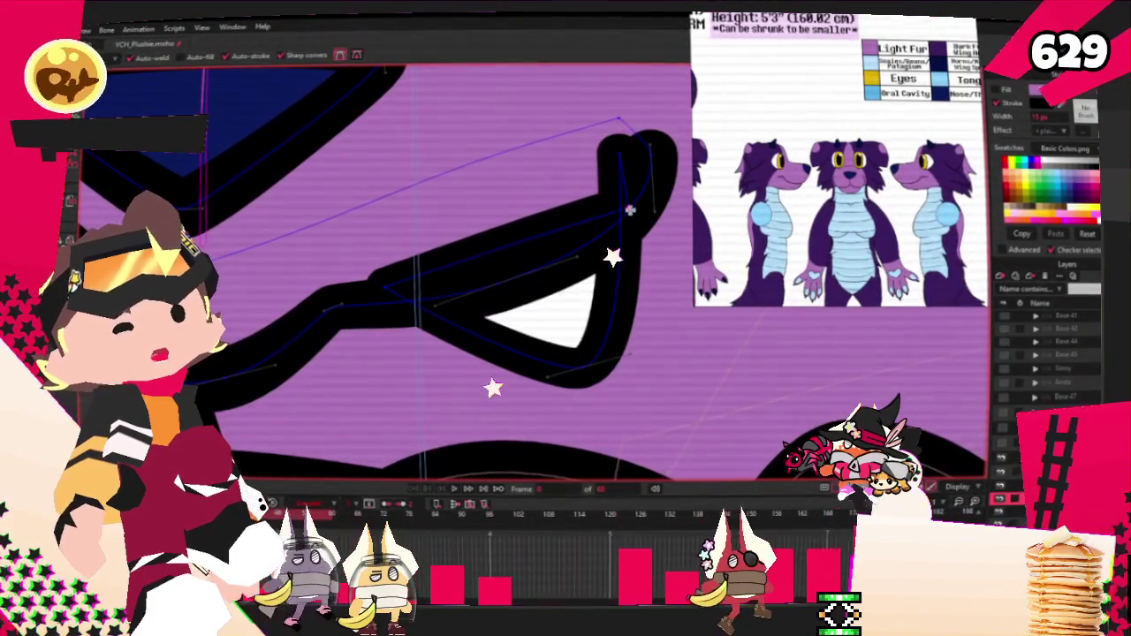
key("t")
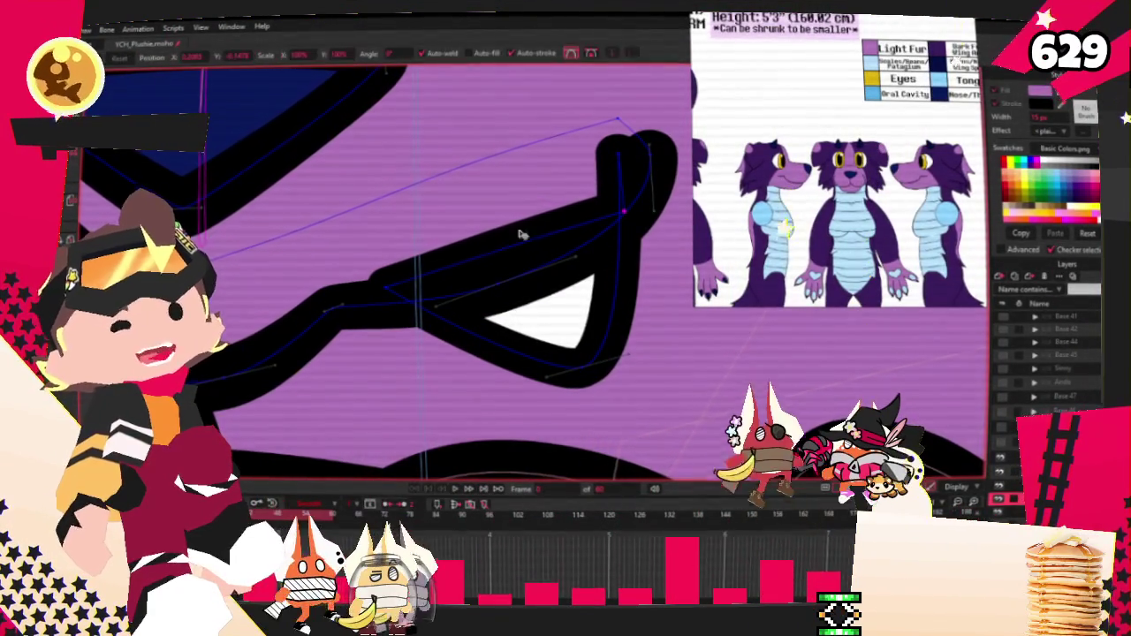
left_click(530, 282)
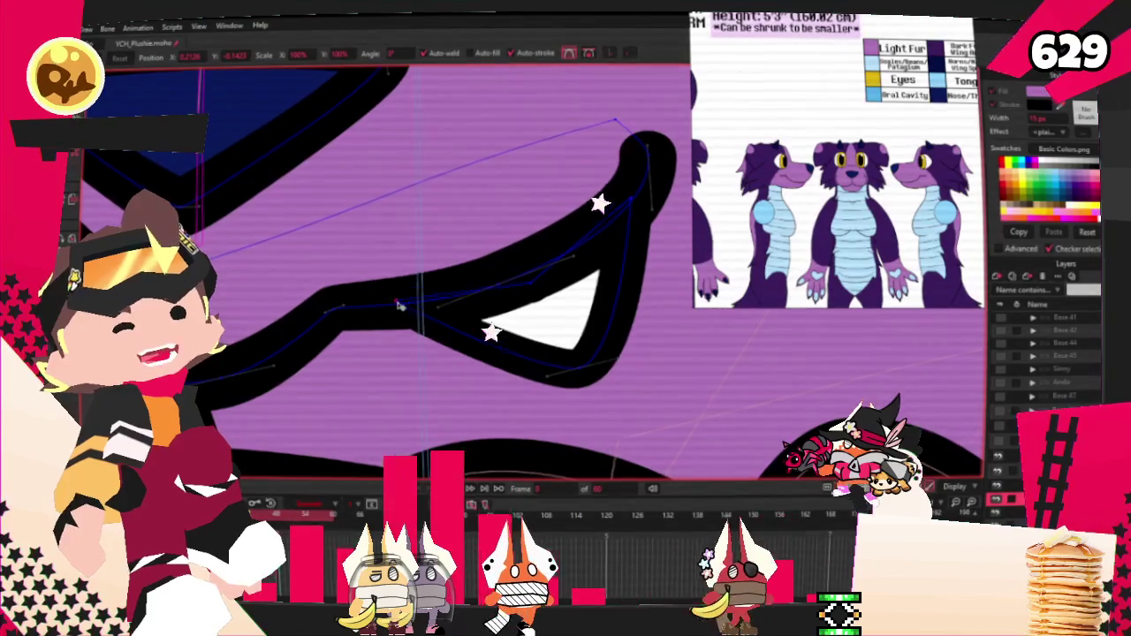
key("w")
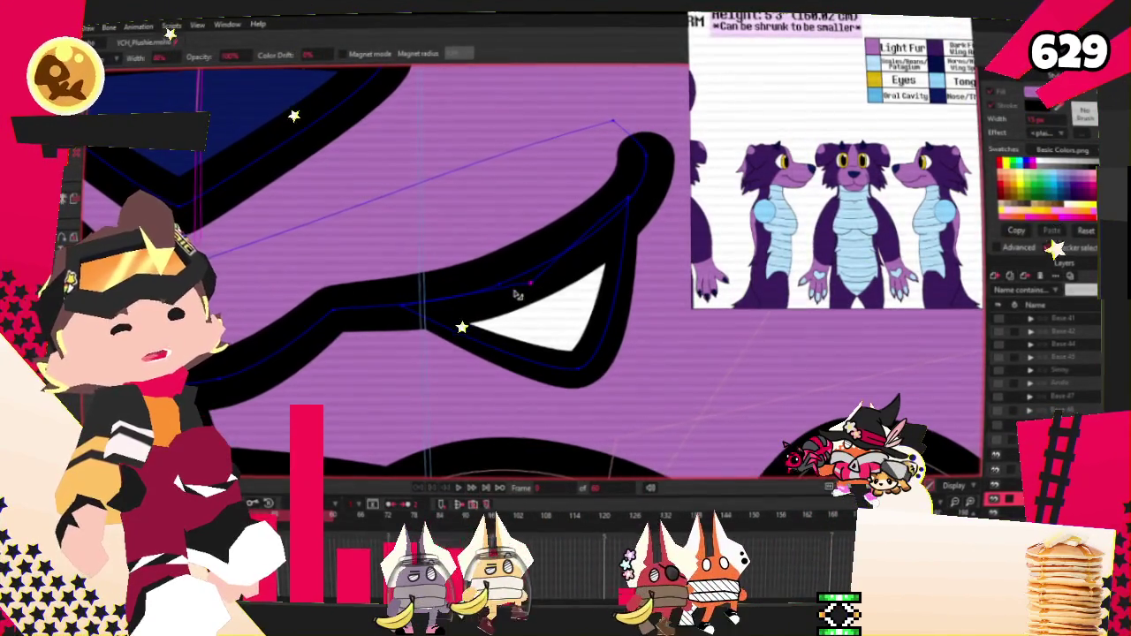
scroll(495, 260, "down", 3)
scroll(444, 265, "down", 2)
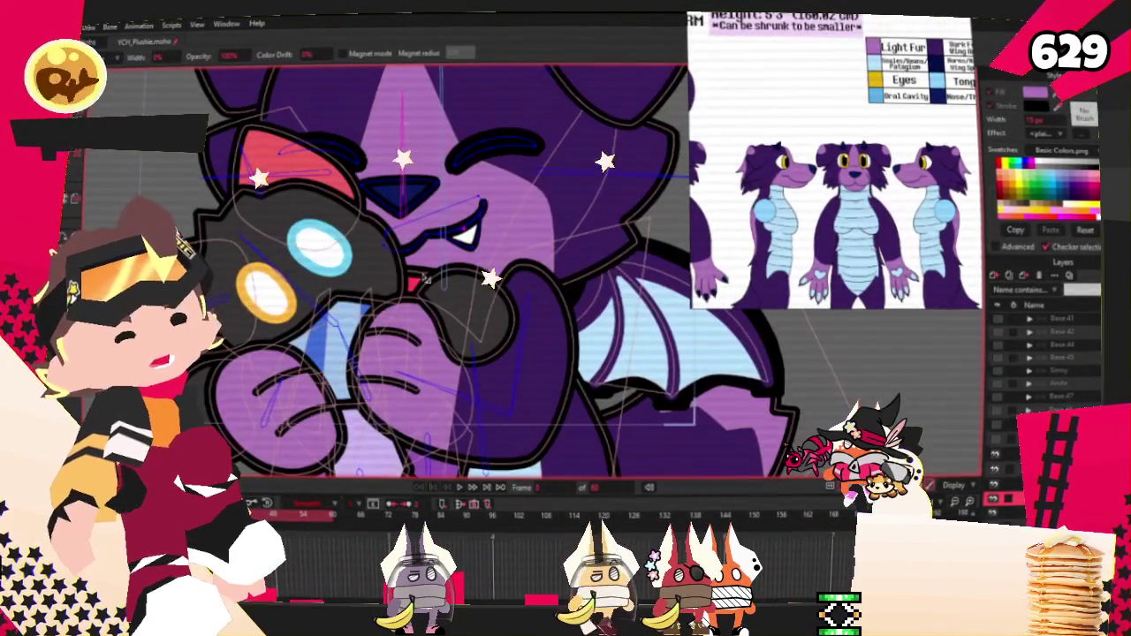
Select the chest outline and move the point below the chin to a new position.
scroll(447, 265, "down", 1)
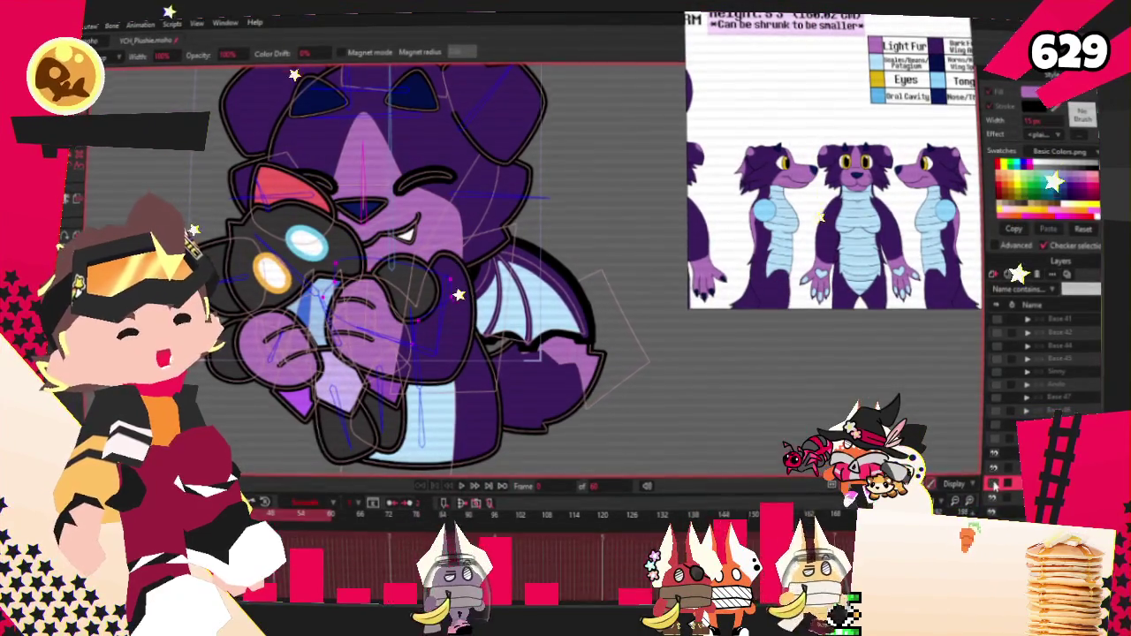
scroll(318, 318, "up", 2)
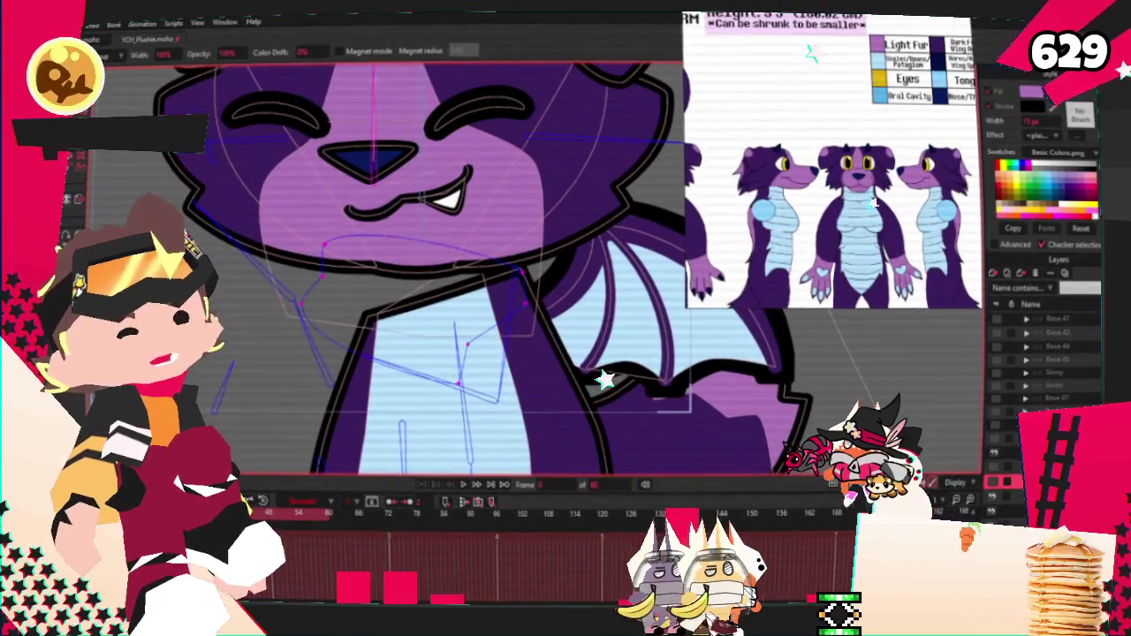
left_click(425, 305)
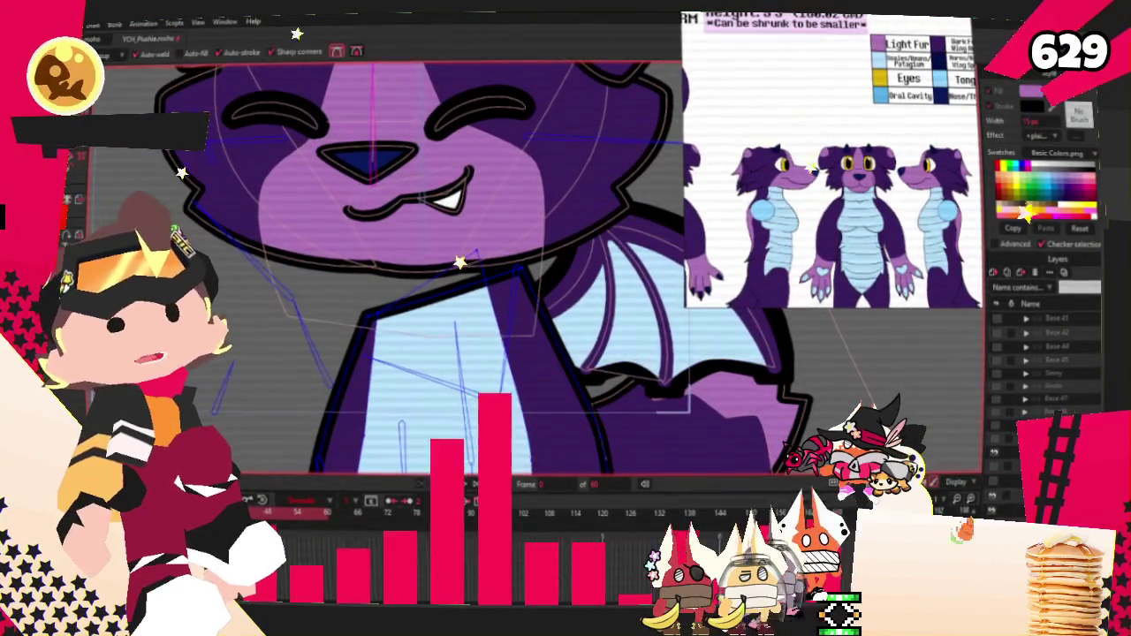
scroll(460, 258, "up", 2)
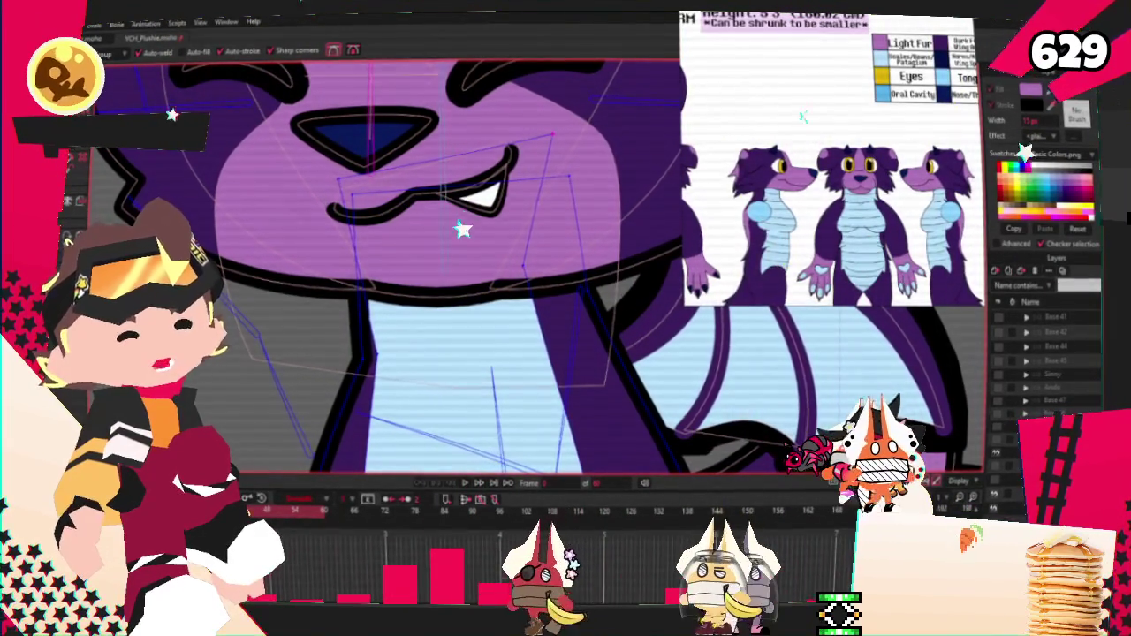
key("t")
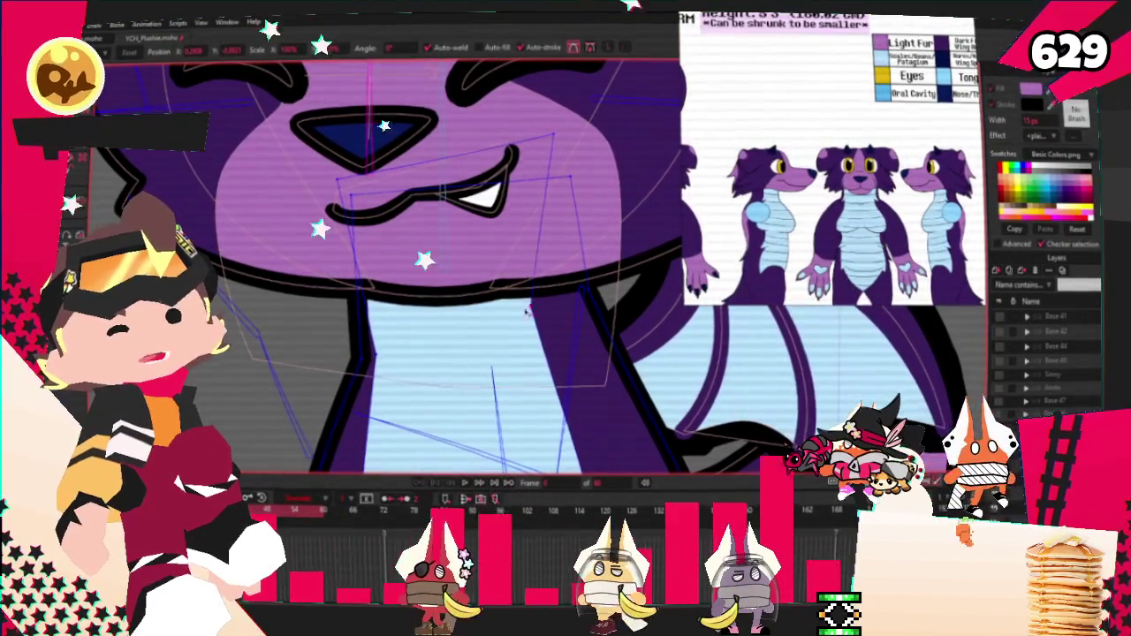
left_click(528, 329)
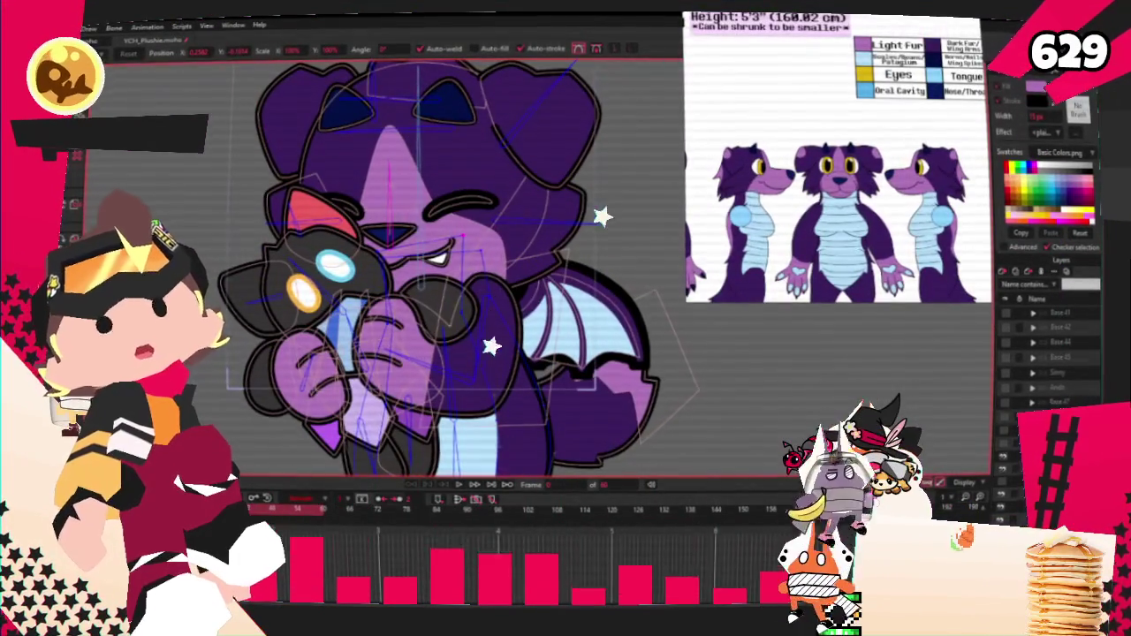
key("alt+f")
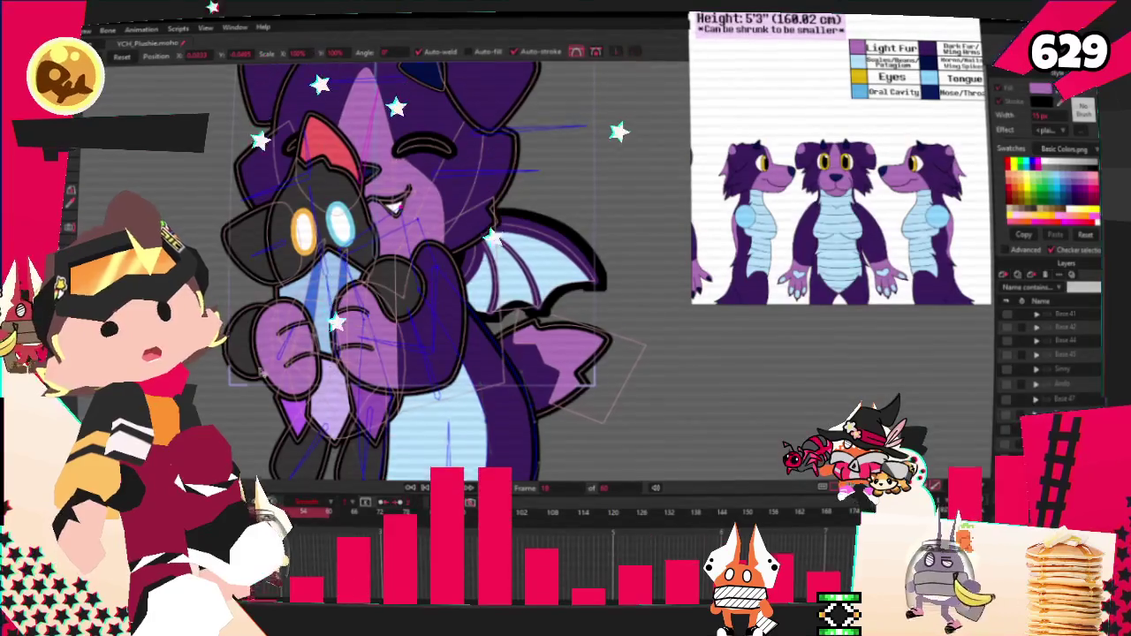
key("alt+f")
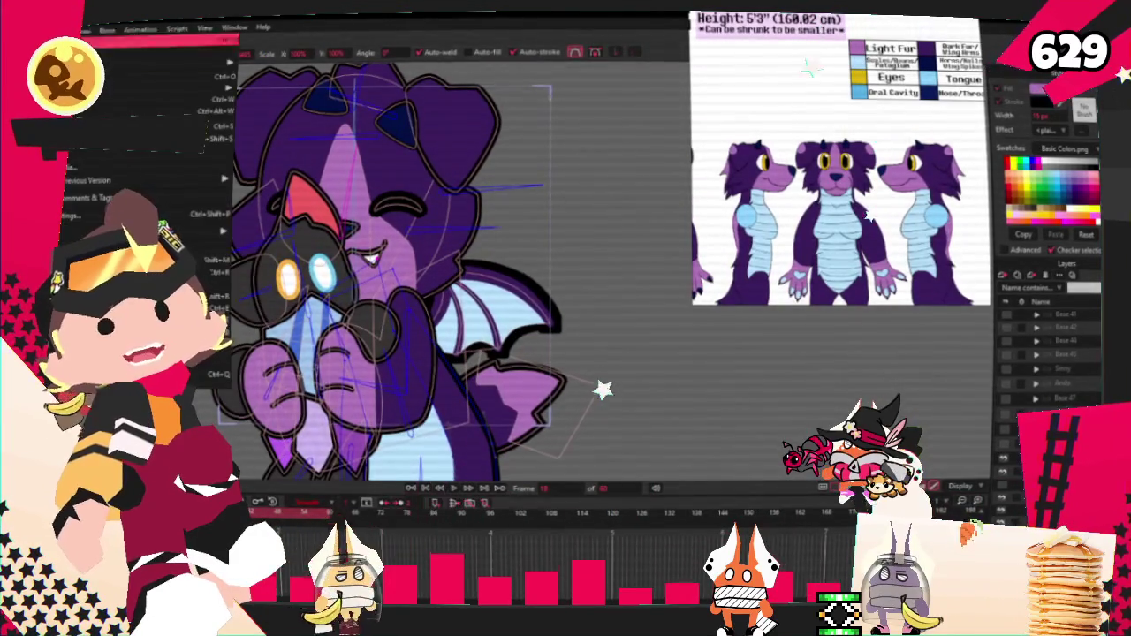
key("Return")
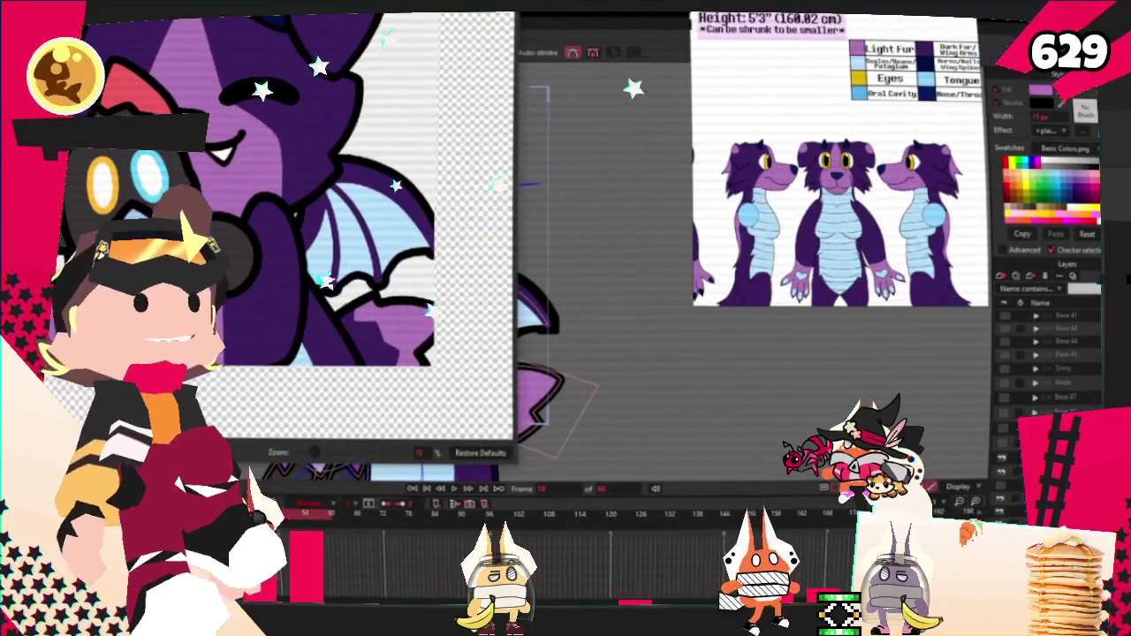
key("Escape")
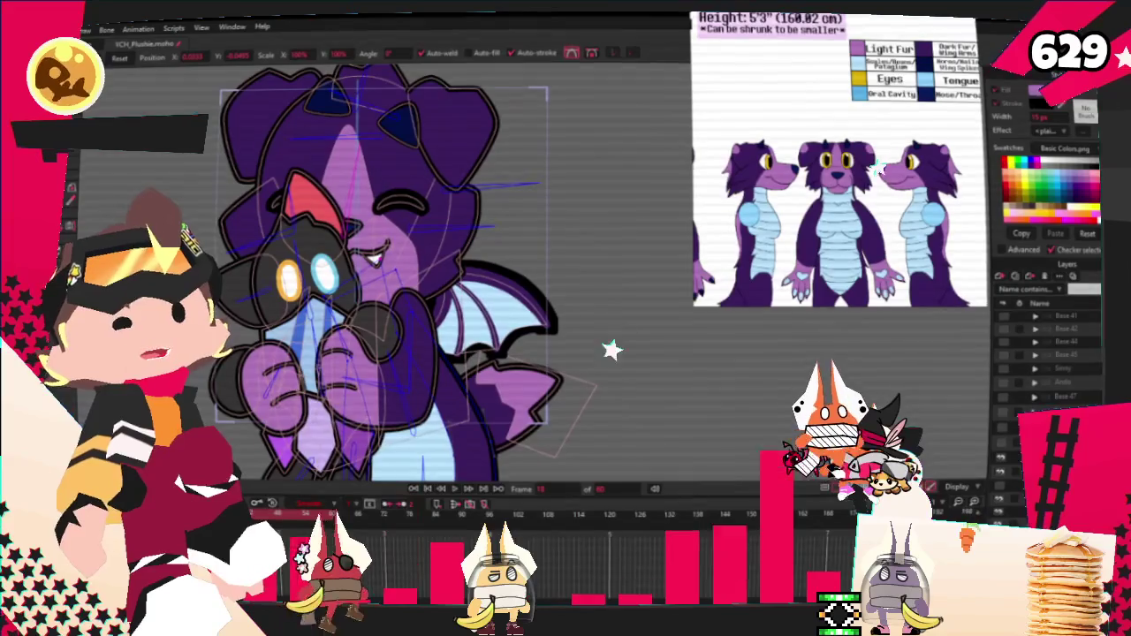
key("alt+f")
key("Escape")
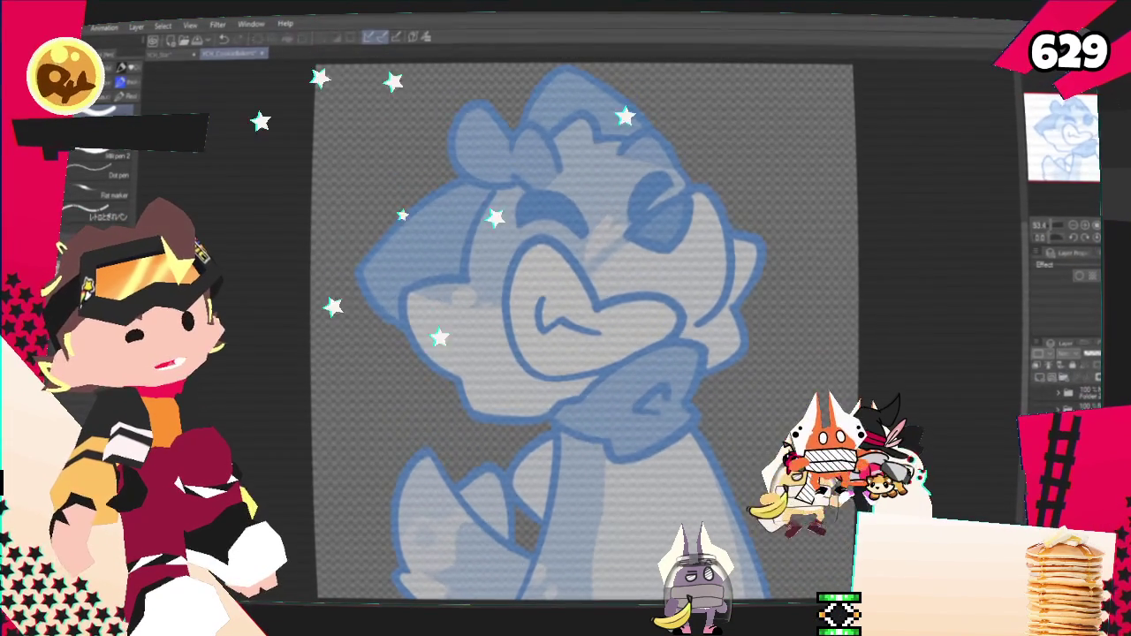
Zoom out to see the whole blue sketch, then zoom back in.
key("ctrl+minus")
key("ctrl+plus")
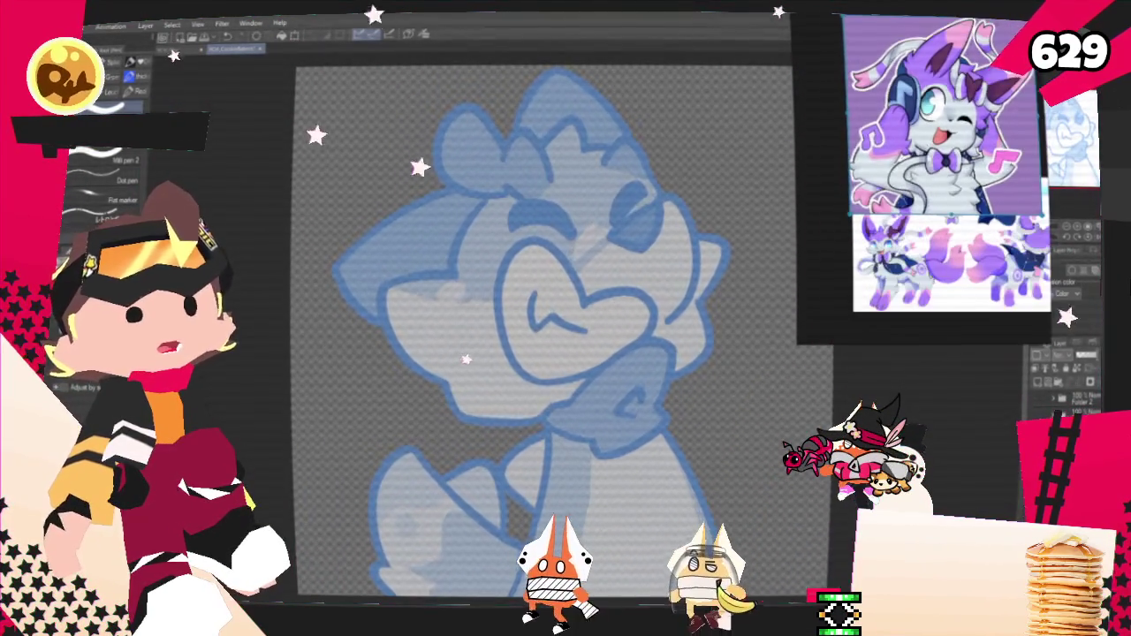
Shift the blue sketch left to centre the face and switch to the Pencil tool.
scroll(715, 313, "up", 1)
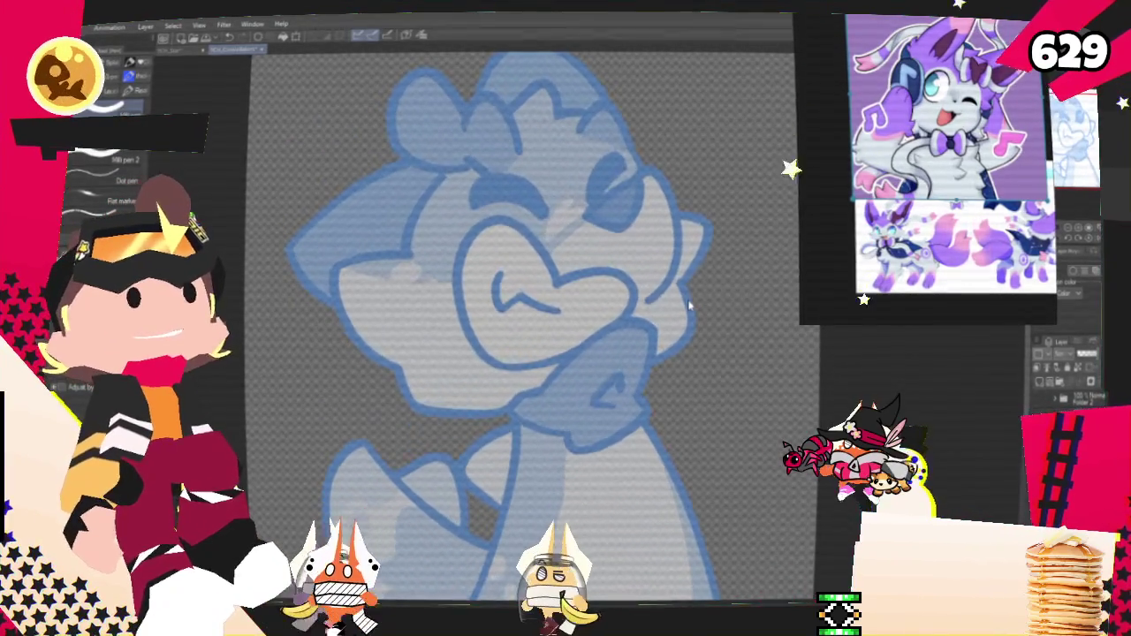
left_click_drag(690, 305, 631, 296)
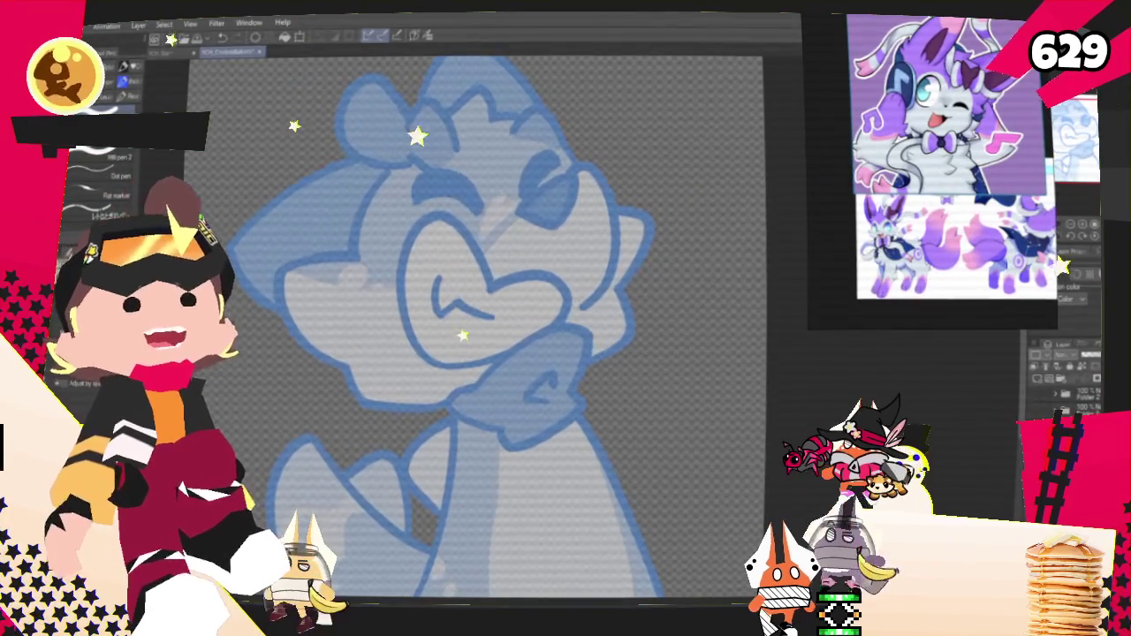
key("p")
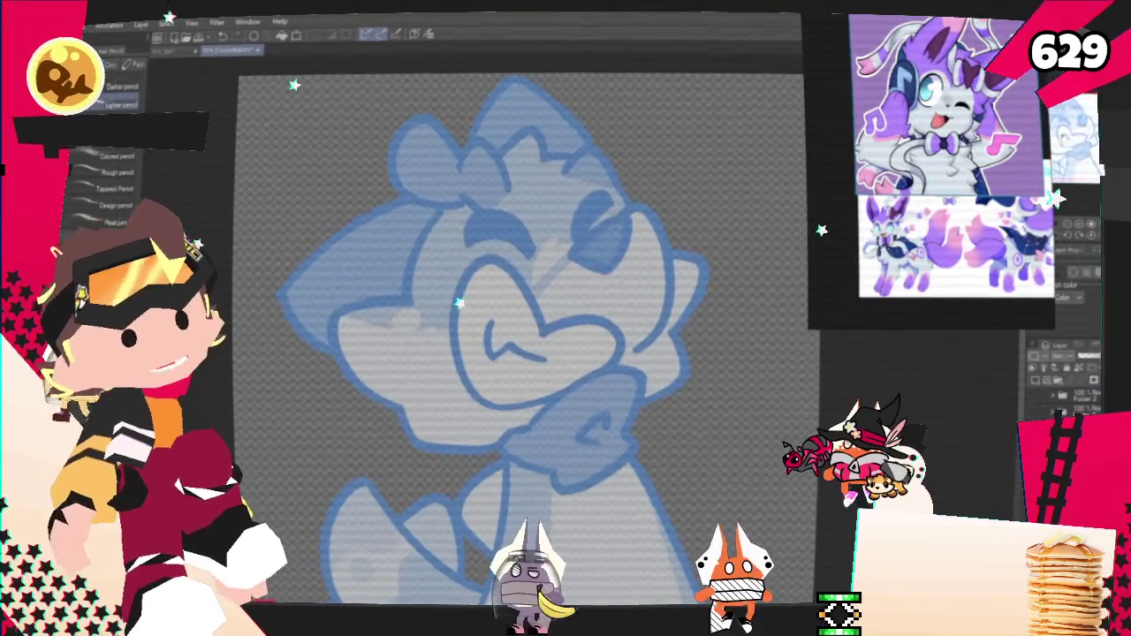
Pencil the closed eye and a dark curve around the face over the sketch.
left_click_drag(576, 257, 621, 233)
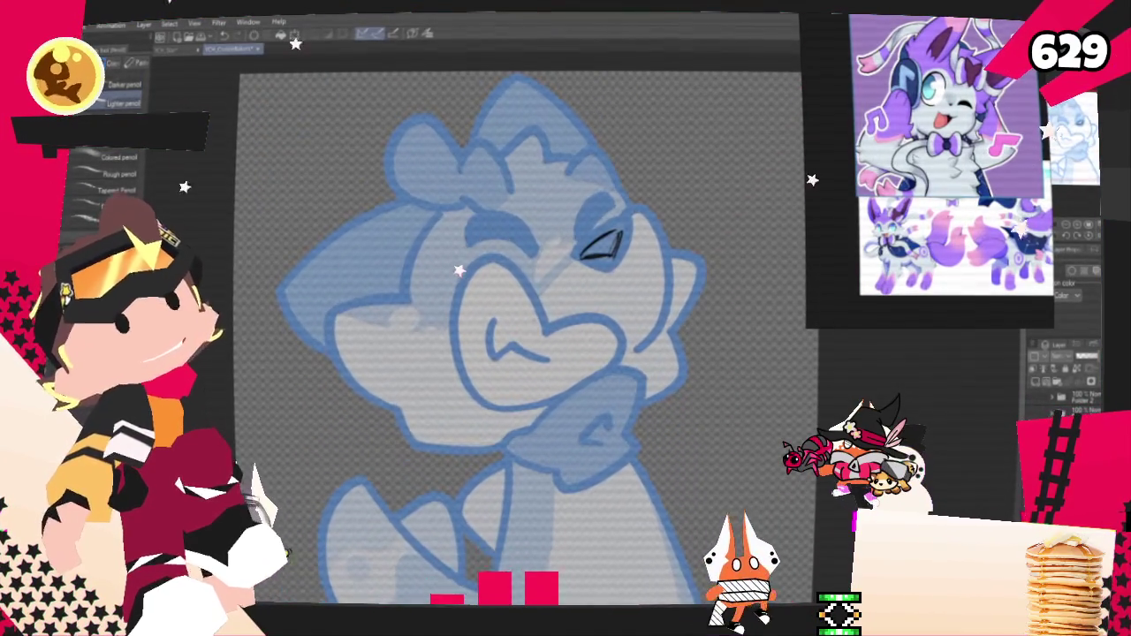
left_click_drag(495, 263, 623, 362)
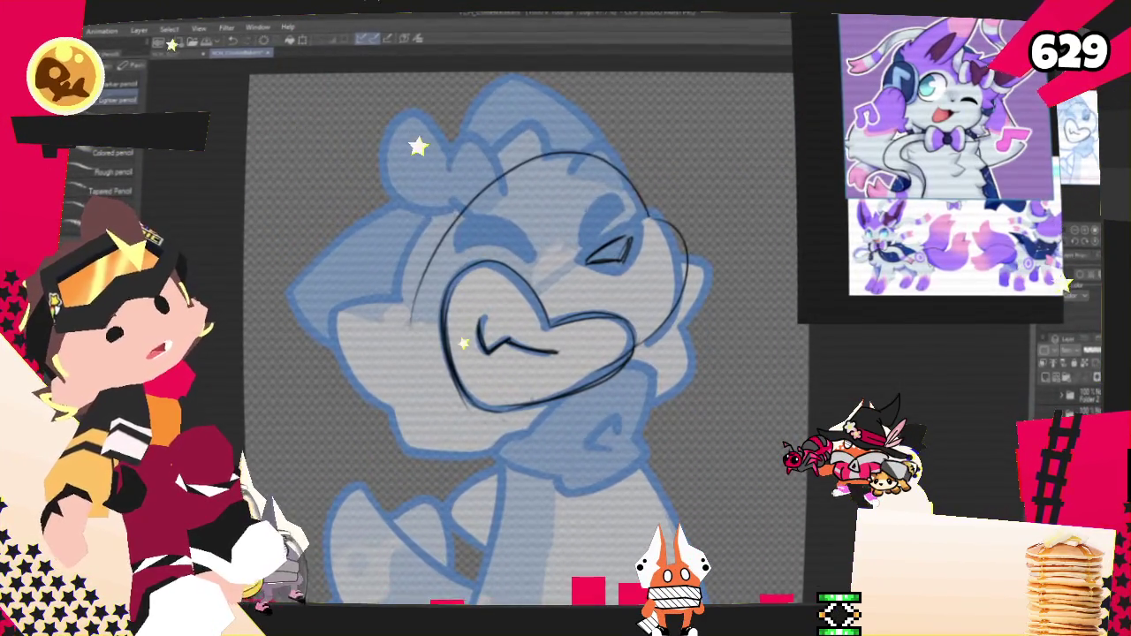
Pencil the left head outline and arcs atop the head, undoing two stray strokes.
left_click_drag(566, 157, 395, 326)
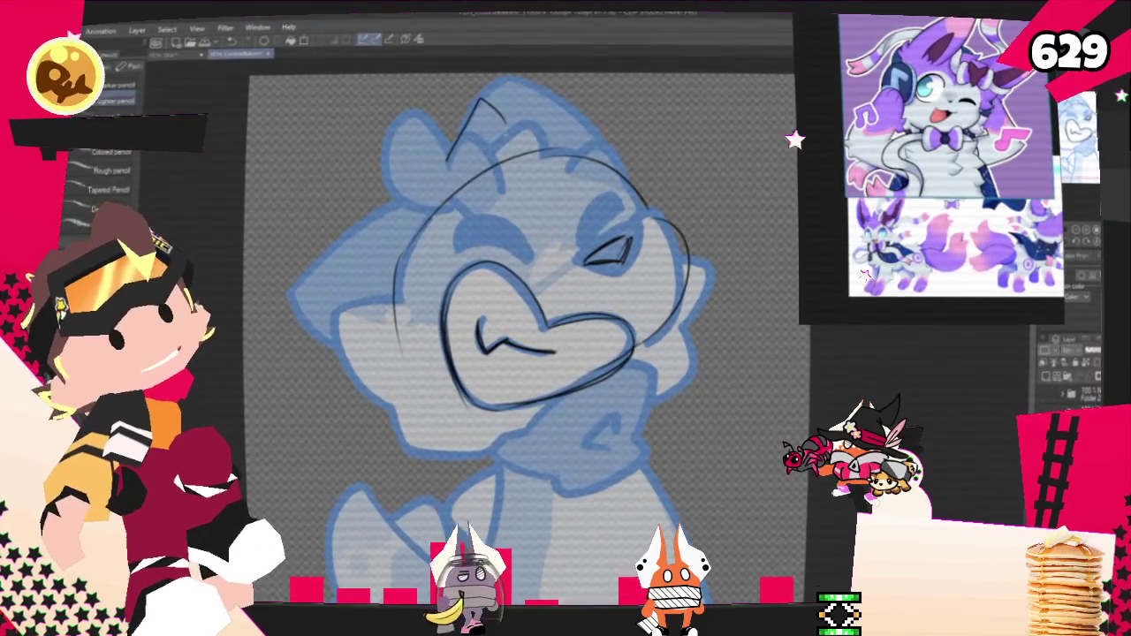
left_click_drag(438, 177, 529, 113)
left_click_drag(513, 336, 502, 360)
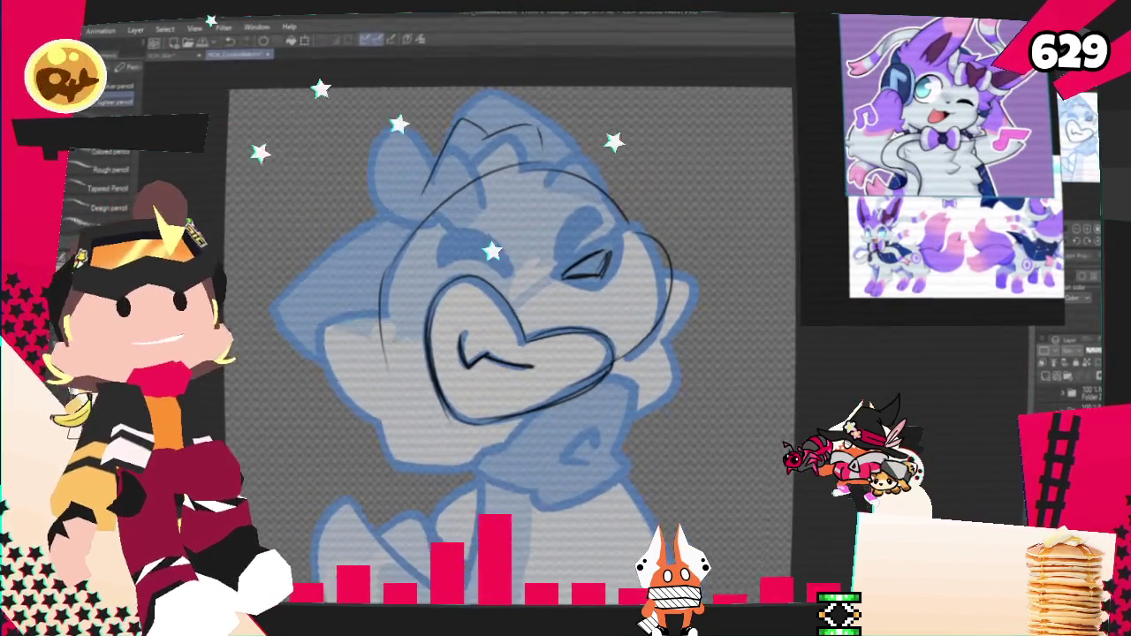
left_click_drag(549, 172, 603, 141)
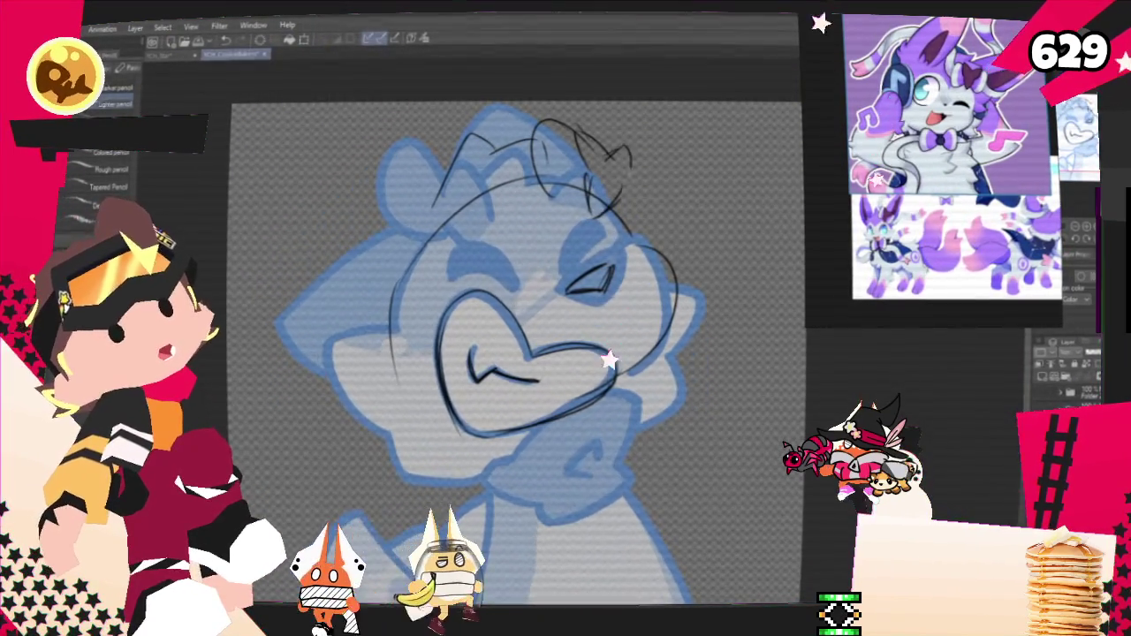
key("ctrl+z")
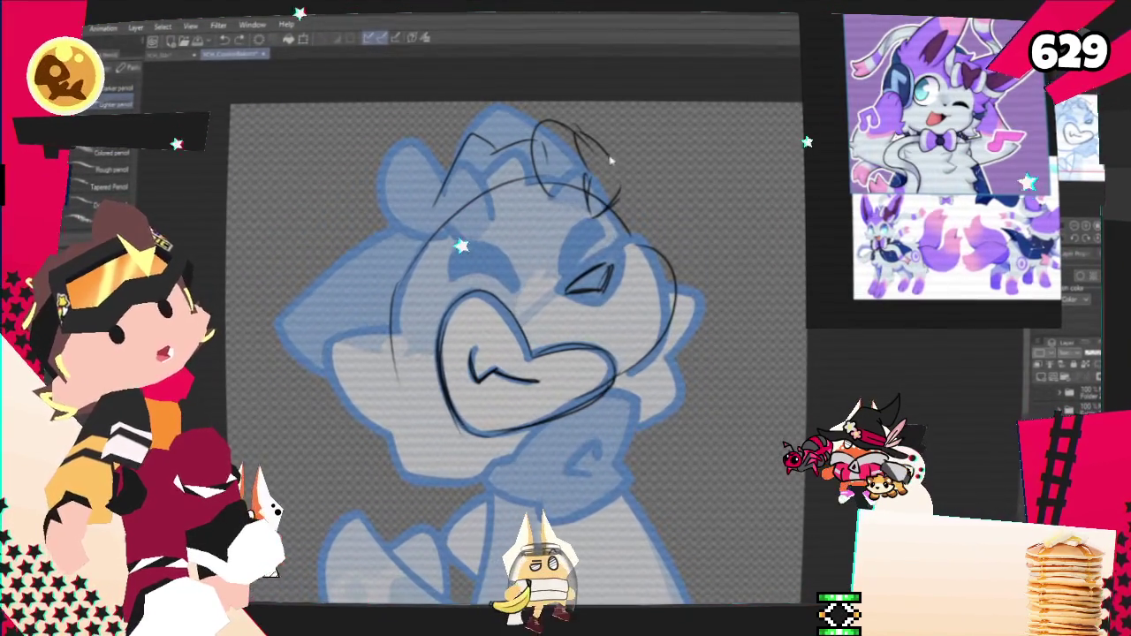
key("ctrl+z")
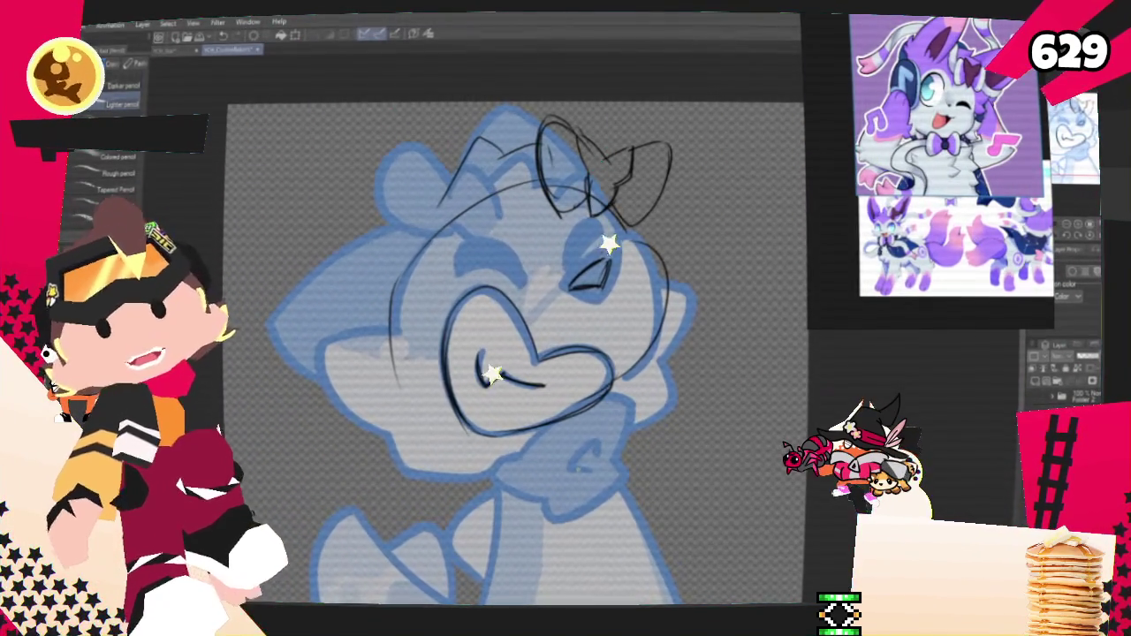
Recentre the view on the head and draw the lower chin line.
left_click_drag(752, 125, 819, 165)
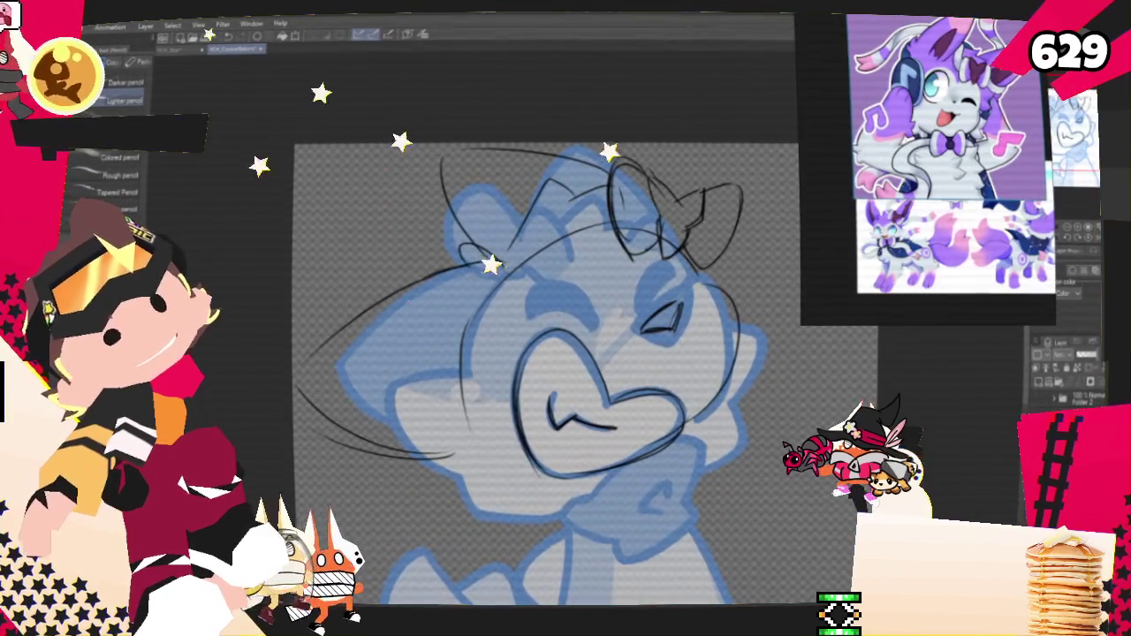
scroll(545, 371, "down", 3)
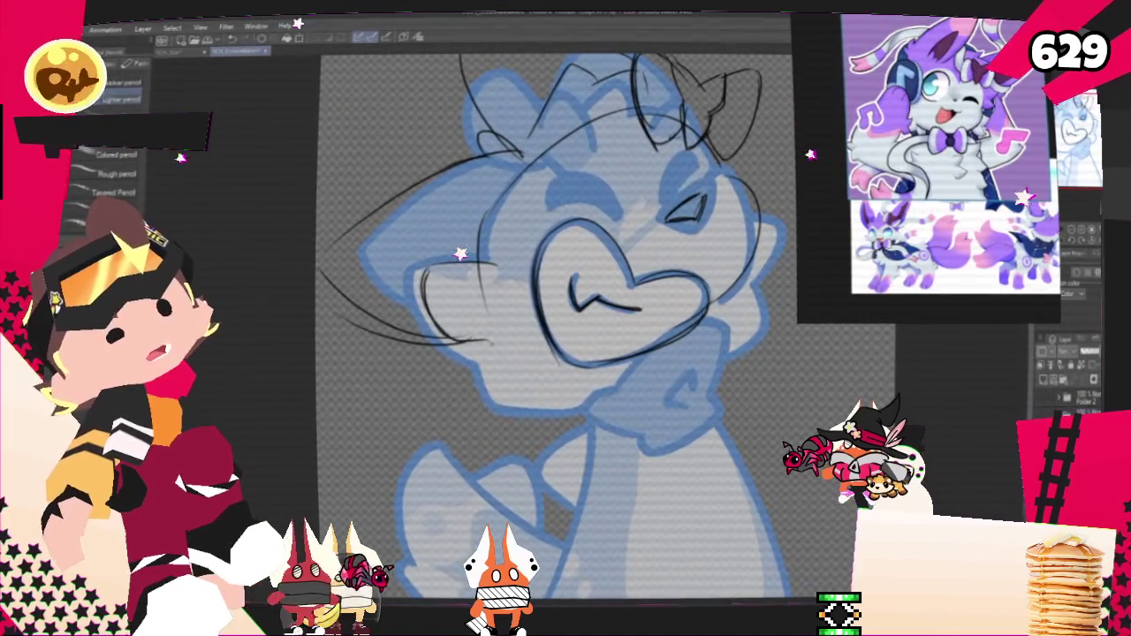
left_click_drag(468, 364, 549, 380)
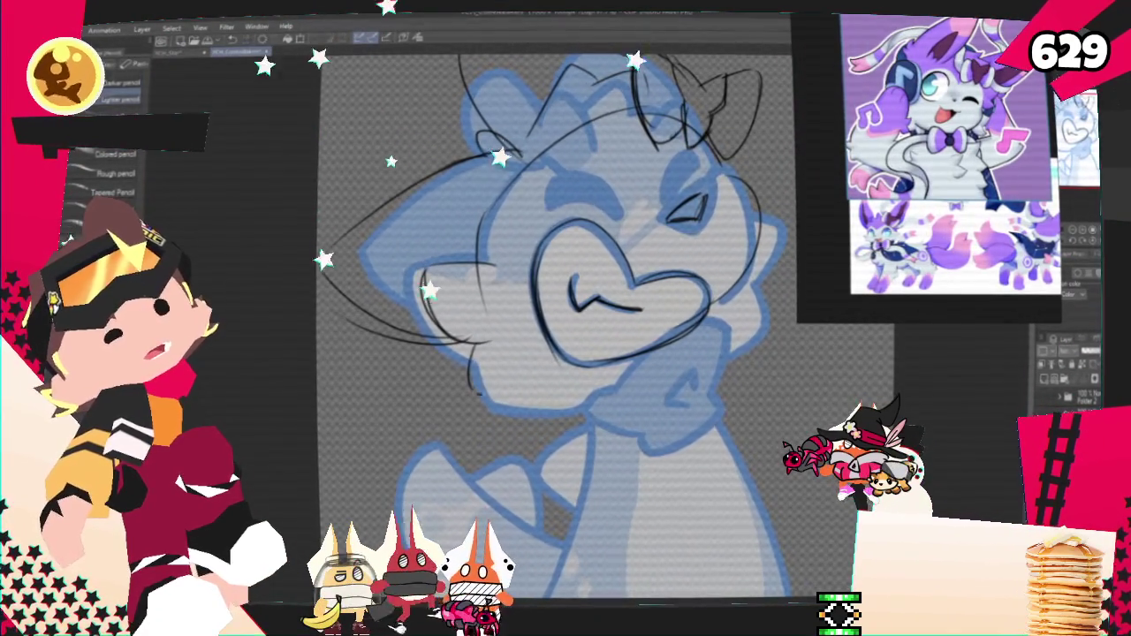
Redraw the lower chin line, add the left cheek curve and hatch the left eyebrow.
key("ctrl+z")
left_click_drag(458, 376, 540, 362)
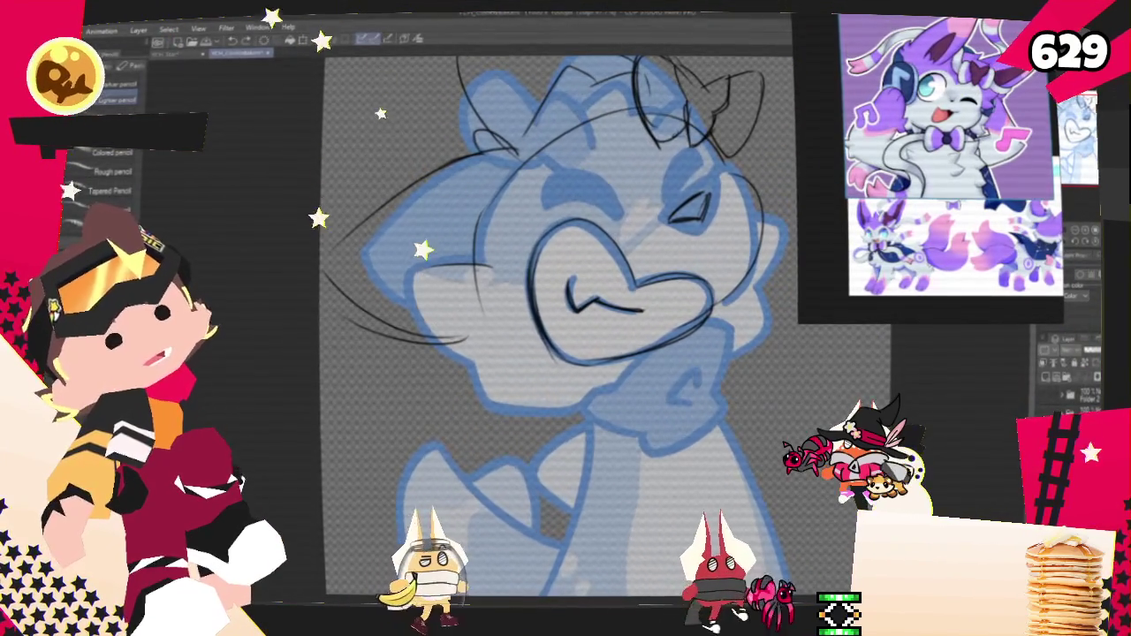
left_click_drag(433, 281, 500, 371)
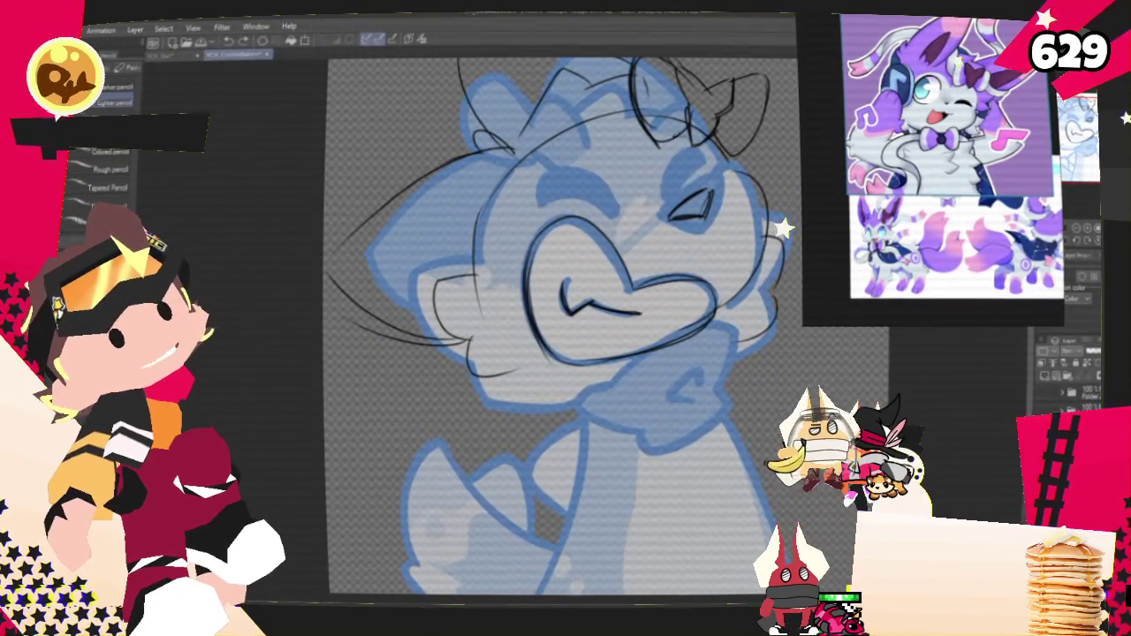
scroll(557, 336, "up", 3)
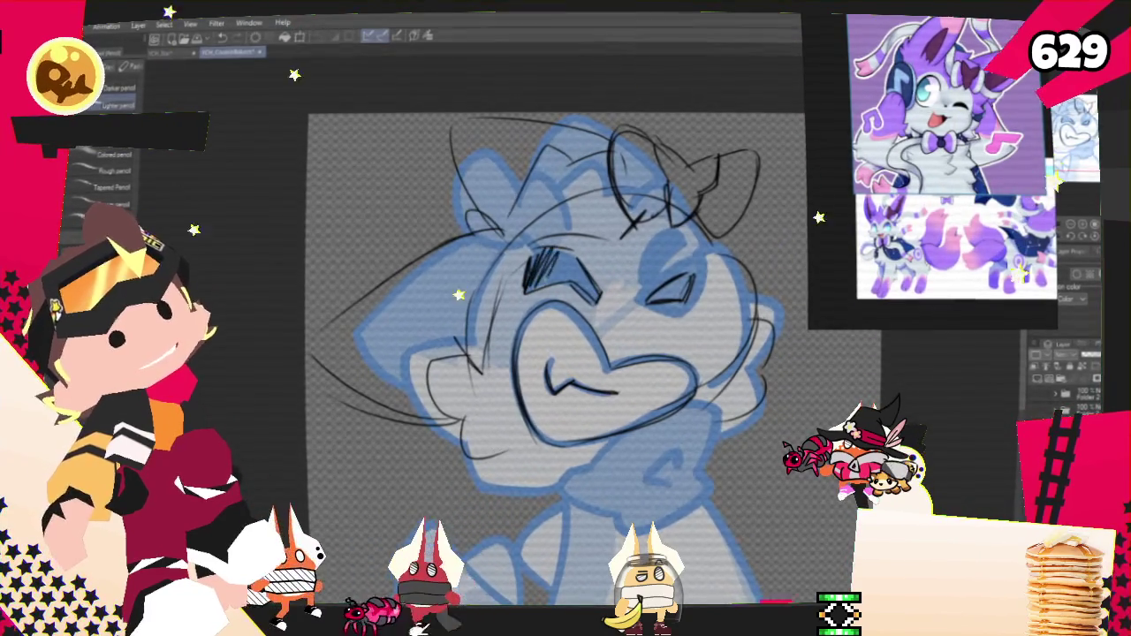
left_click_drag(528, 265, 596, 273)
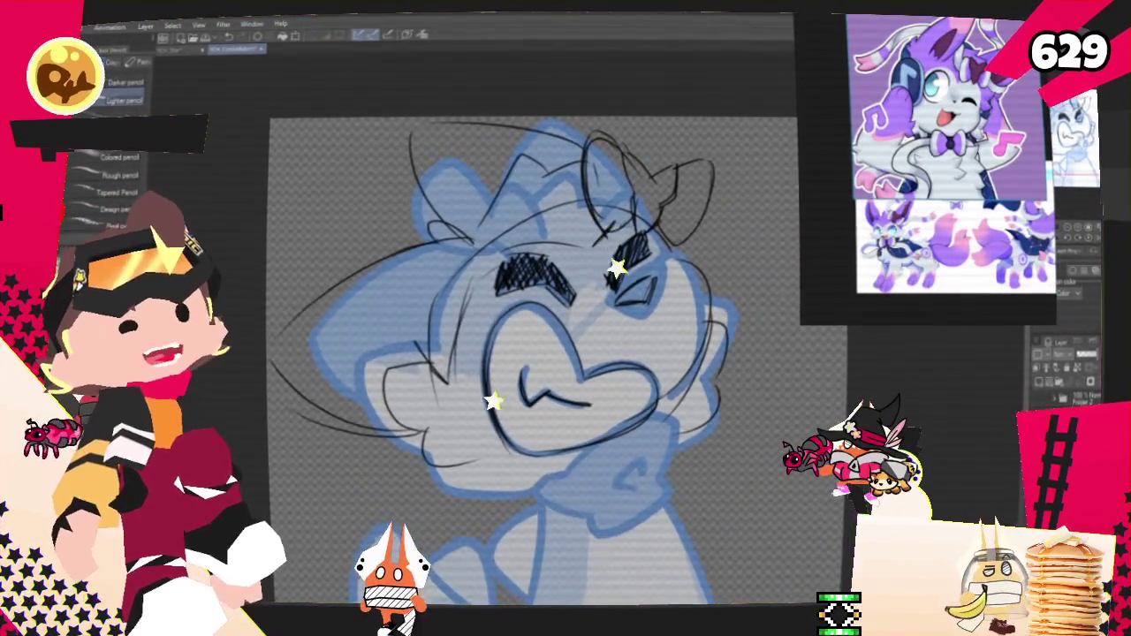
Bring the neck into view and pencil both sides of the bow below the chin.
left_click_drag(548, 353, 537, 393)
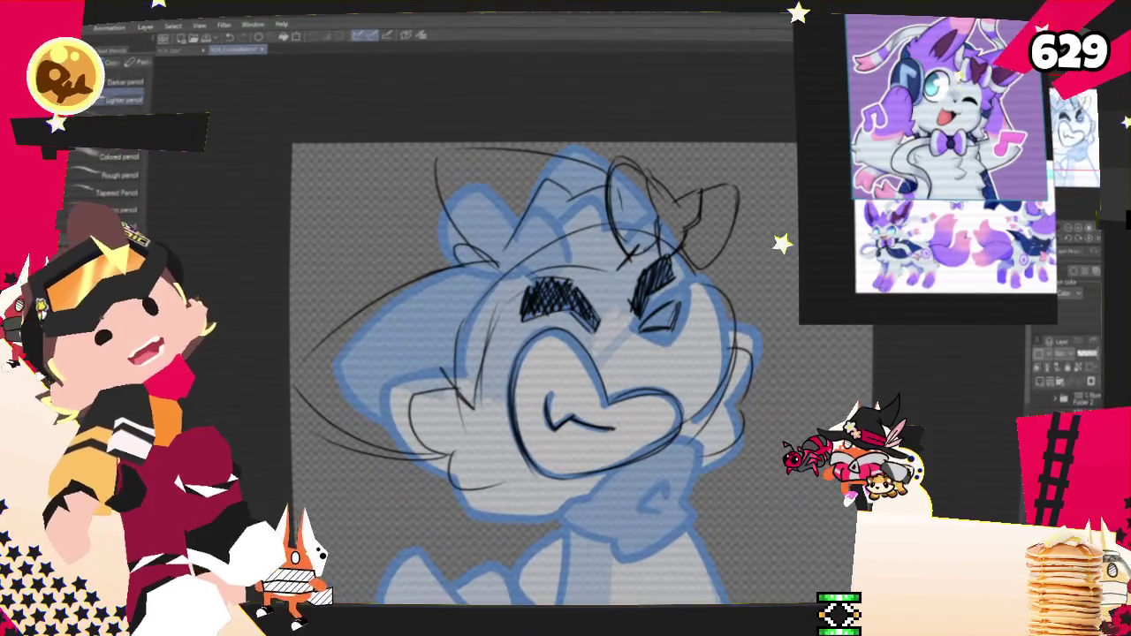
left_click_drag(543, 371, 524, 280)
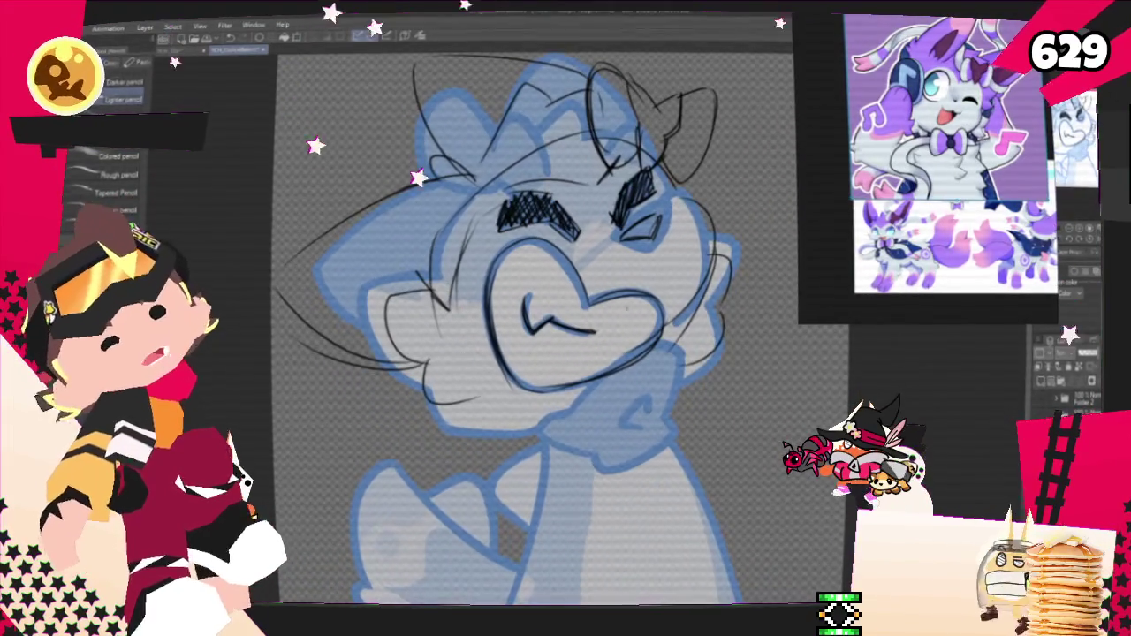
left_click_drag(522, 371, 570, 481)
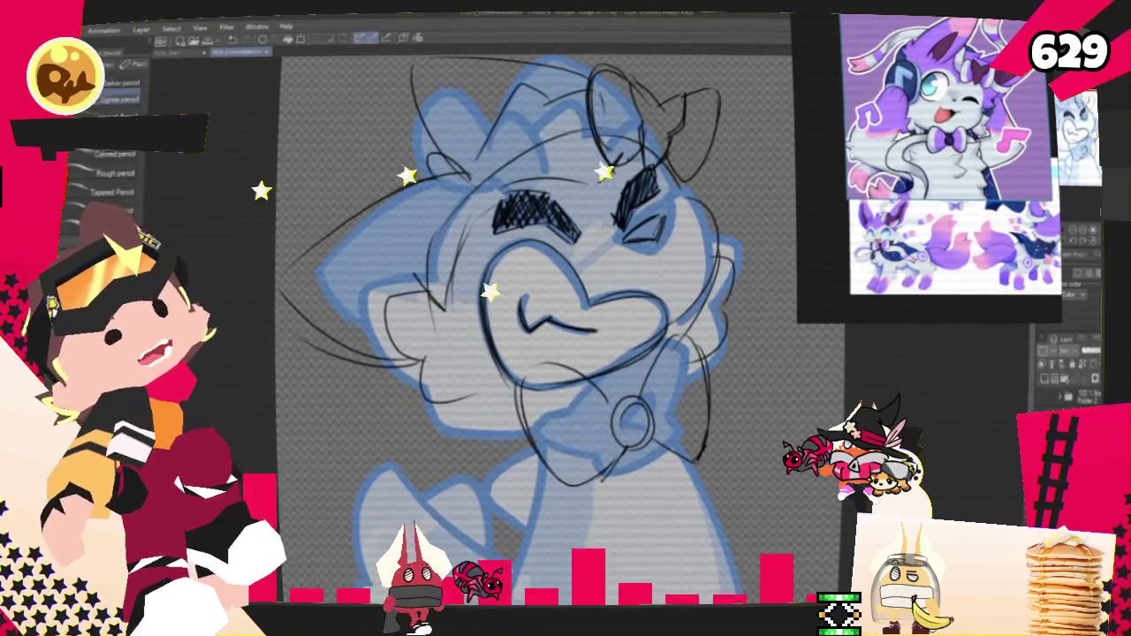
scroll(530, 318, "down", 3)
scroll(531, 319, "down", 2)
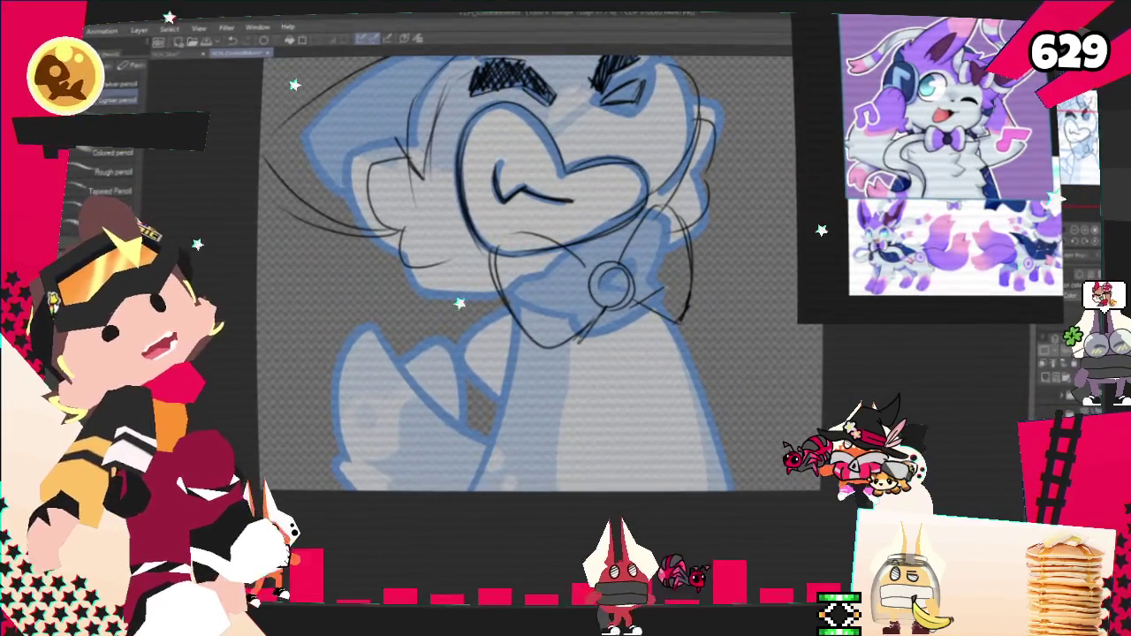
left_click_drag(674, 341, 677, 375)
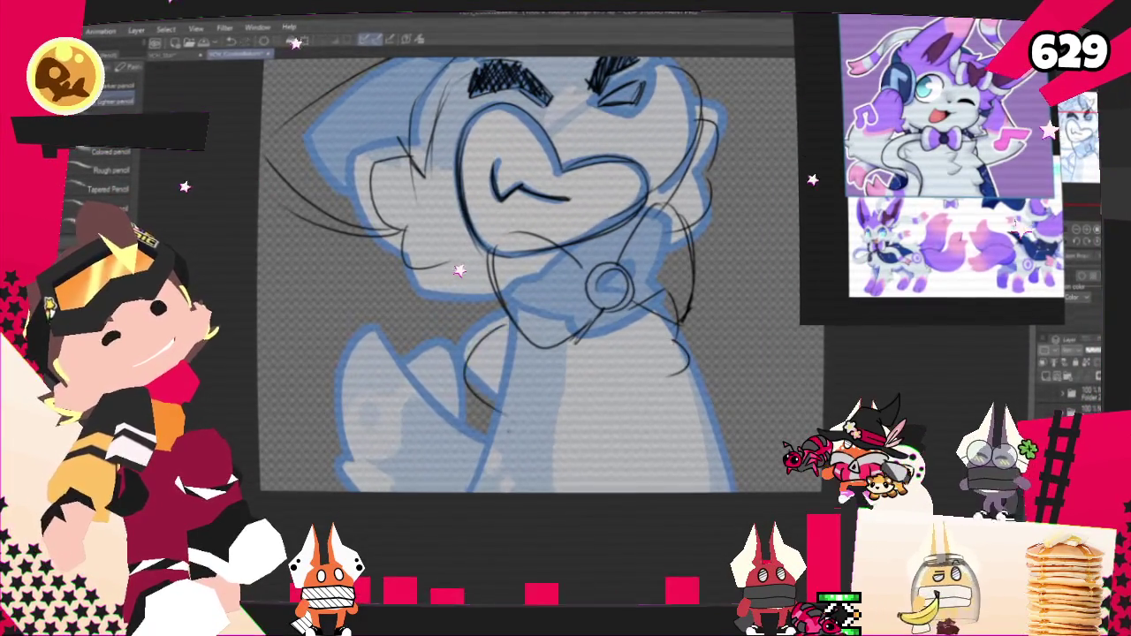
Rough in the raised arm with inner, lower and near-bow strokes.
left_click_drag(482, 343, 498, 387)
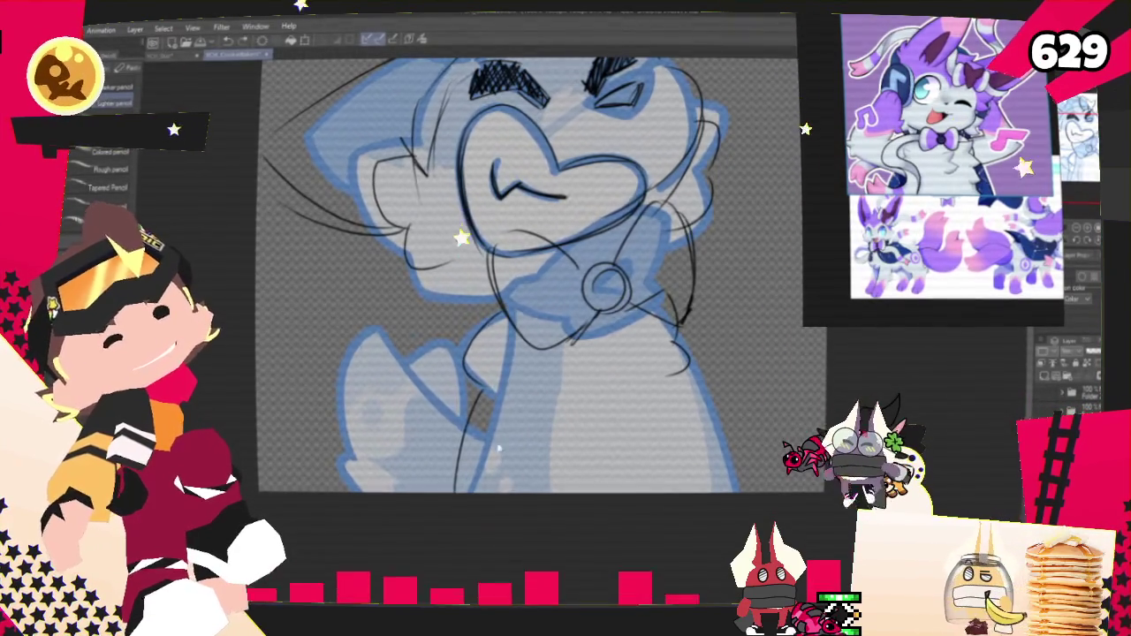
left_click_drag(477, 388, 414, 453)
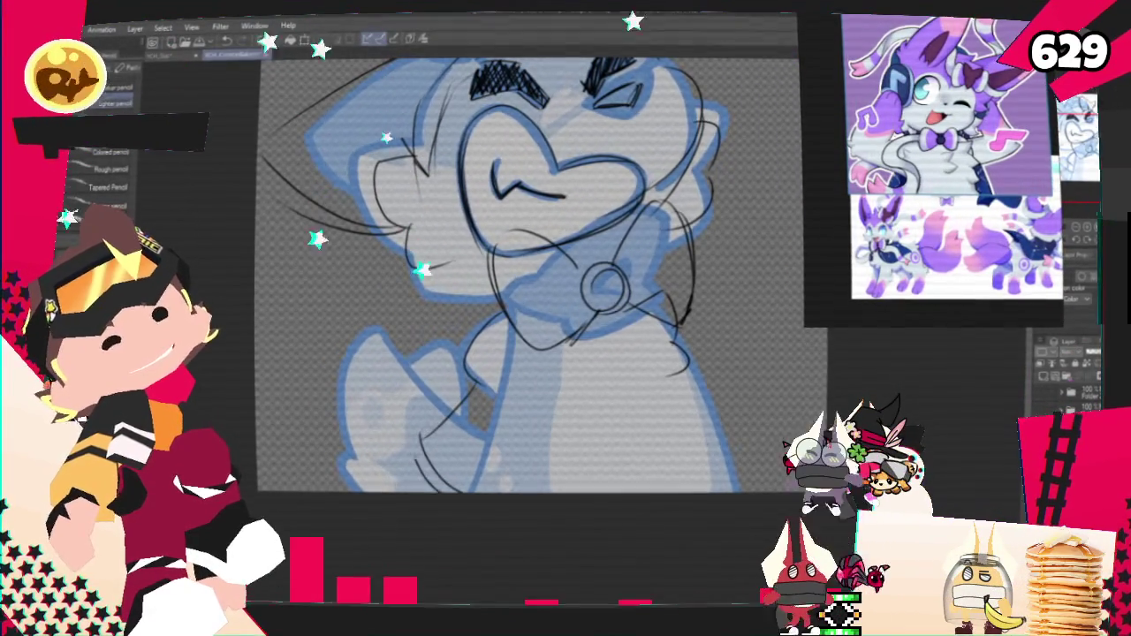
left_click_drag(506, 307, 460, 380)
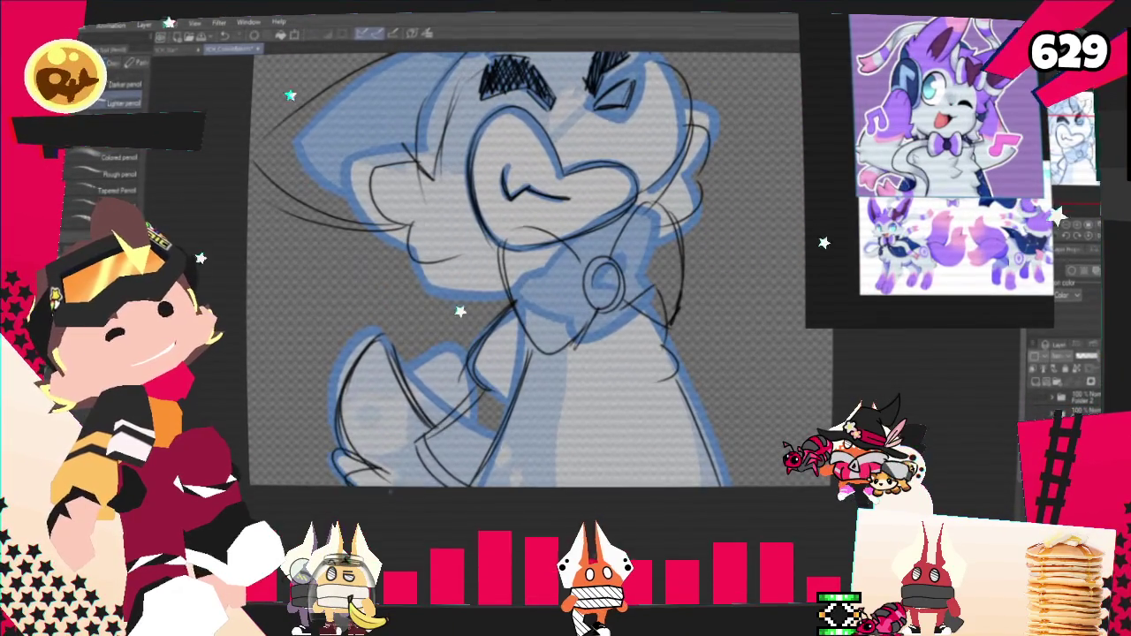
Toggle between the pen and pencil brush sets, settling on the pencil set.
key("p")
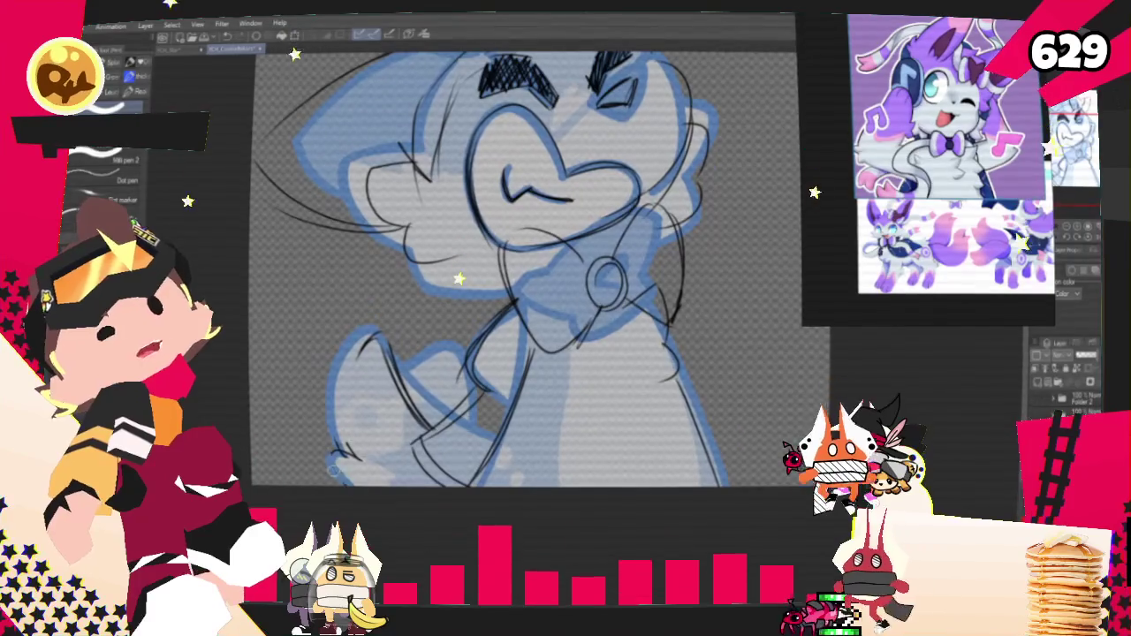
key("p")
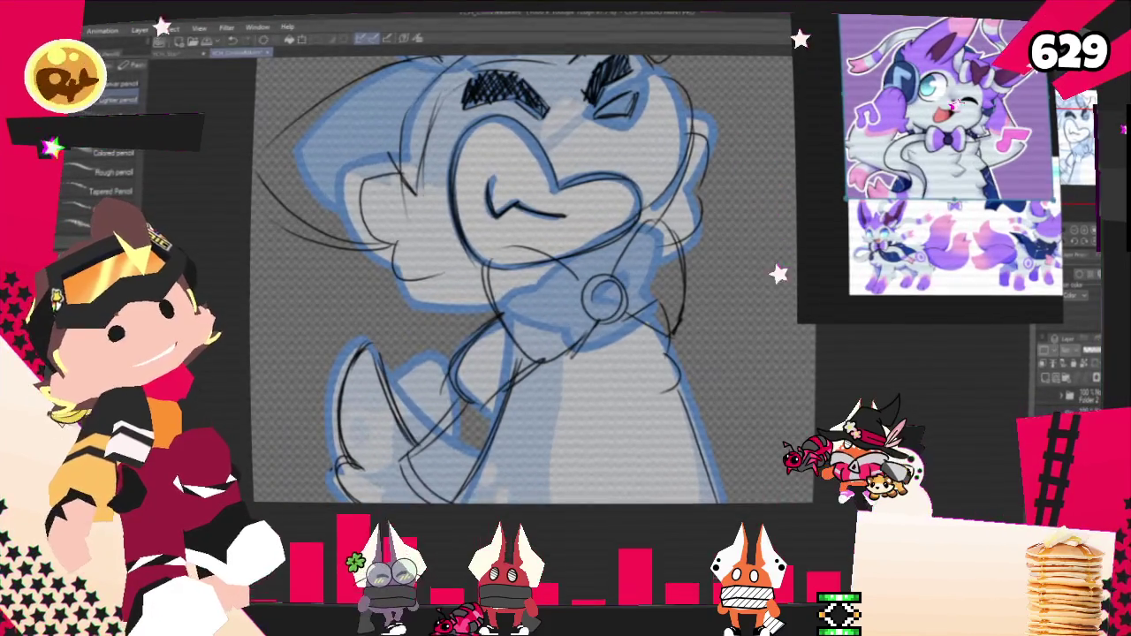
scroll(811, 269, "up", 4)
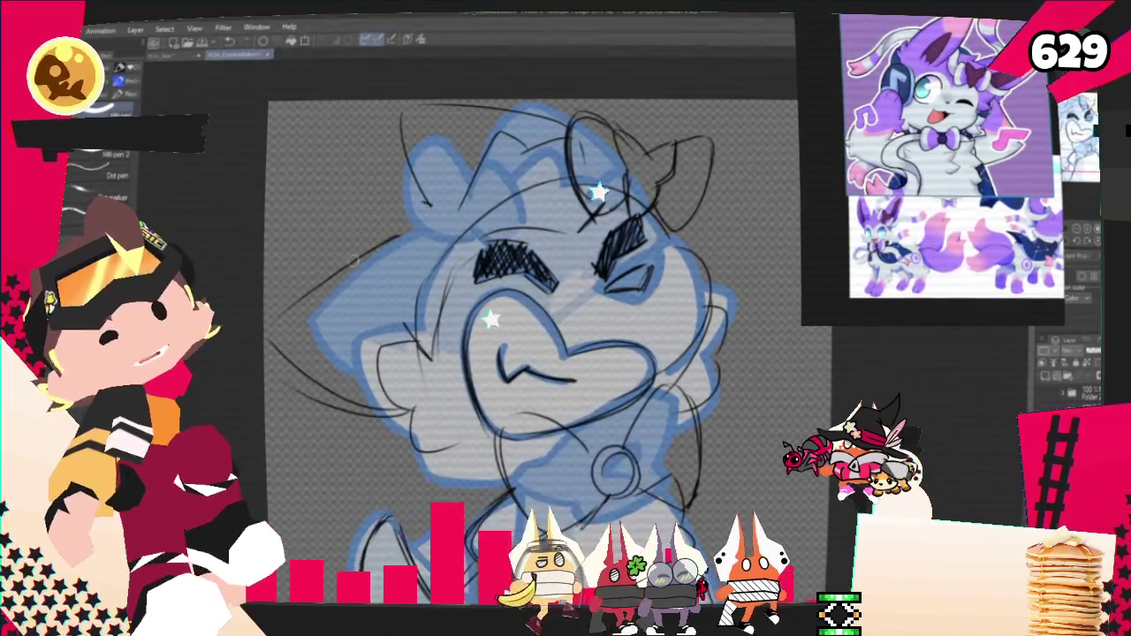
key("p")
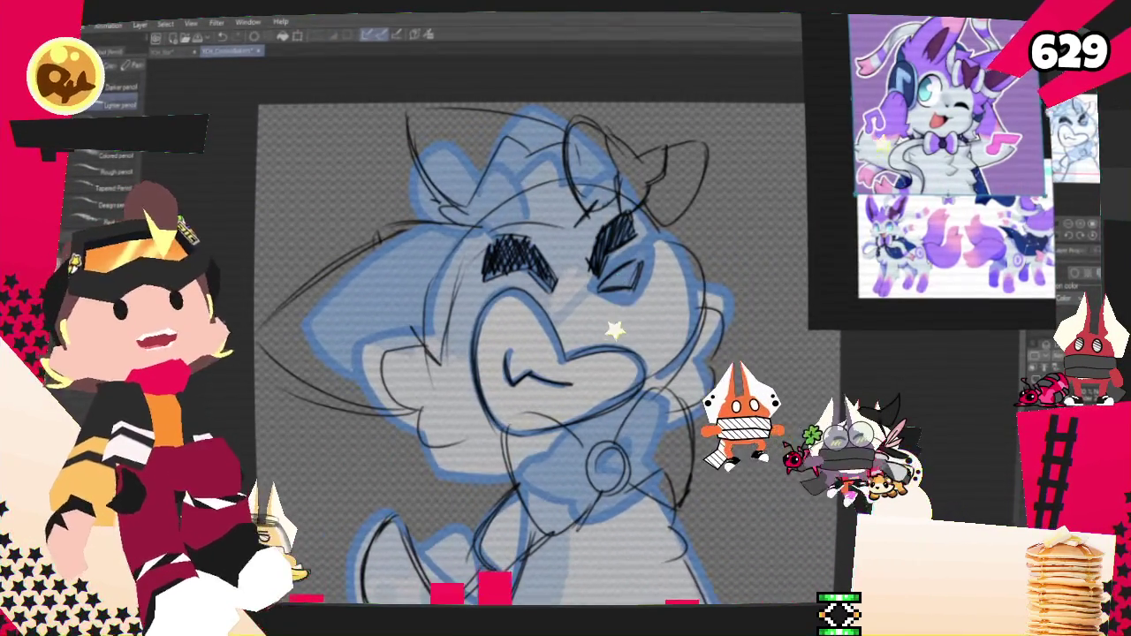
Zoom in on the top of the dog's head where the bow is inked.
scroll(530, 353, "up", 2)
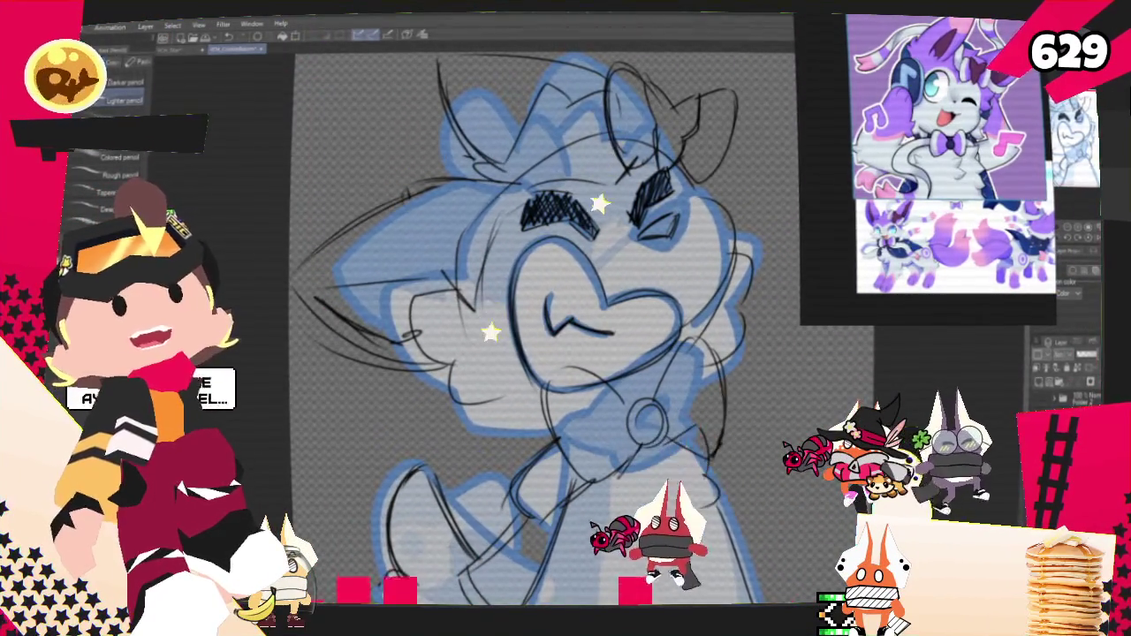
scroll(543, 327, "up", 1)
scroll(539, 353, "up", 2)
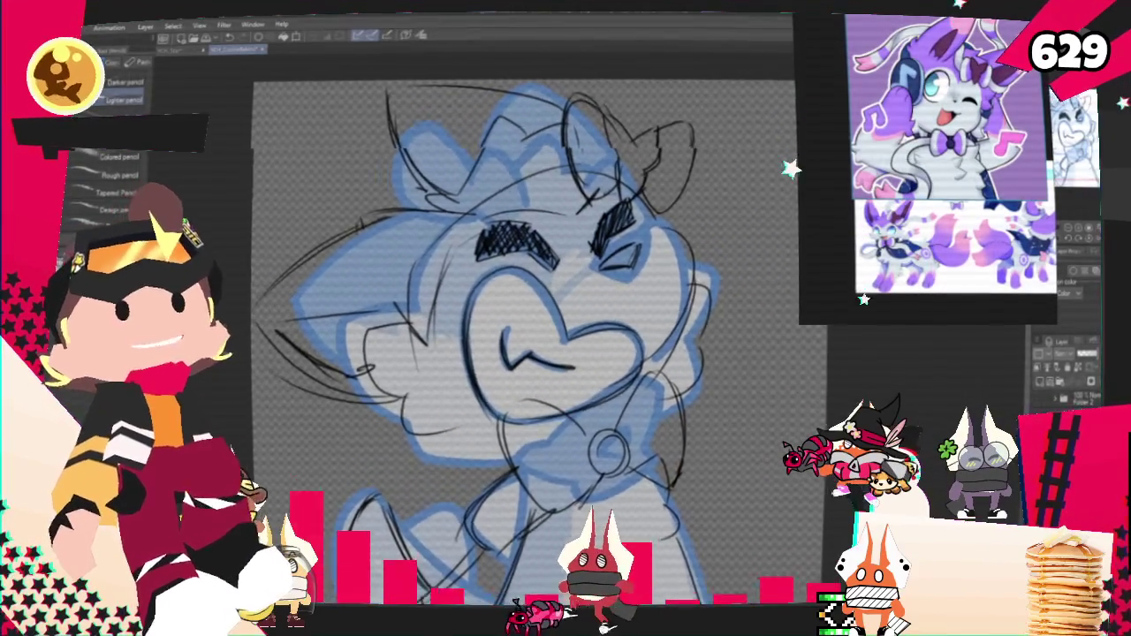
scroll(539, 354, "up", 1)
scroll(539, 353, "up", 1)
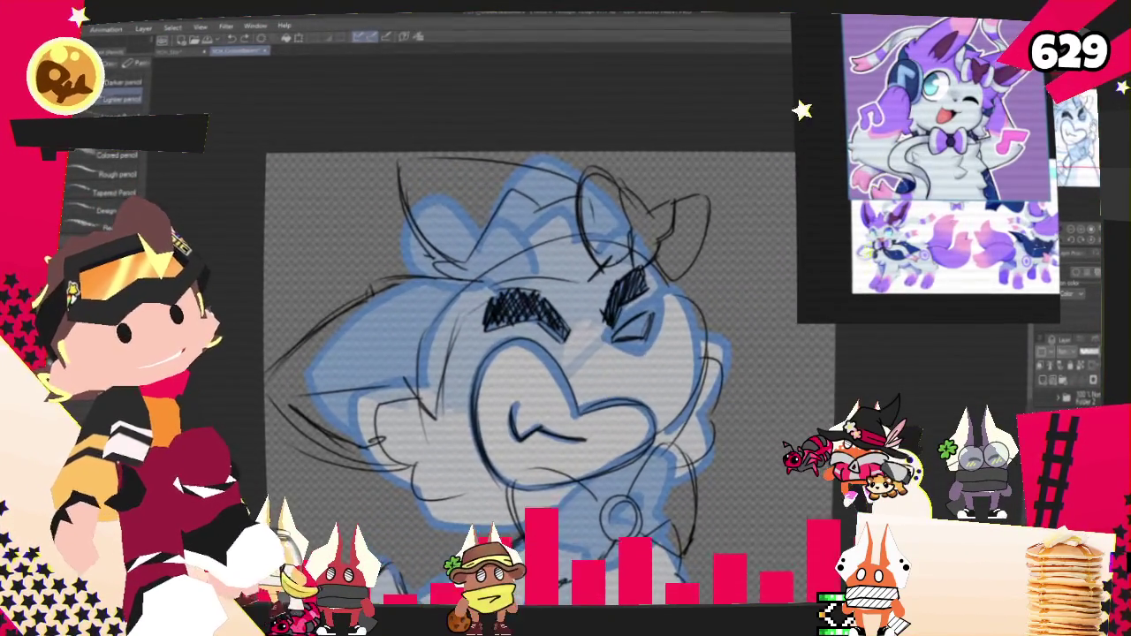
scroll(539, 345, "down", 3)
scroll(539, 327, "down", 3)
scroll(539, 327, "down", 2)
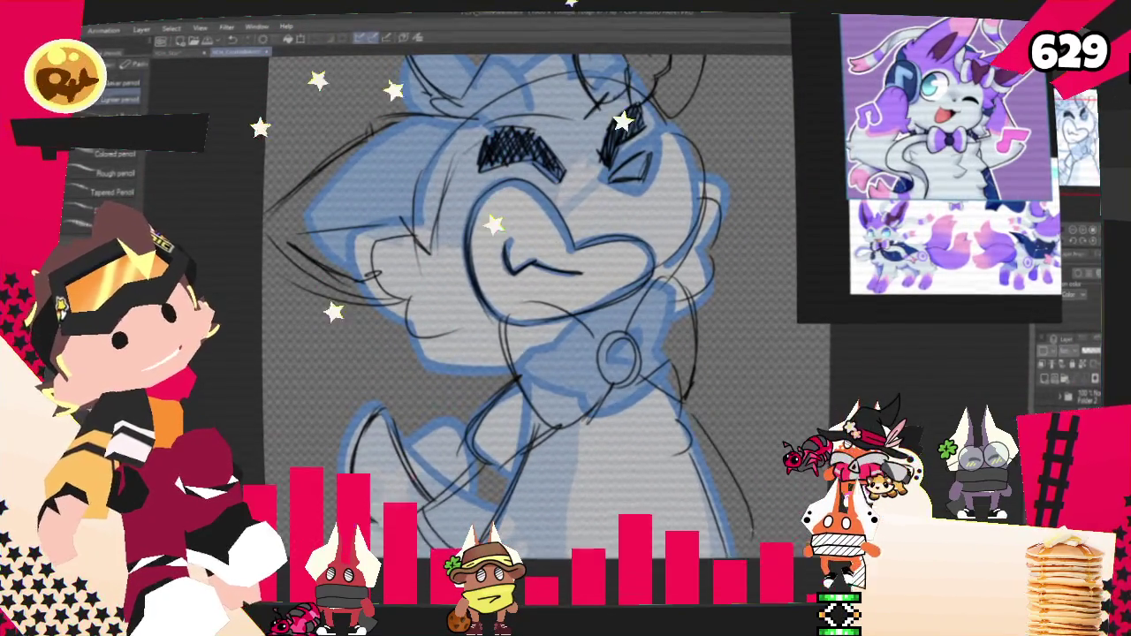
scroll(531, 309, "up", 2)
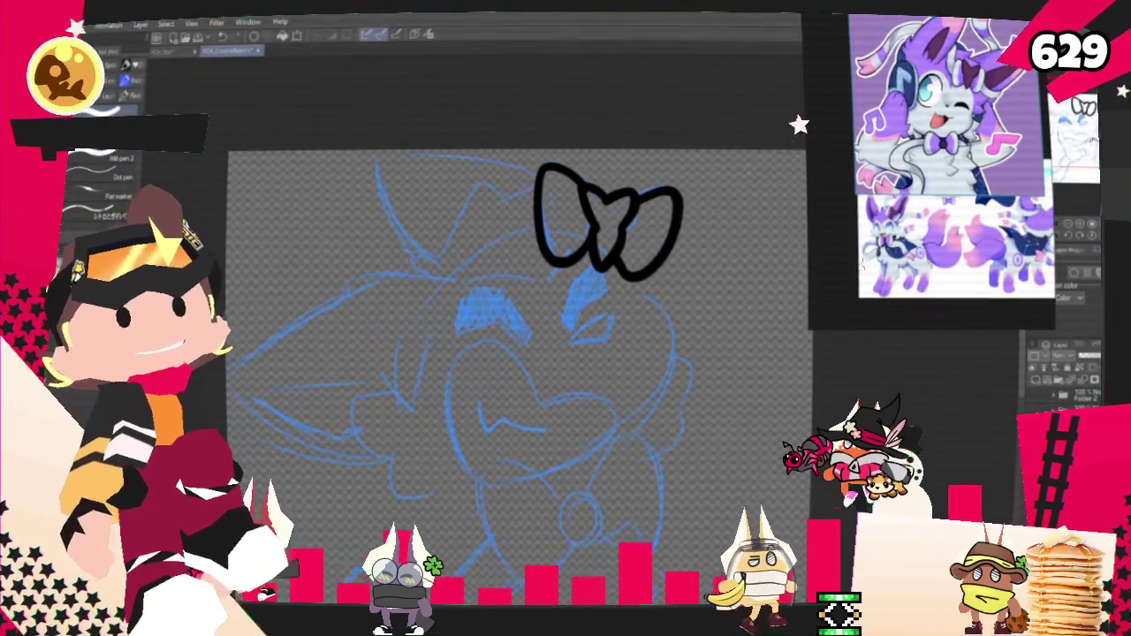
Ink the left ear's jagged outline and curved outer edge beside the bow.
left_click_drag(698, 249, 758, 318)
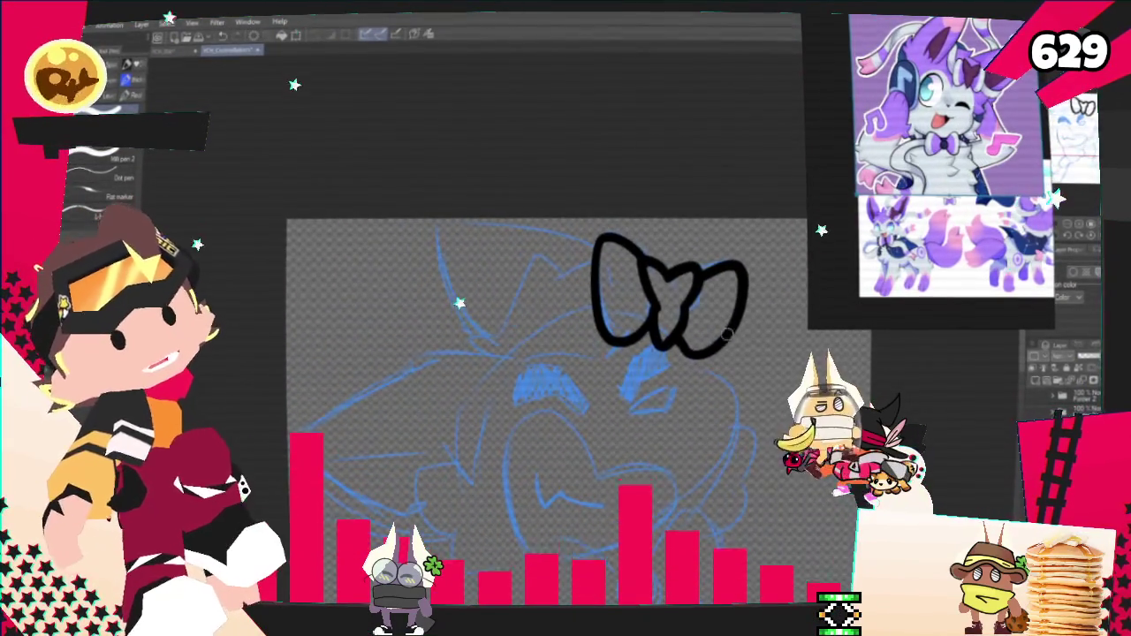
left_click_drag(593, 263, 554, 286)
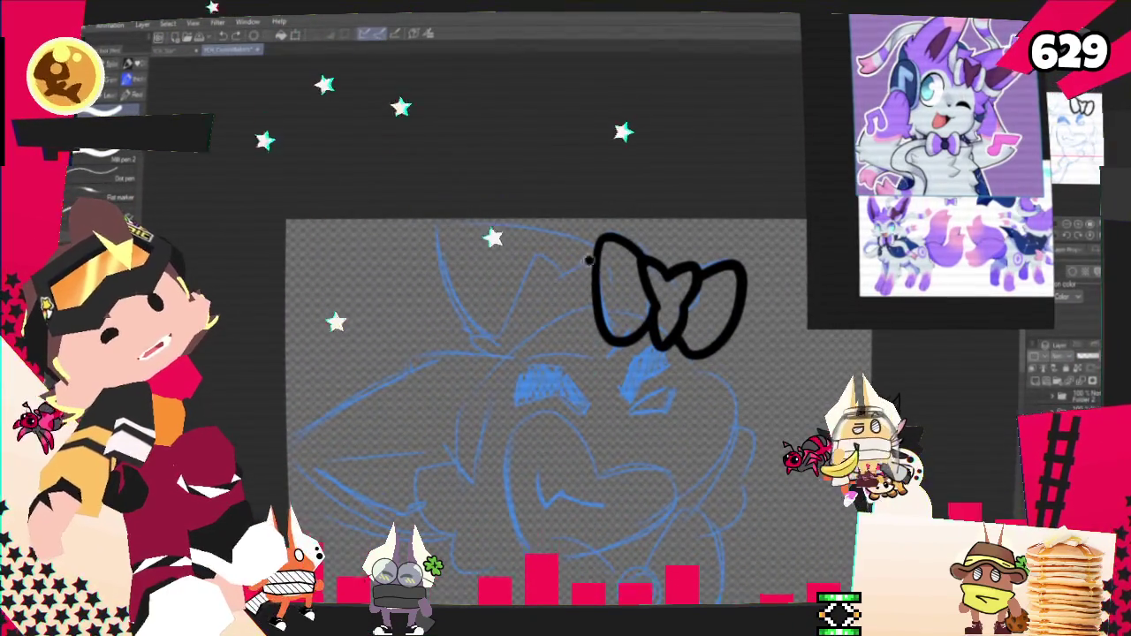
mouse_move(601, 239)
left_mouse_down()
mouse_move(565, 274)
mouse_move(529, 262)
mouse_move(501, 343)
left_mouse_up()
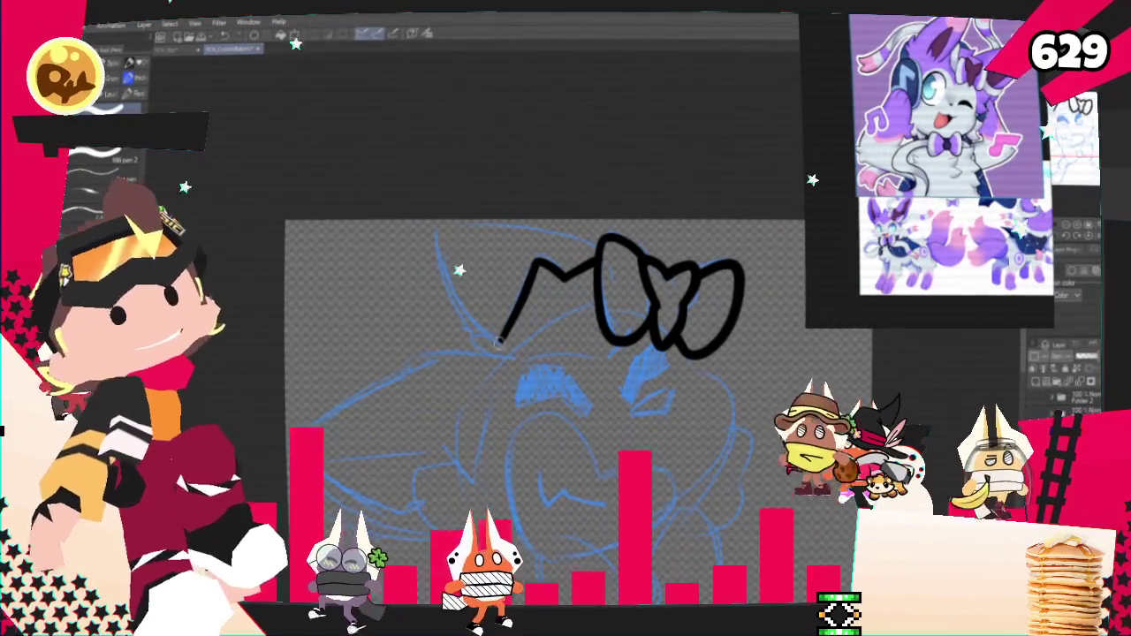
mouse_move(500, 353)
left_mouse_down()
mouse_move(460, 319)
mouse_move(433, 219)
mouse_move(600, 247)
left_mouse_up()
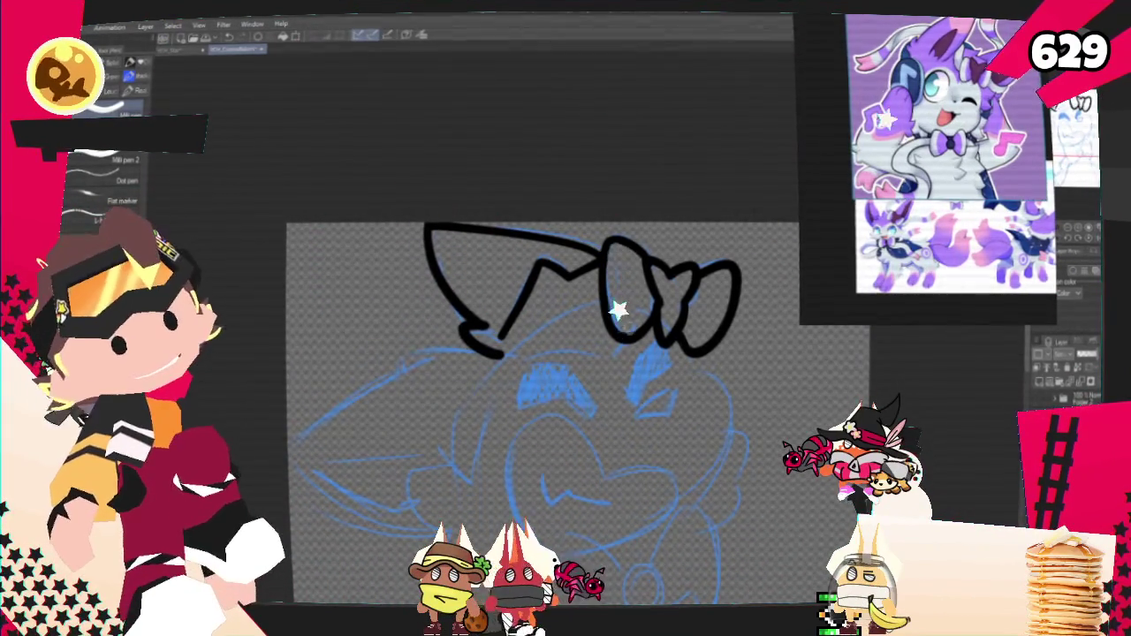
Ink the right eyebrow above the eye and close its bottom edge.
scroll(853, 291, "down", 1)
scroll(853, 292, "down", 3)
scroll(830, 281, "down", 2)
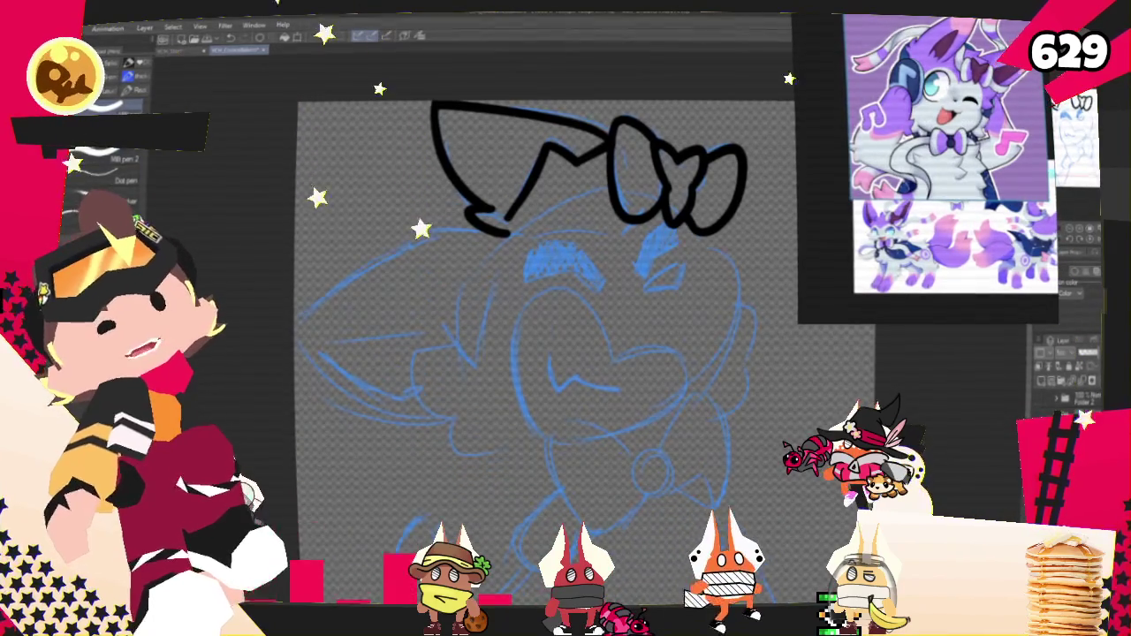
mouse_move(646, 247)
left_mouse_down()
mouse_move(638, 272)
mouse_move(676, 231)
mouse_move(644, 281)
left_mouse_up()
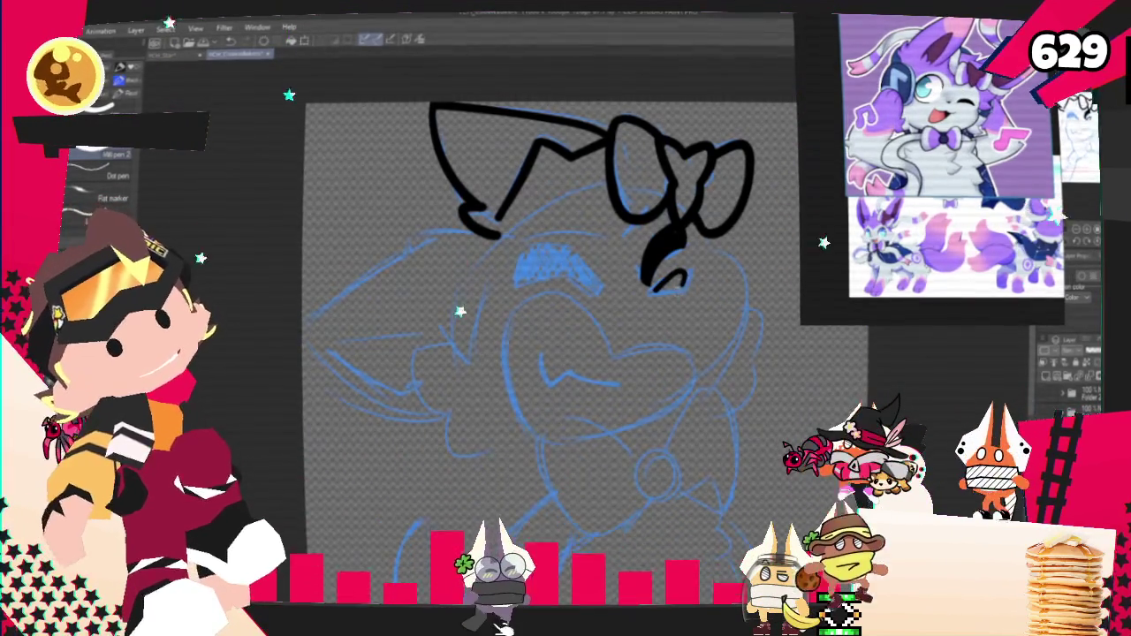
left_click_drag(686, 288, 643, 297)
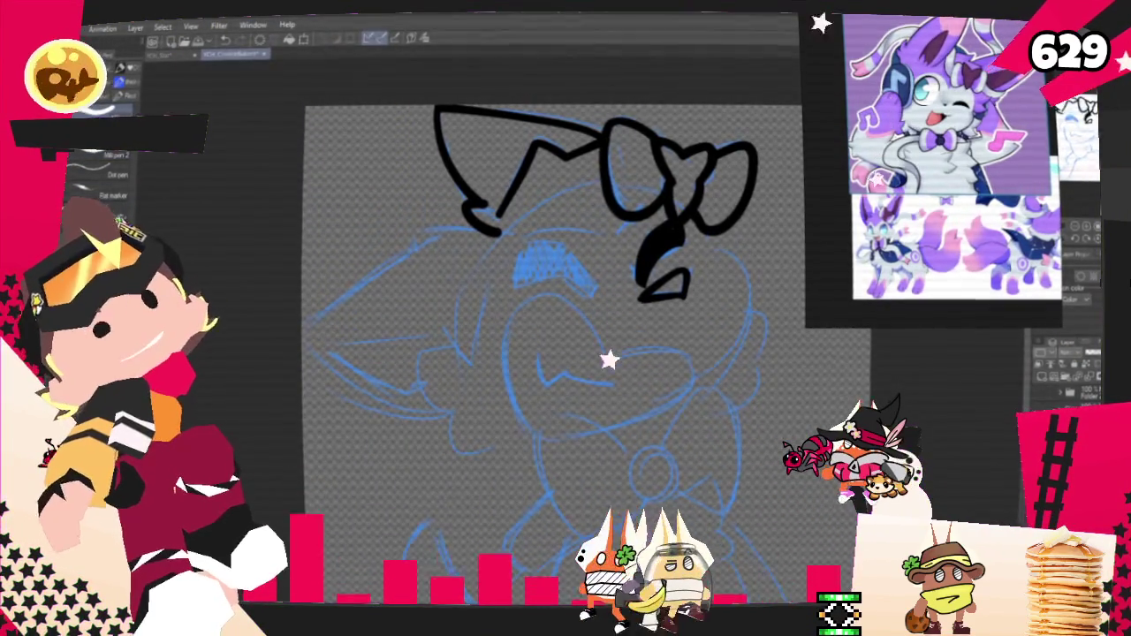
scroll(521, 345, "down", 1)
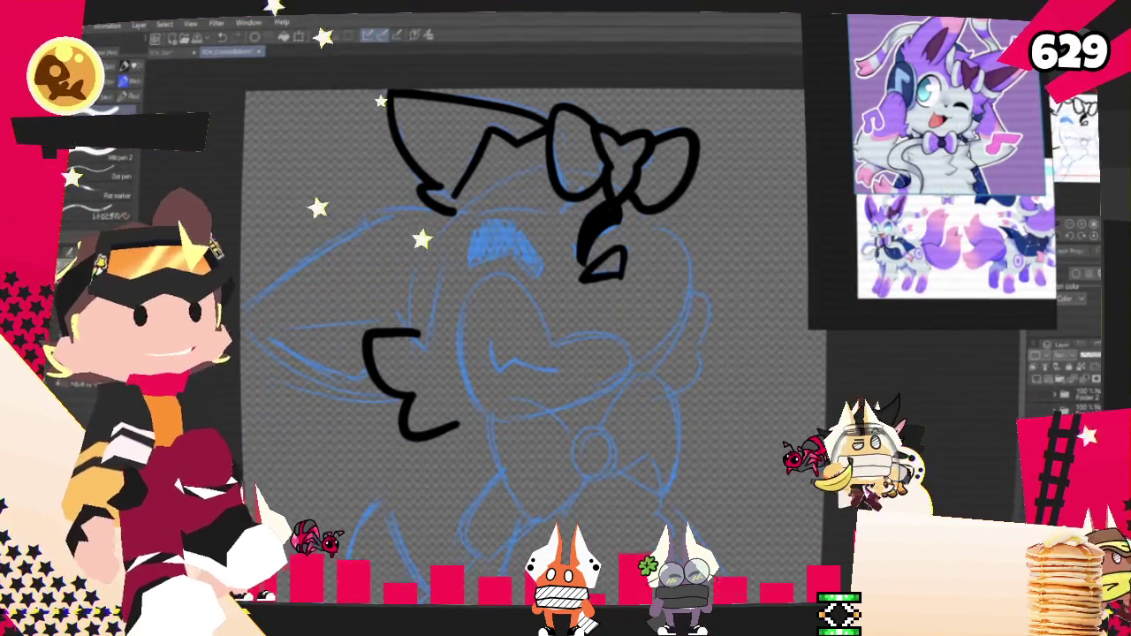
Ink the fluffy left cheek outline and the top curve of the left eye.
left_click_drag(574, 279, 621, 279)
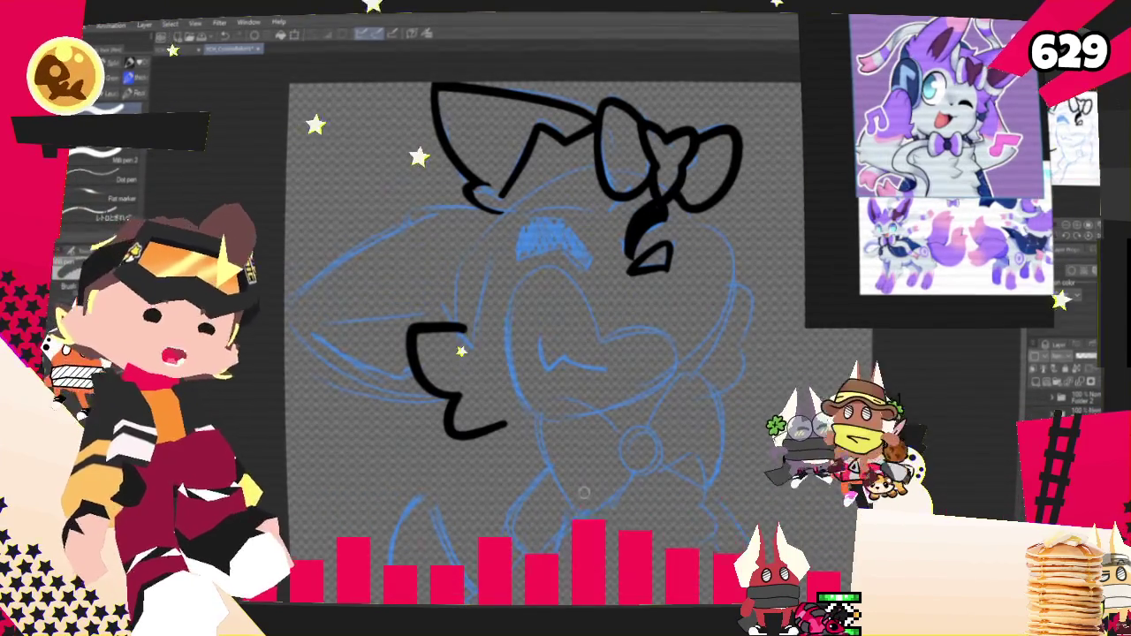
mouse_move(530, 354)
left_mouse_down()
mouse_move(555, 349)
mouse_move(575, 436)
mouse_move(594, 447)
left_mouse_up()
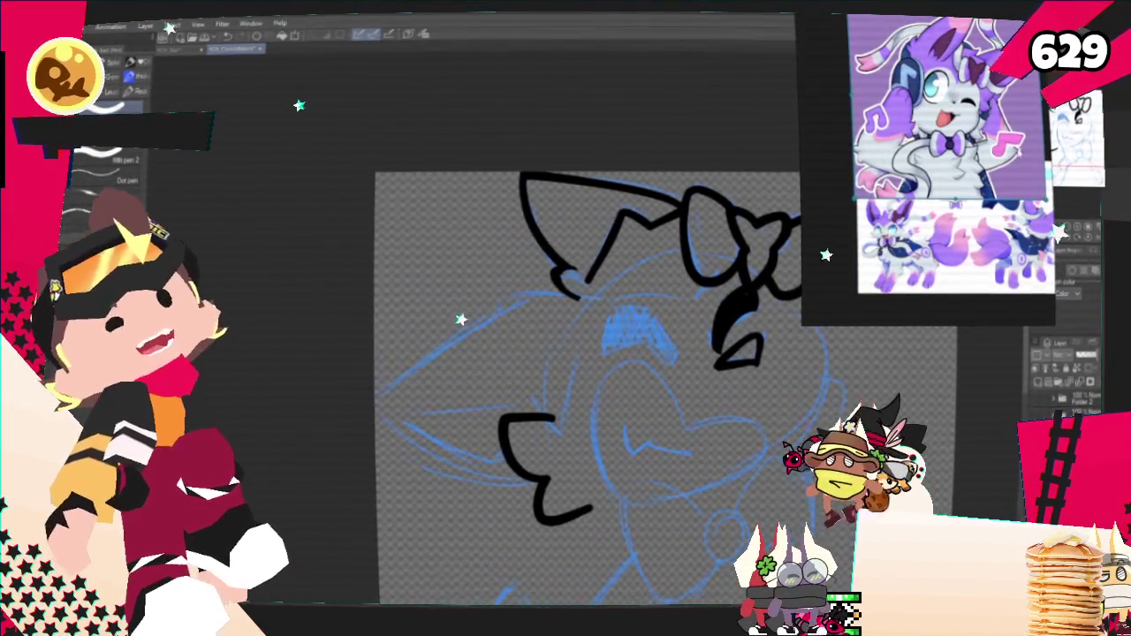
mouse_move(575, 292)
left_mouse_down()
mouse_move(493, 304)
mouse_move(374, 397)
mouse_move(515, 469)
left_mouse_up()
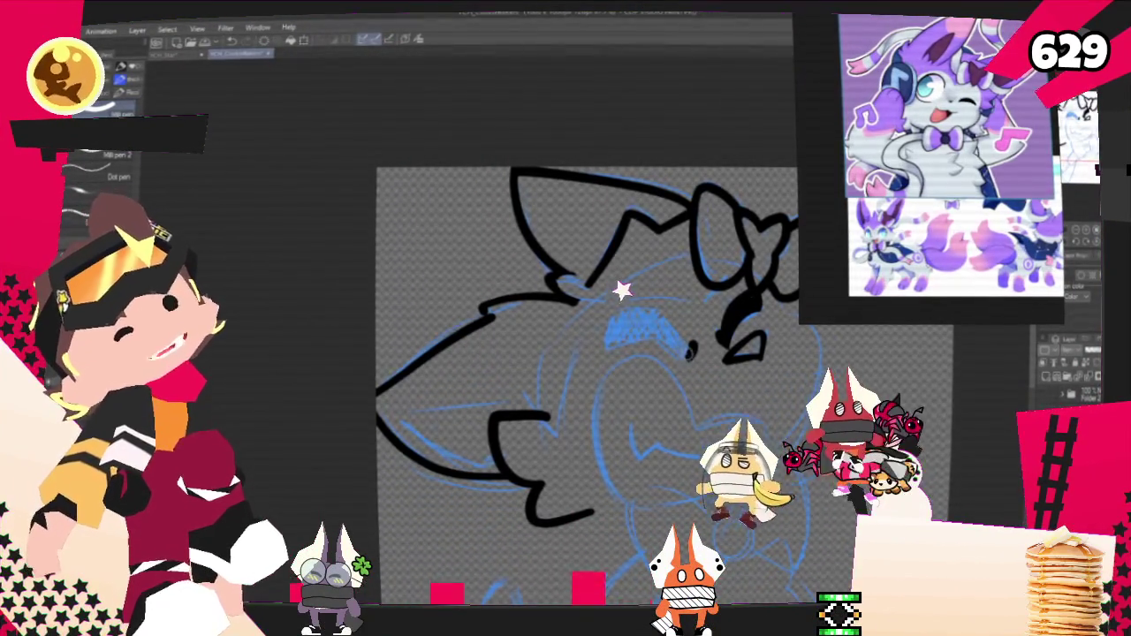
left_click_drag(608, 327, 689, 354)
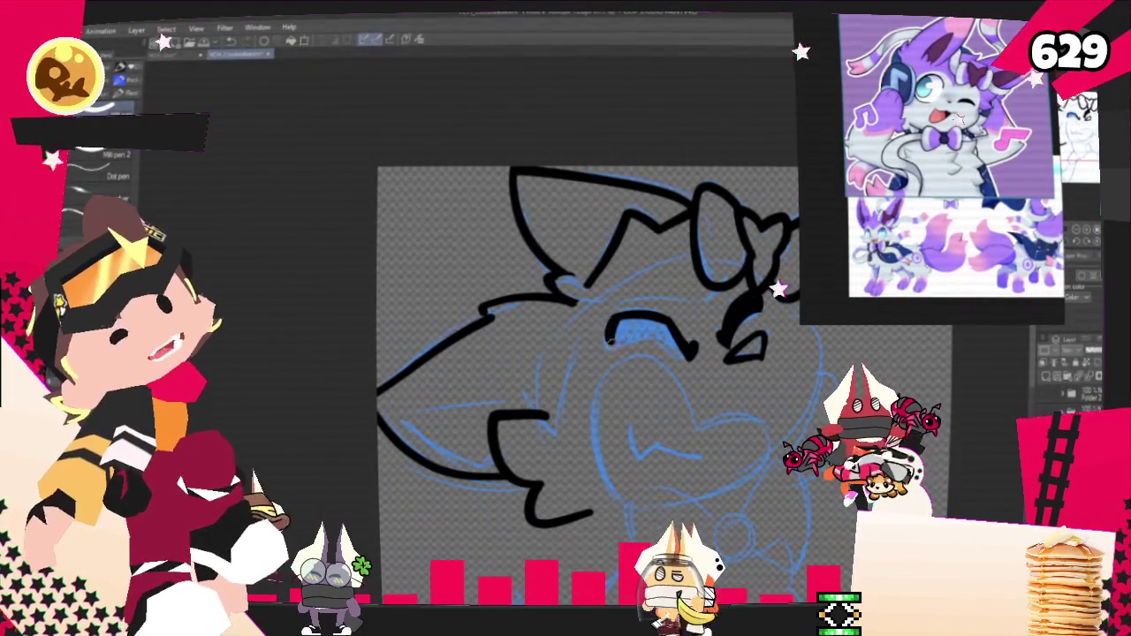
Close and fill the left eye solid black, then extend the right face outline toward the muzzle.
left_click_drag(610, 343, 682, 351)
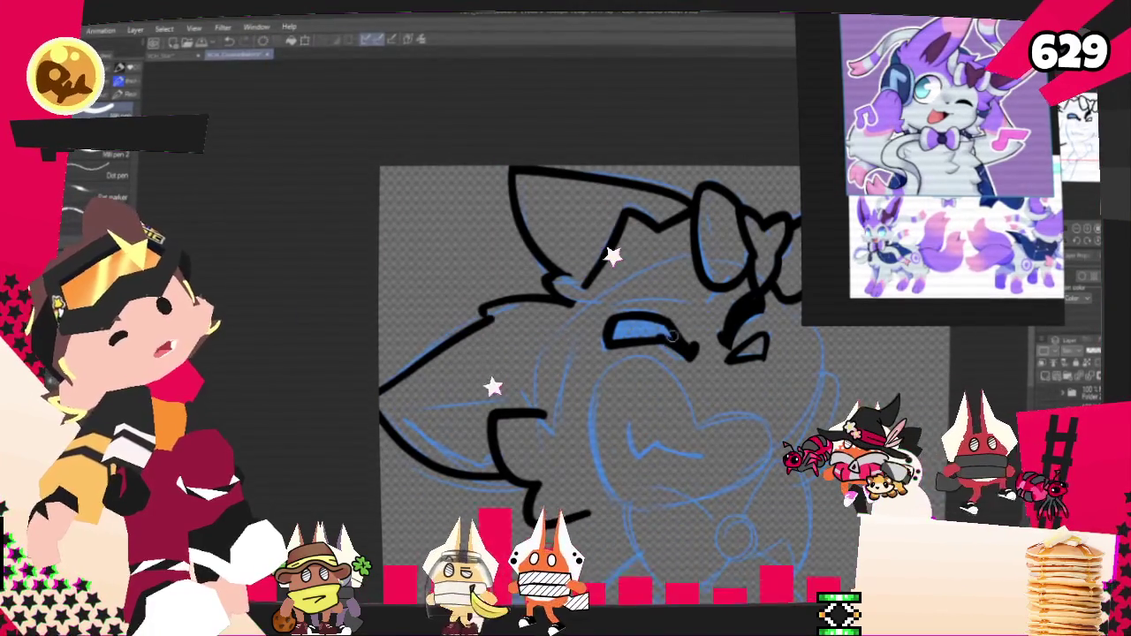
left_click(629, 334)
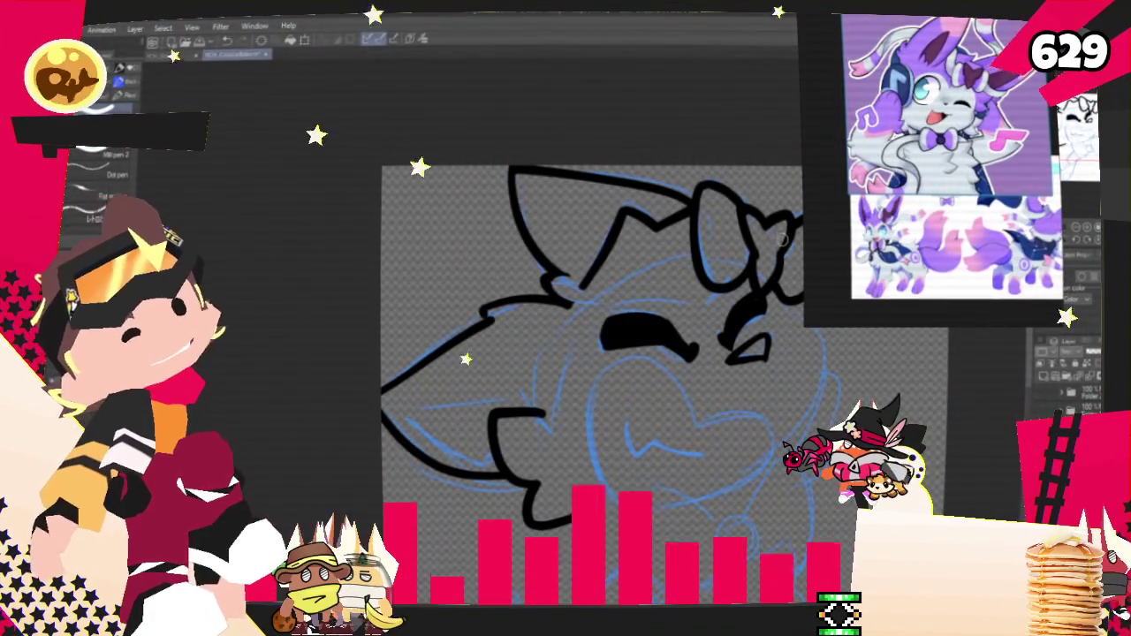
left_click_drag(816, 378, 708, 325)
left_click_drag(628, 410, 738, 320)
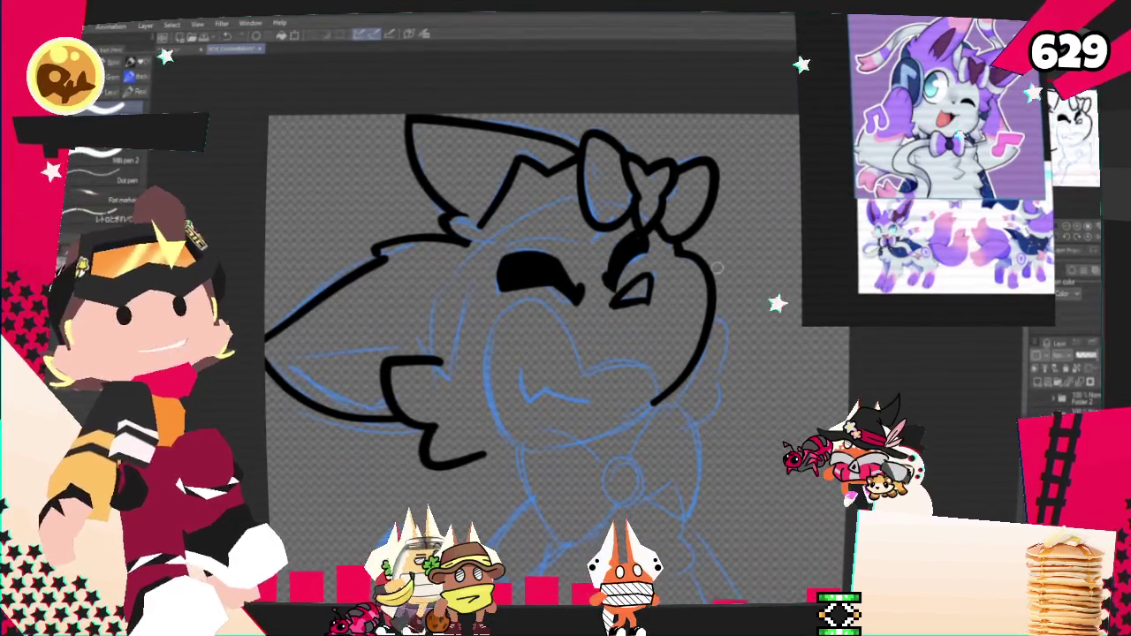
scroll(717, 268, "up", 1)
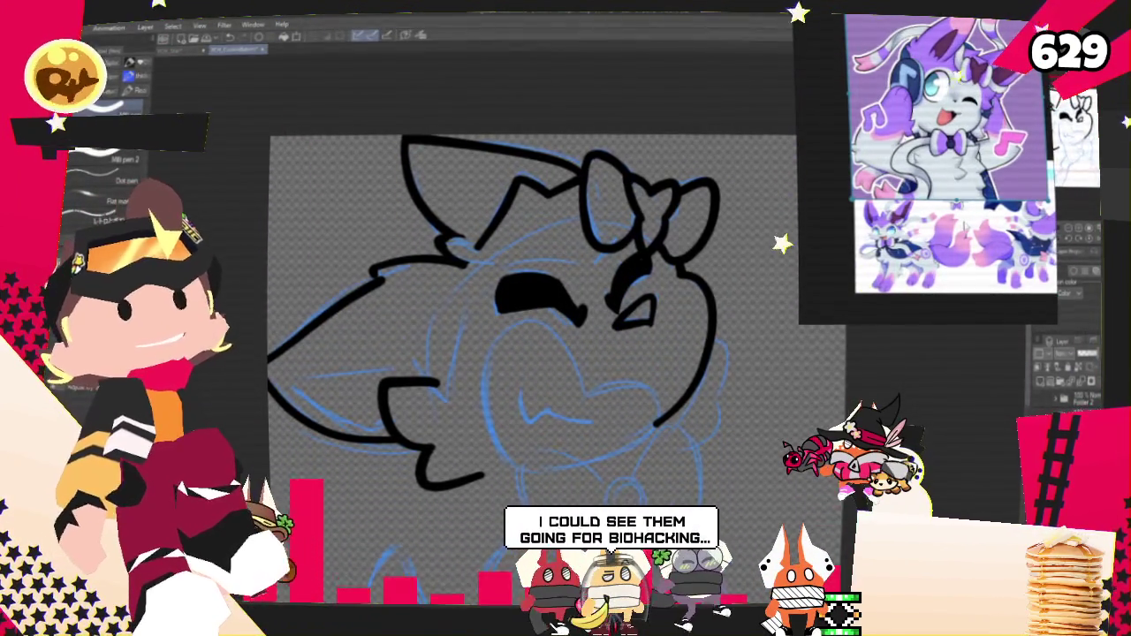
scroll(530, 353, "down", 2)
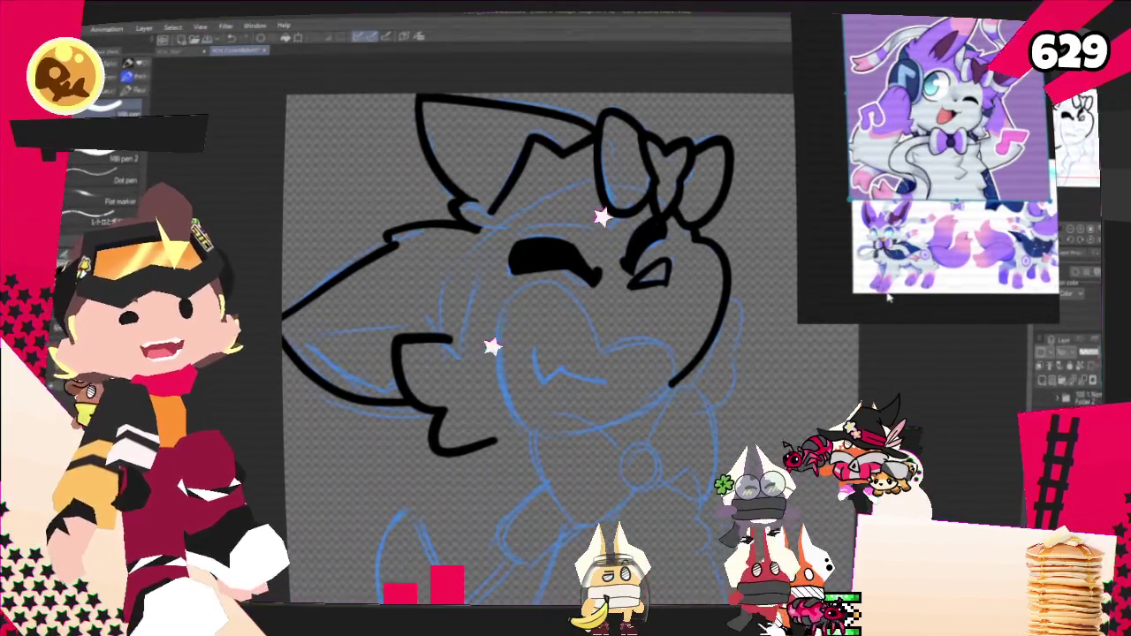
Ink the muzzle curve, the right cheek outline and the right edge of the body.
left_click_drag(565, 284, 541, 415)
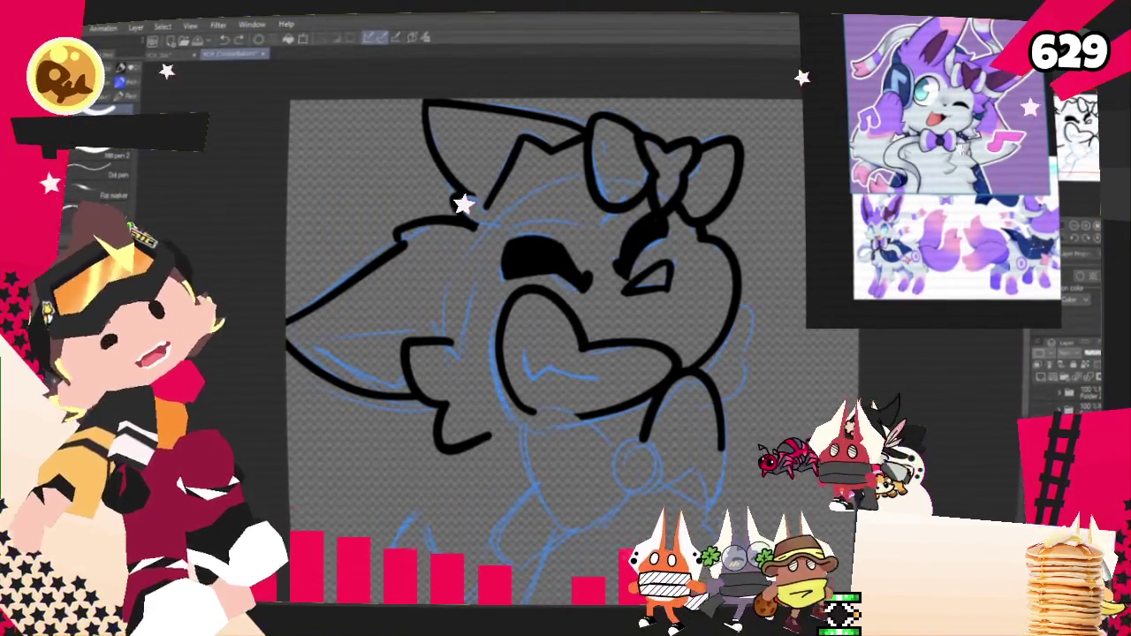
left_click_drag(735, 305, 739, 374)
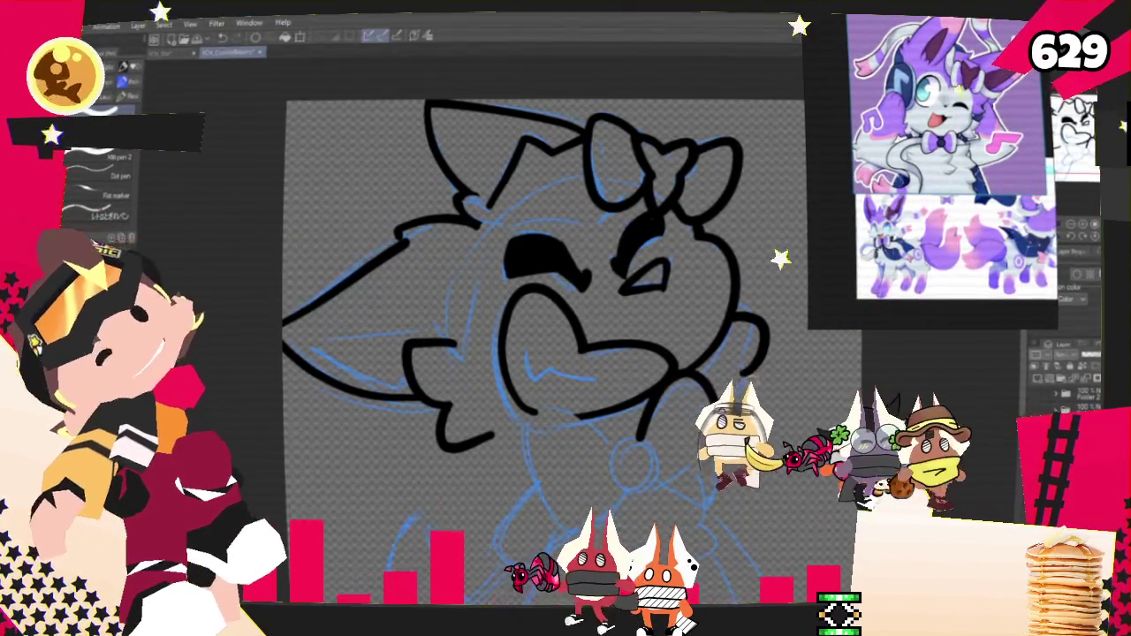
left_click_drag(718, 382, 720, 446)
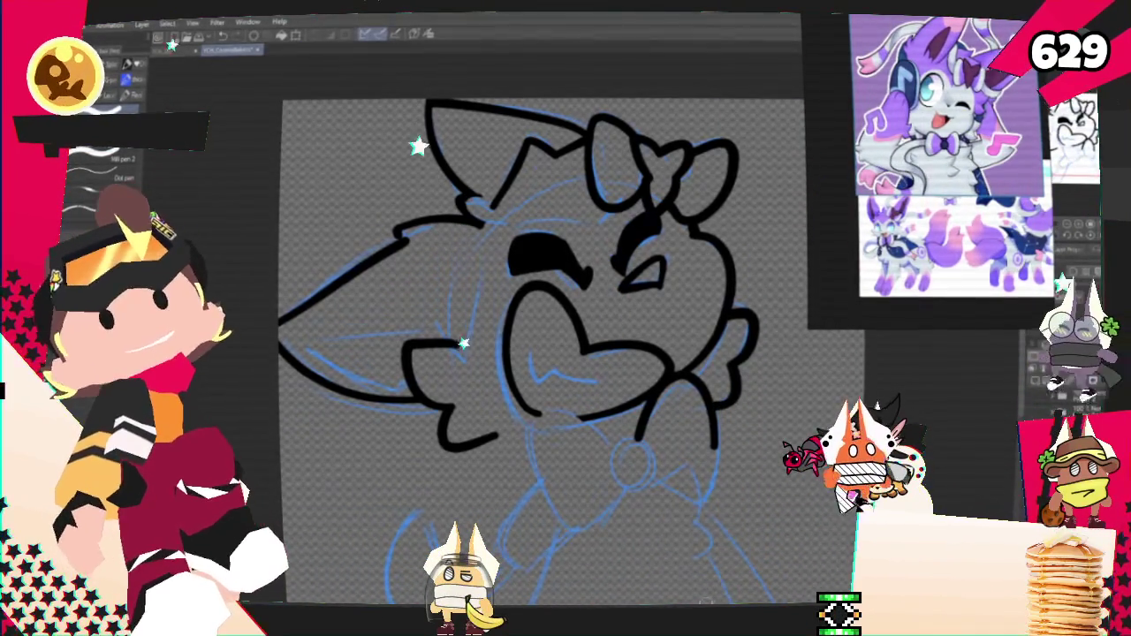
key("ctrl+plus")
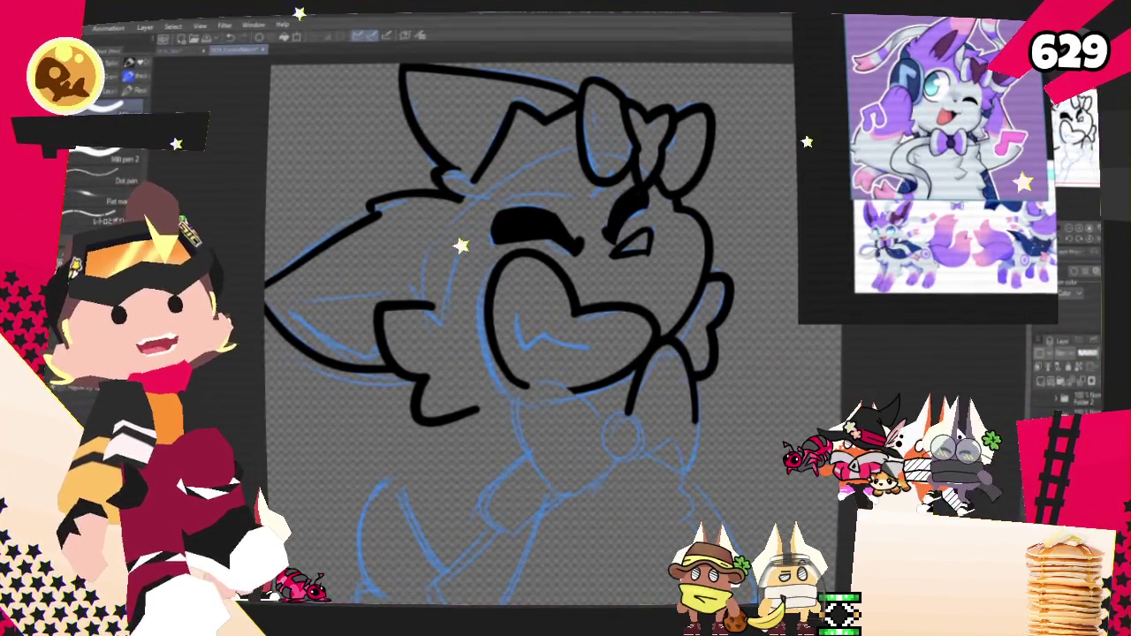
Ink the tag below the chin, redoing a stray stroke, and the curling line with a hooked end.
scroll(527, 276, "down", 2)
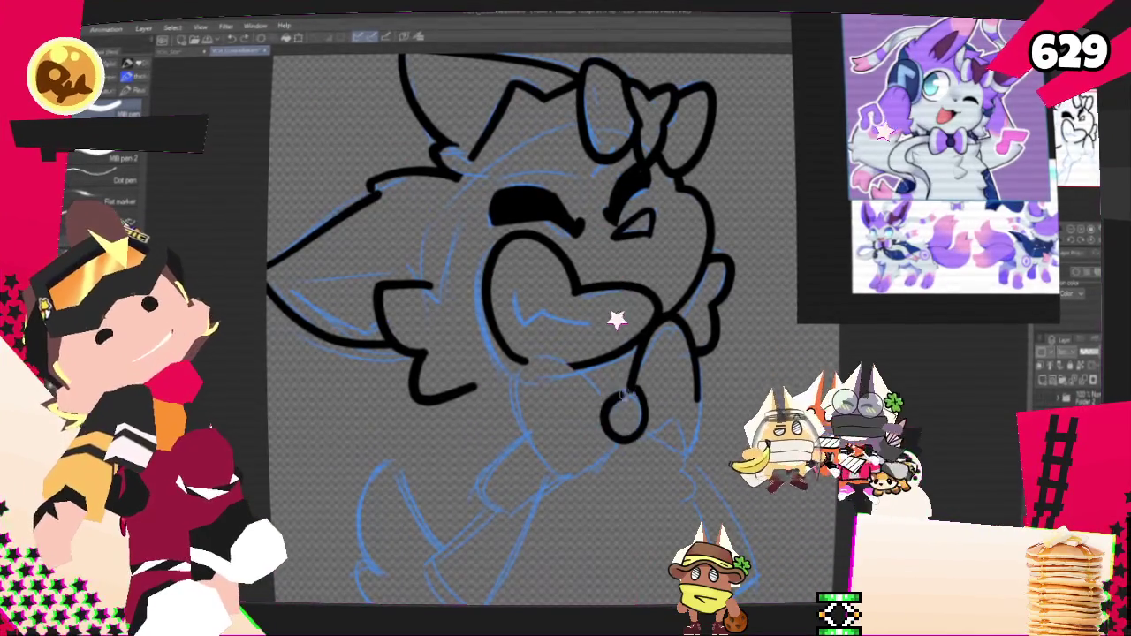
left_click_drag(622, 414, 640, 431)
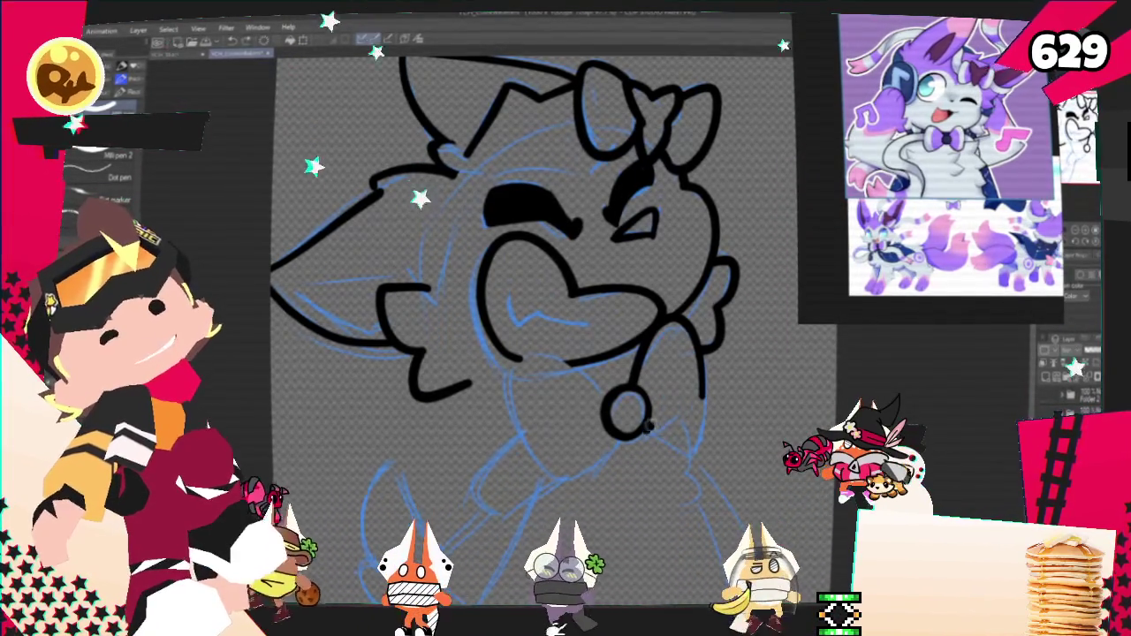
key("ctrl+z")
left_click_drag(634, 428, 676, 408)
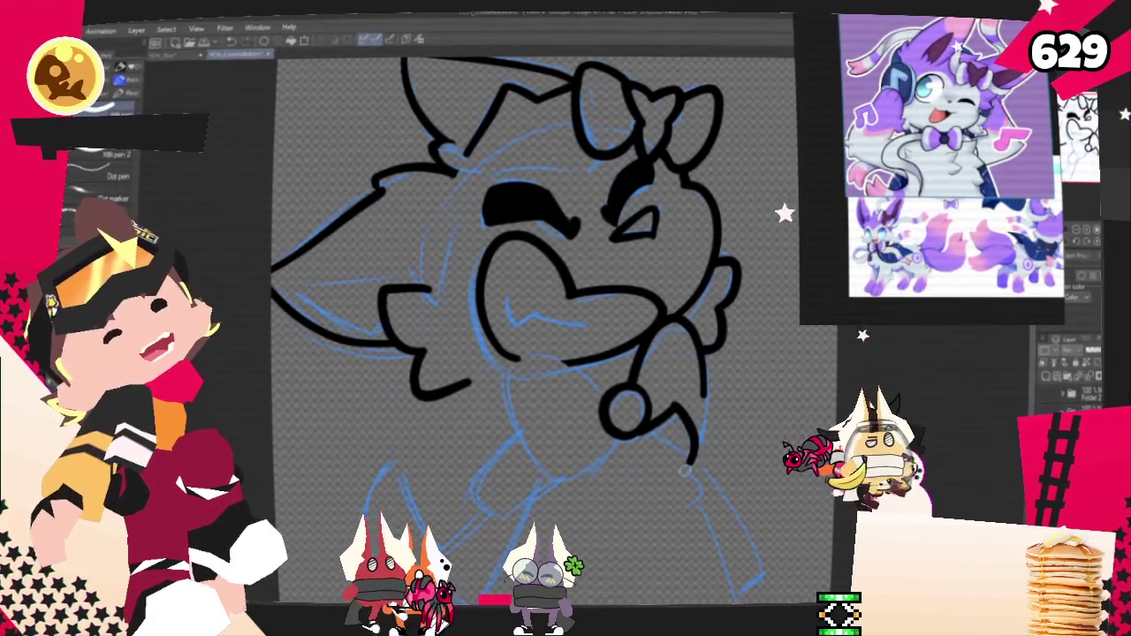
left_click_drag(697, 467, 692, 493)
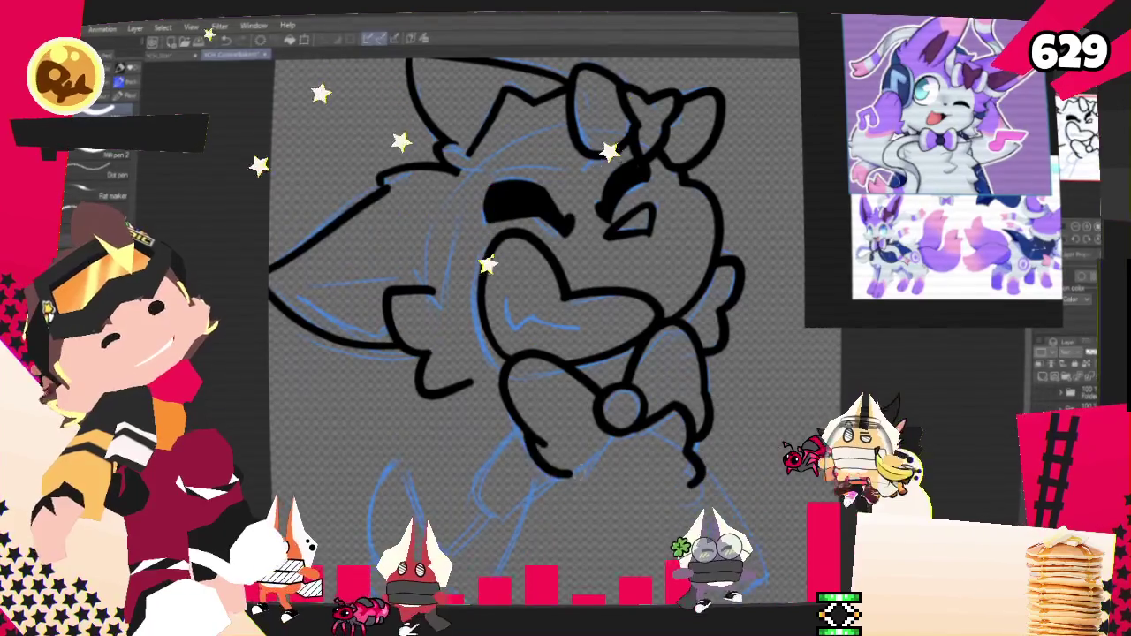
left_click_drag(528, 431, 541, 444)
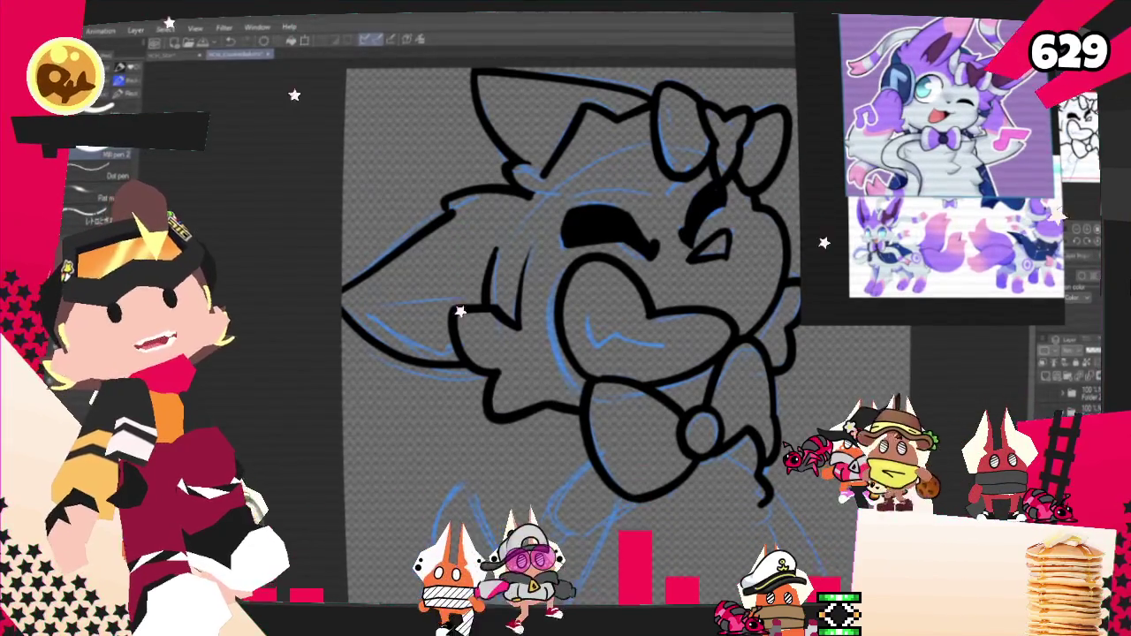
Ink the body's side line below the bow down to the canvas bottom, redrawing it once.
scroll(506, 267, "down", 3)
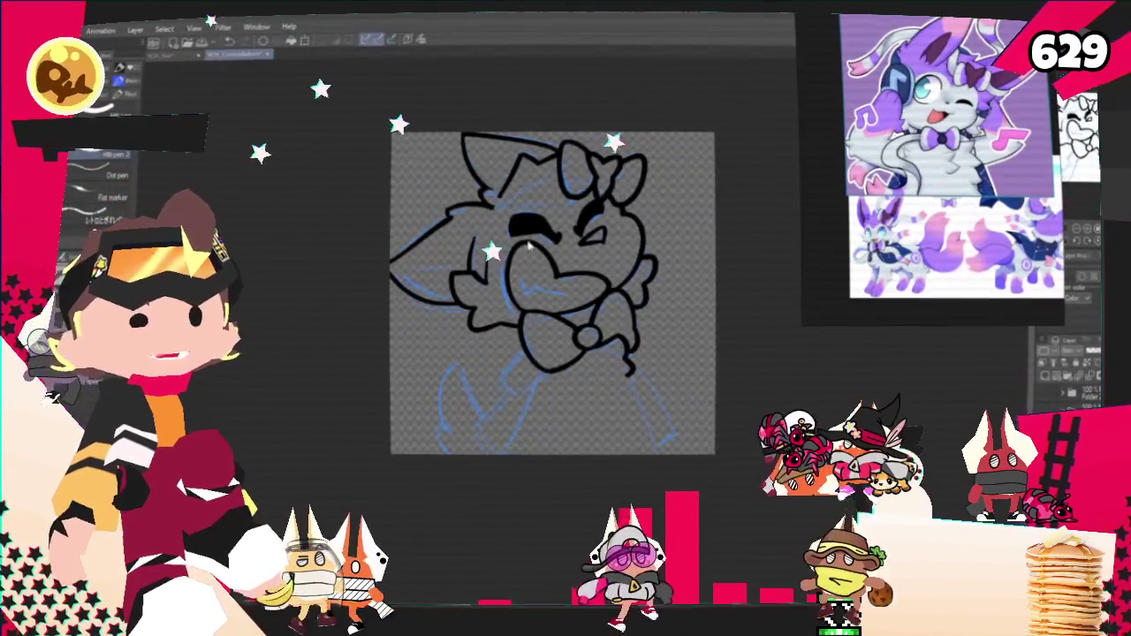
scroll(548, 374, "down", 2)
scroll(540, 397, "up", 3)
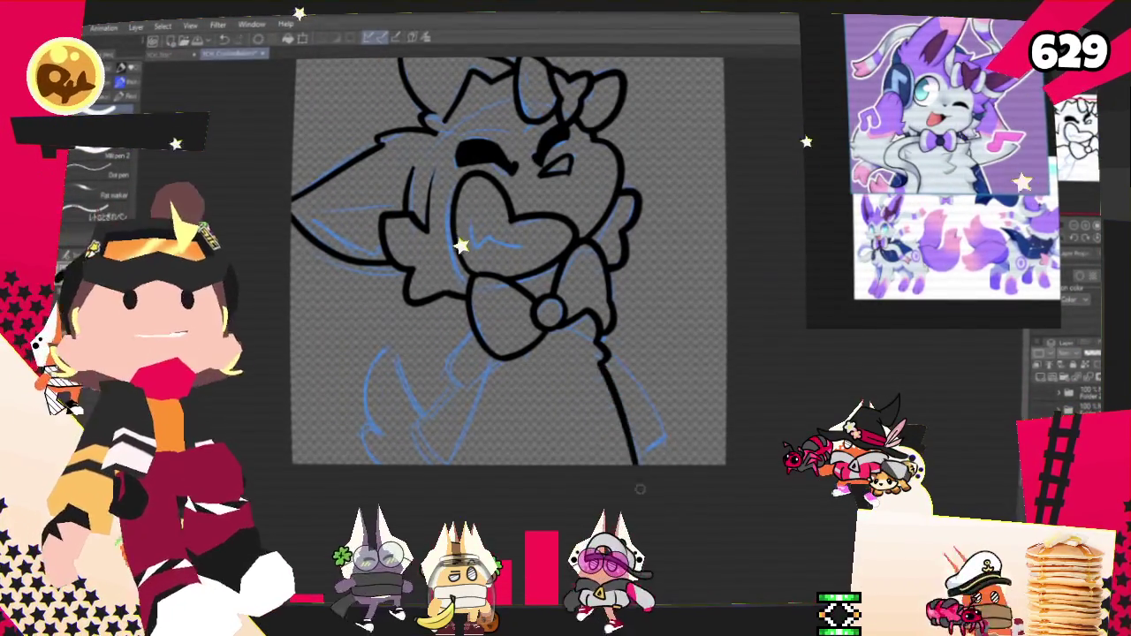
left_click_drag(495, 361, 451, 464)
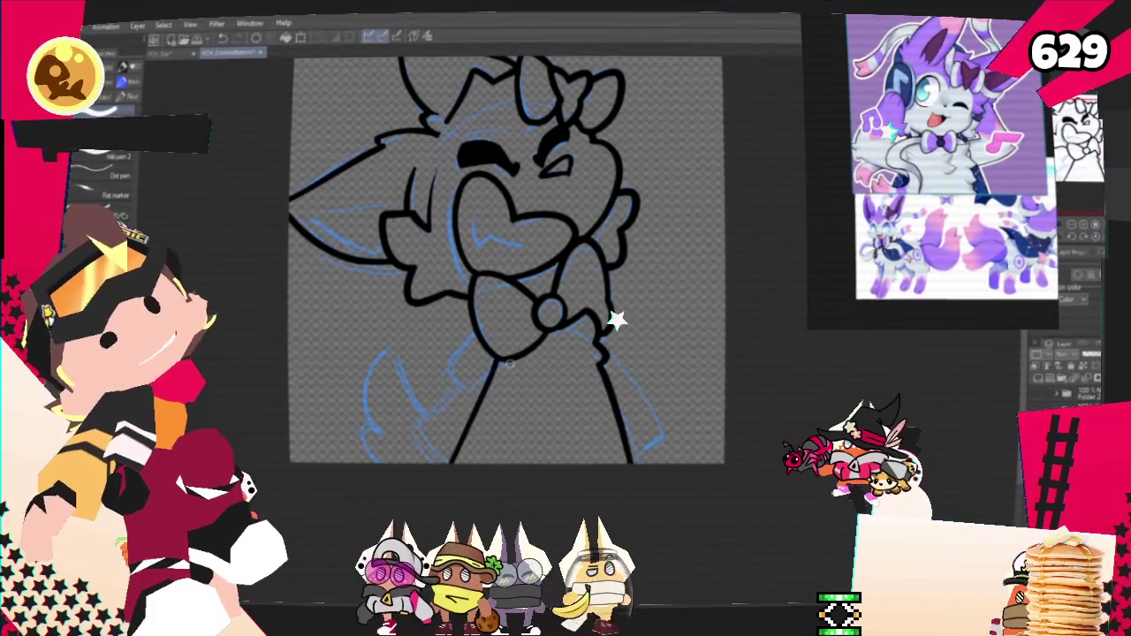
key("ctrl+z")
left_click_drag(491, 362, 456, 461)
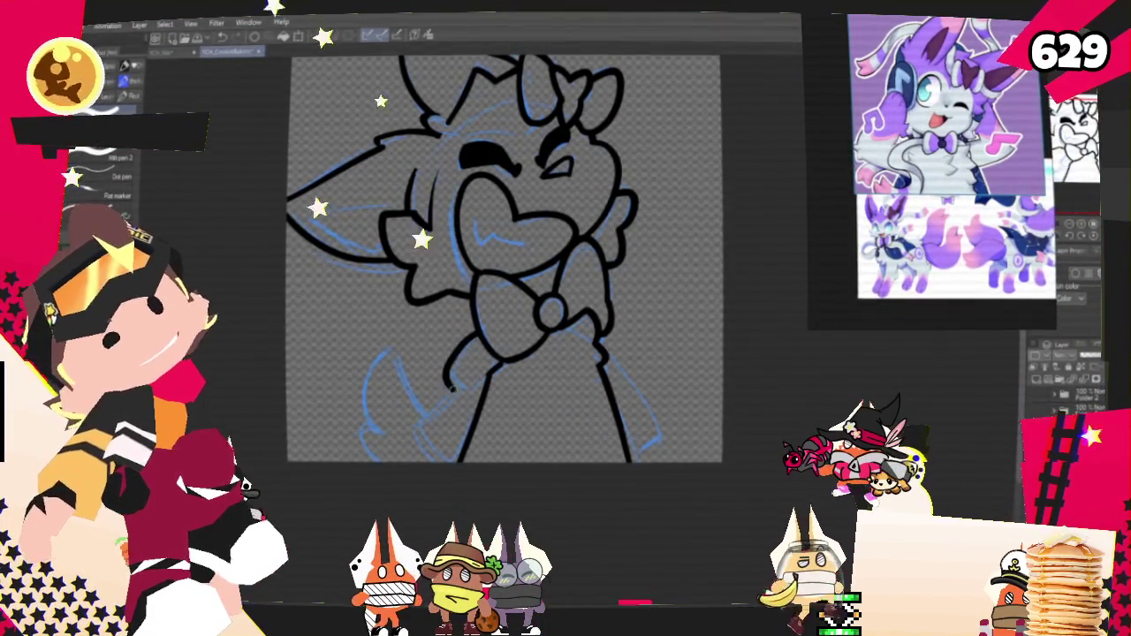
Ink the curved left arm and the lower-left and lower-right body outlines.
left_click_drag(484, 346, 455, 396)
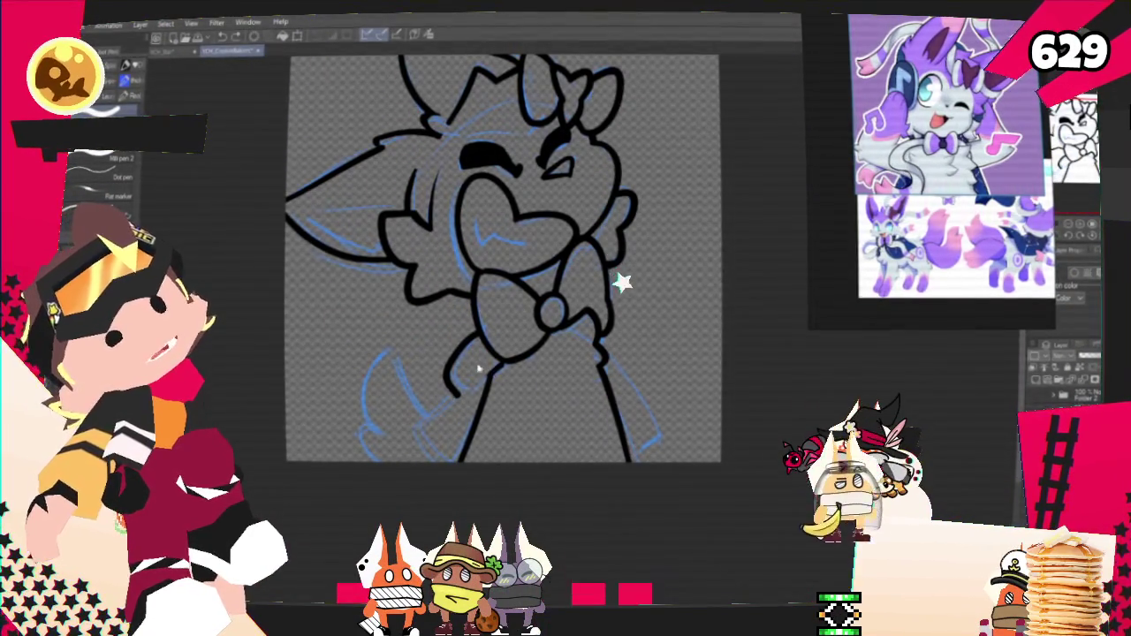
left_click_drag(417, 396, 457, 459)
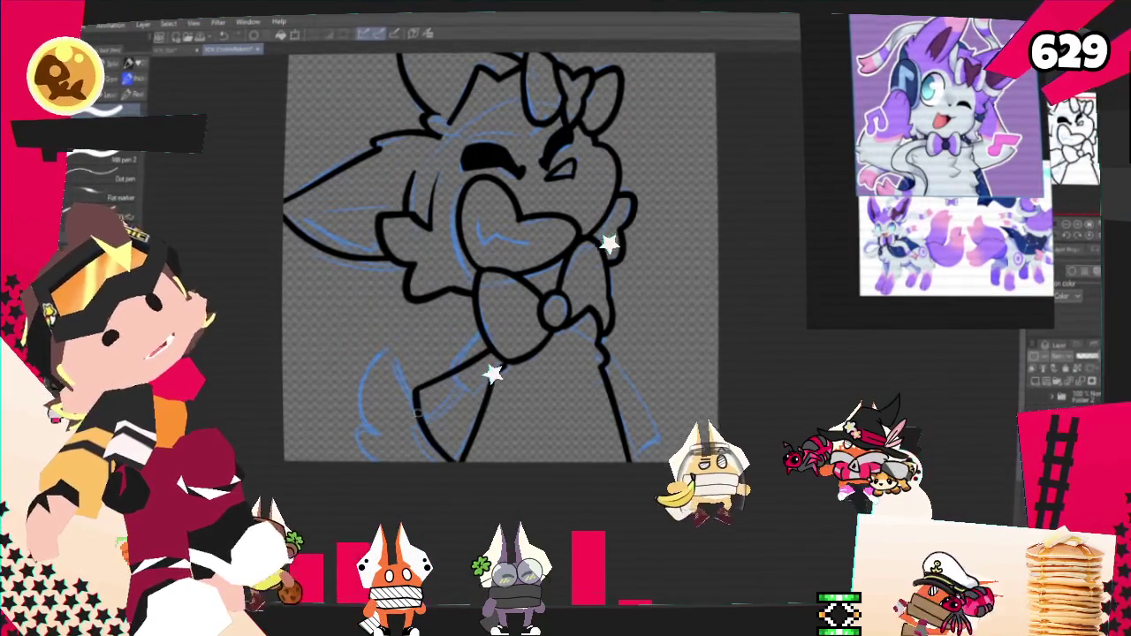
mouse_move(378, 352)
left_mouse_down()
mouse_move(380, 433)
mouse_move(354, 430)
left_mouse_up()
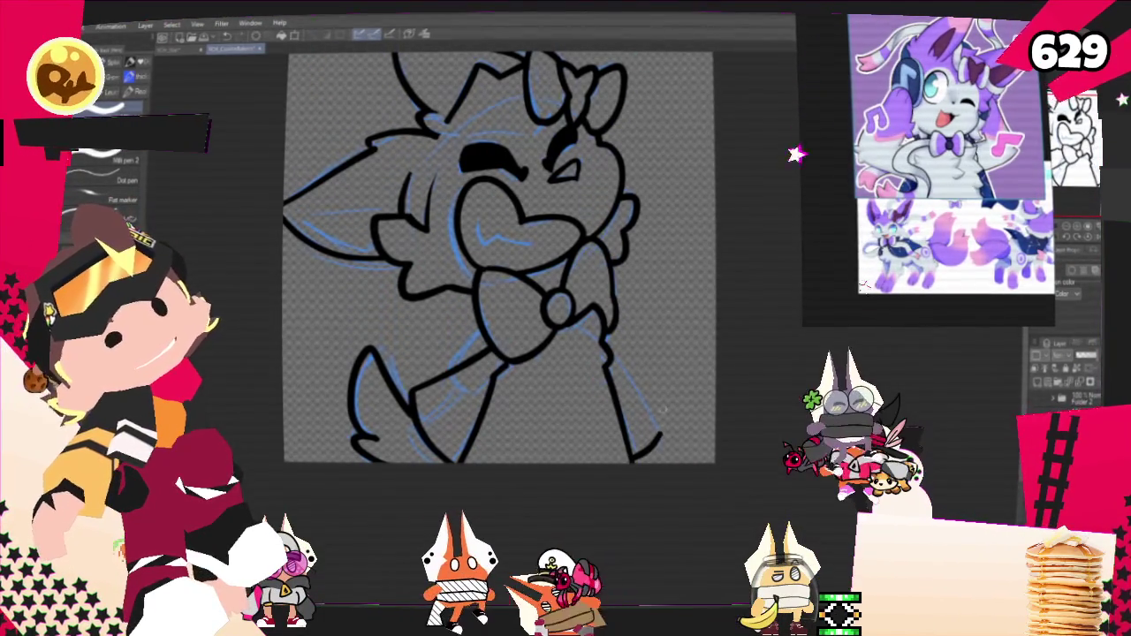
left_click_drag(610, 340, 663, 437)
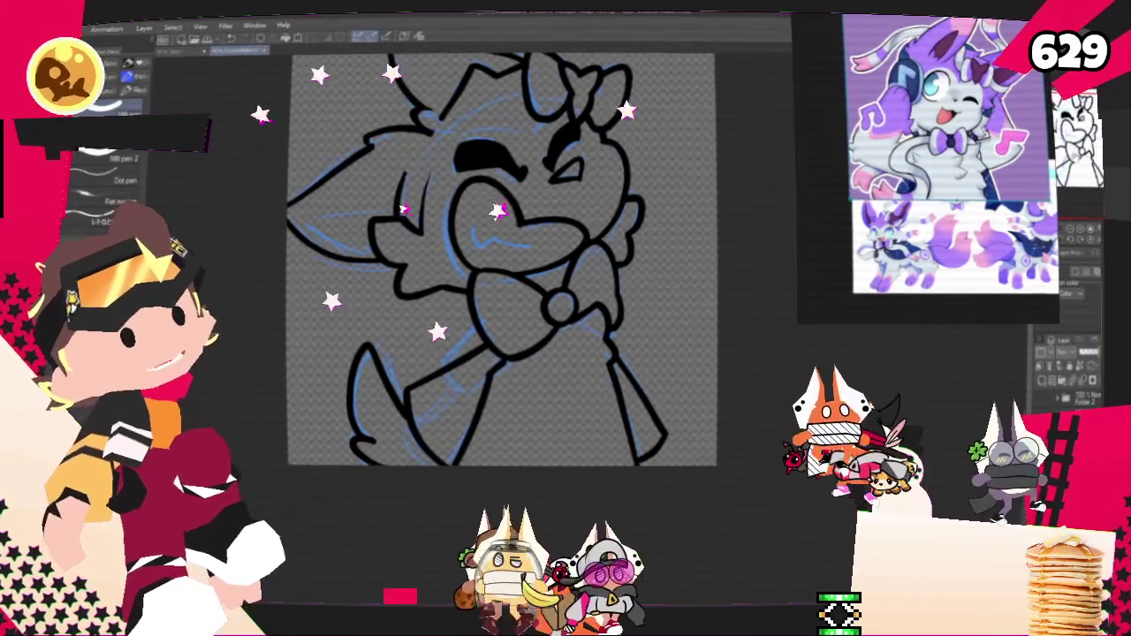
left_click_drag(401, 203, 441, 250)
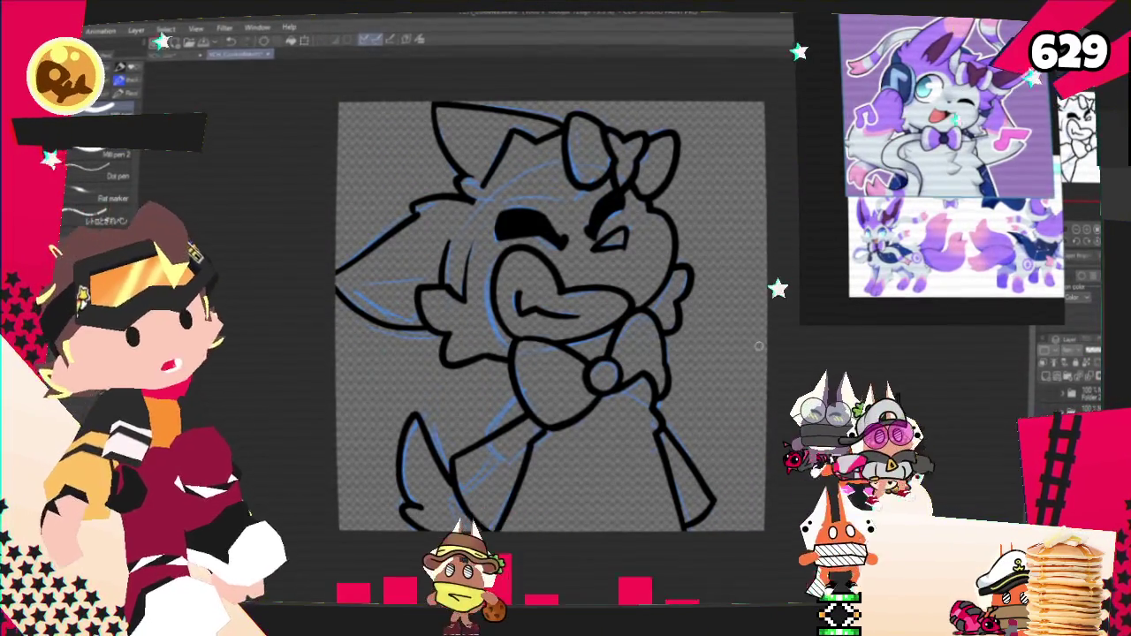
left_click_drag(552, 316, 576, 358)
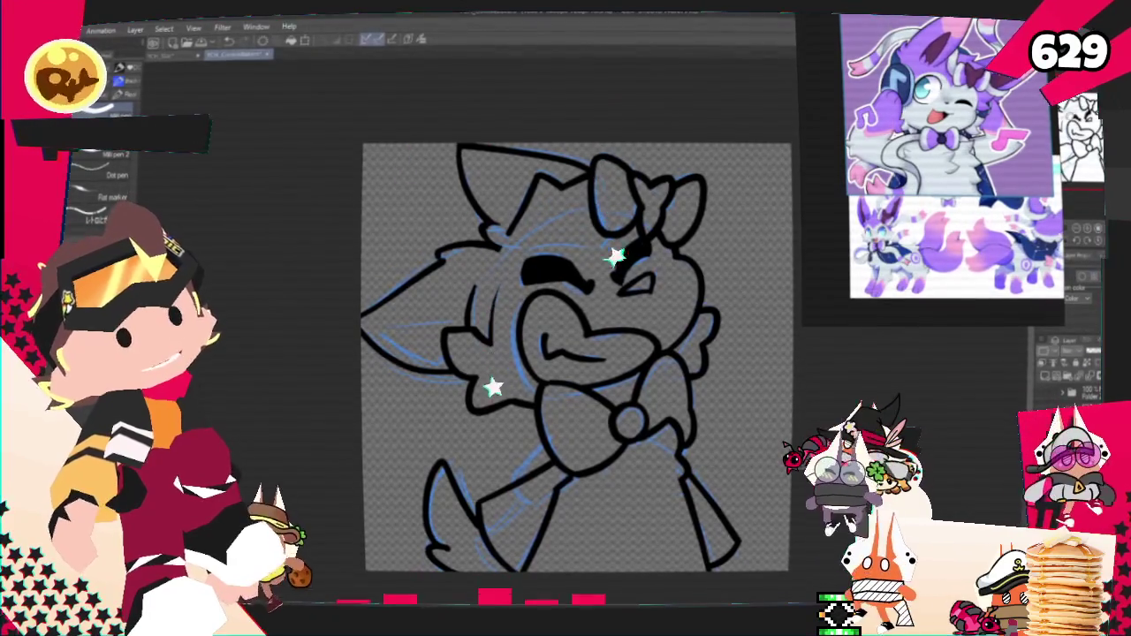
left_click_drag(576, 358, 539, 347)
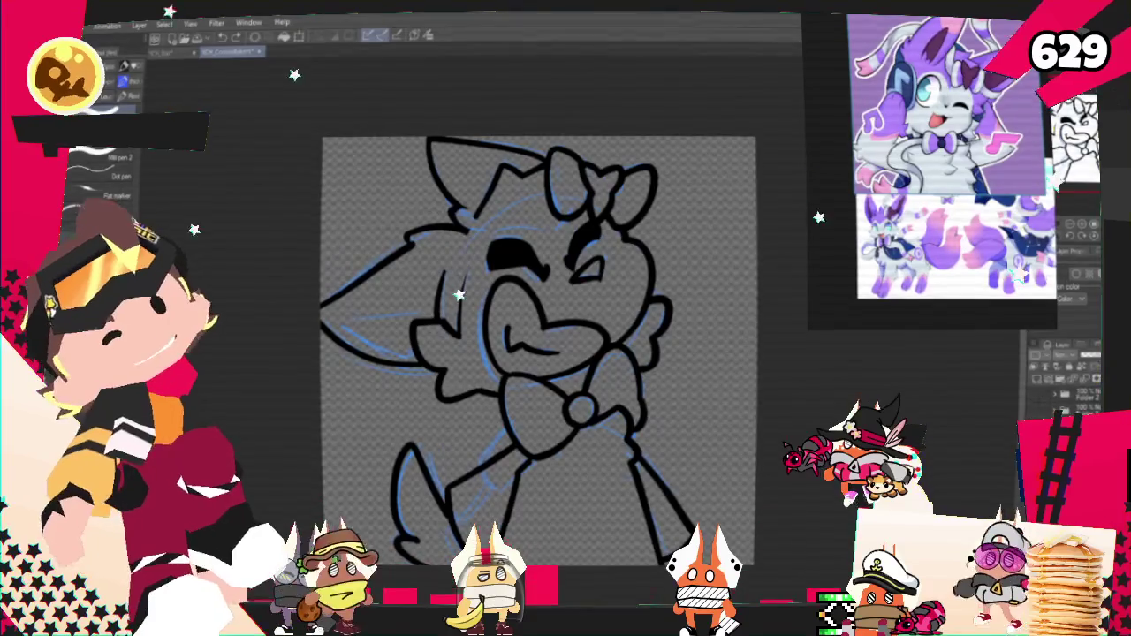
Draw a freehand Lasso selection around the dog's lower body, down to the canvas bottom.
key("m")
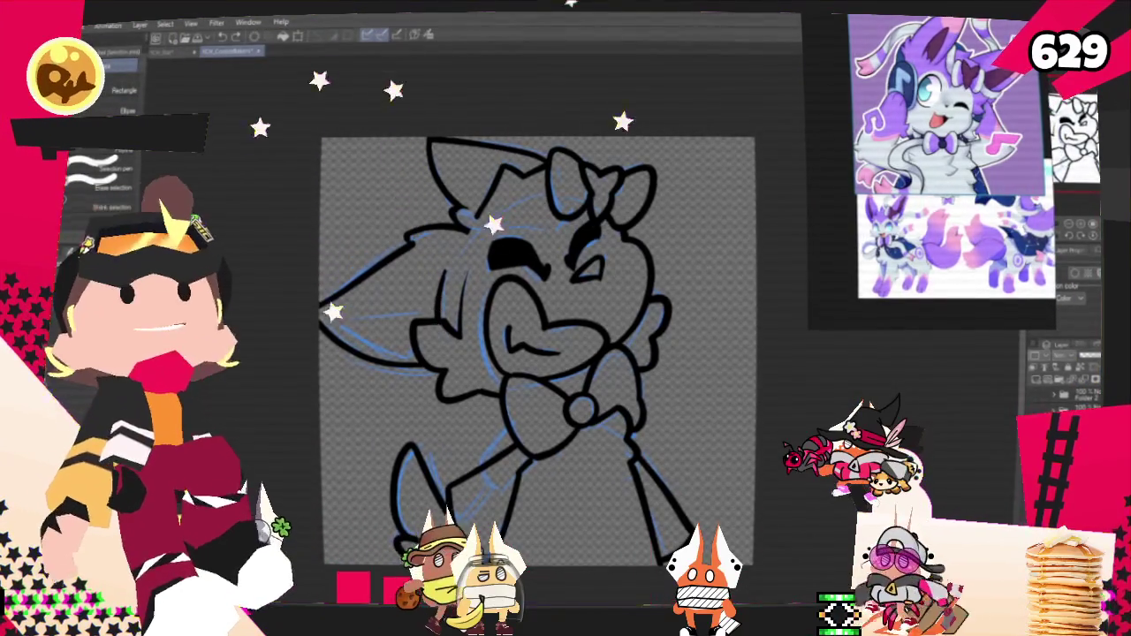
left_click_drag(724, 552, 634, 345)
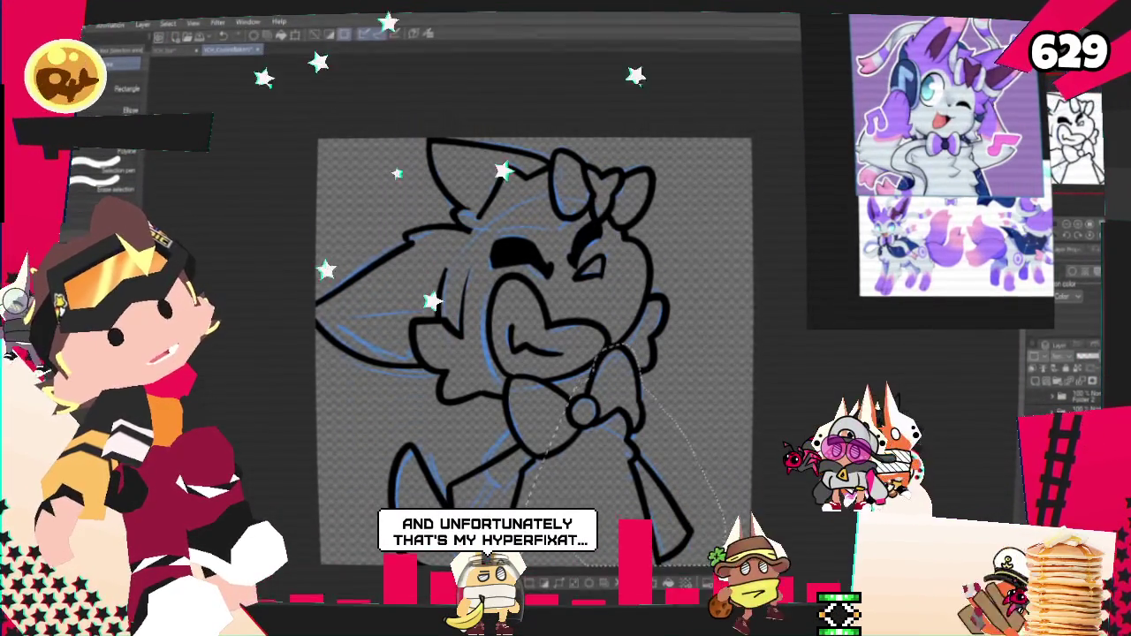
mouse_move(676, 587)
left_mouse_down()
mouse_move(664, 398)
mouse_move(612, 341)
mouse_move(568, 378)
left_mouse_up()
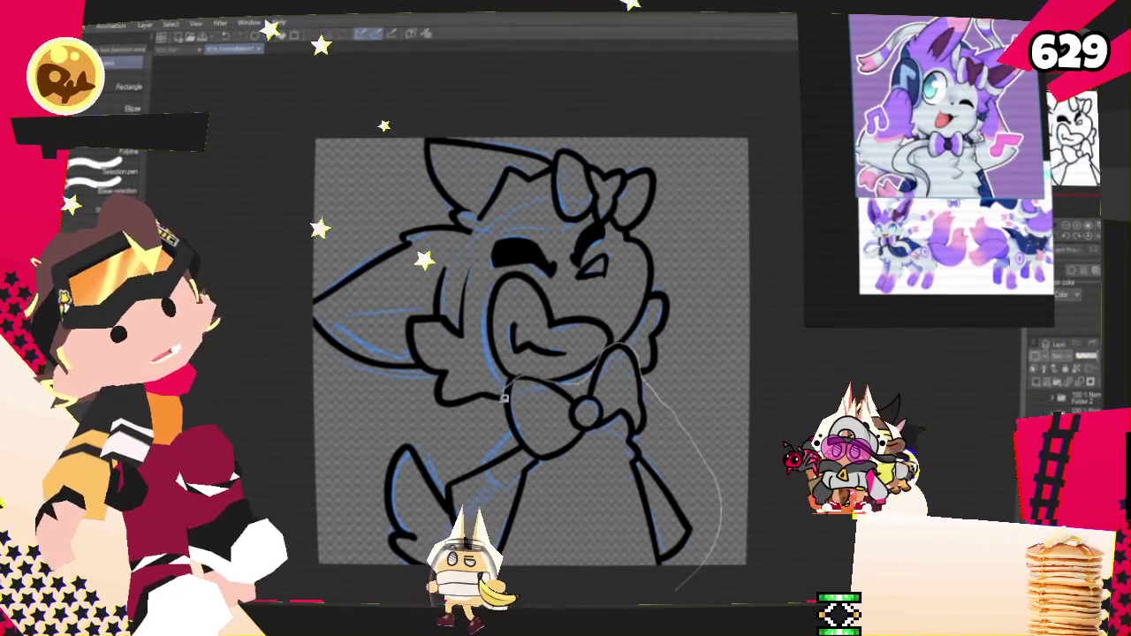
mouse_move(497, 427)
left_mouse_down()
mouse_move(511, 583)
mouse_move(680, 575)
left_mouse_up()
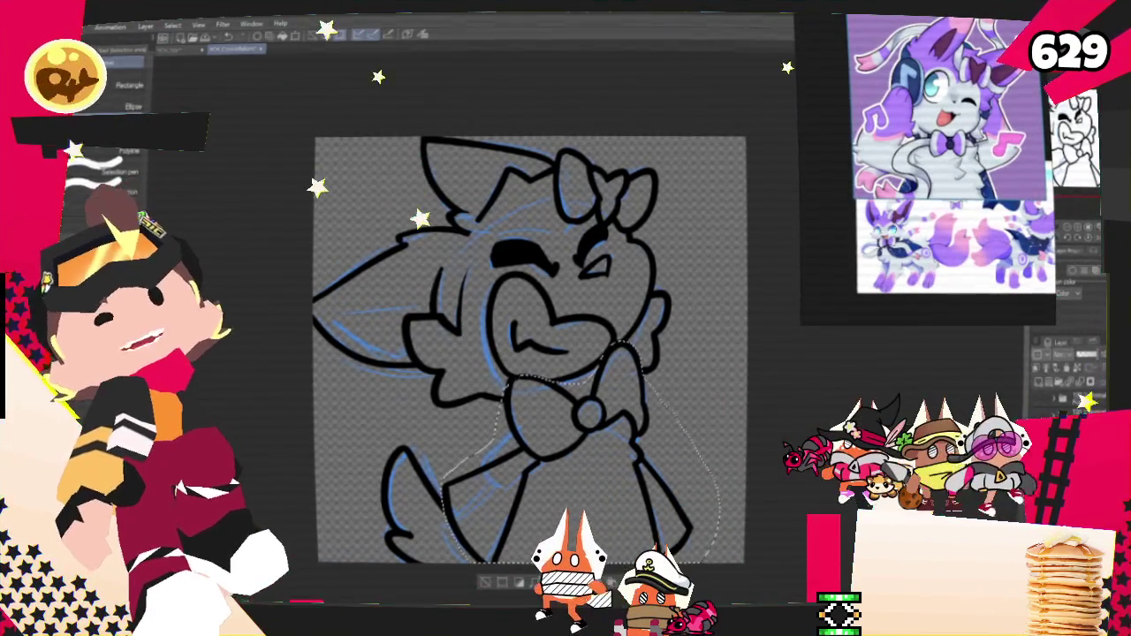
key("h")
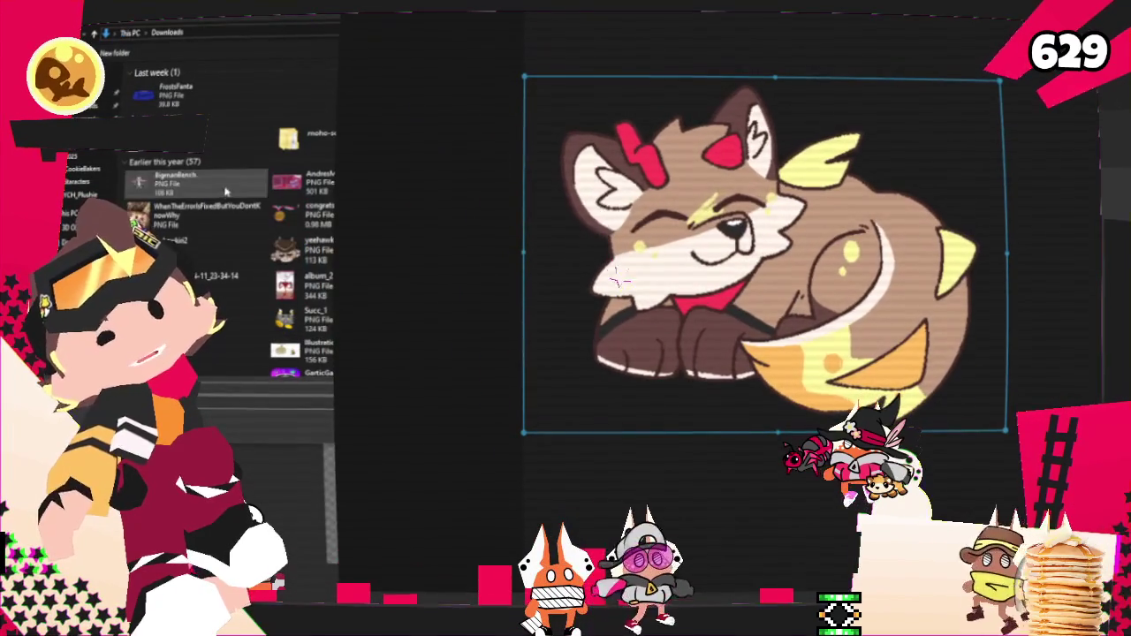
key("alt+Tab")
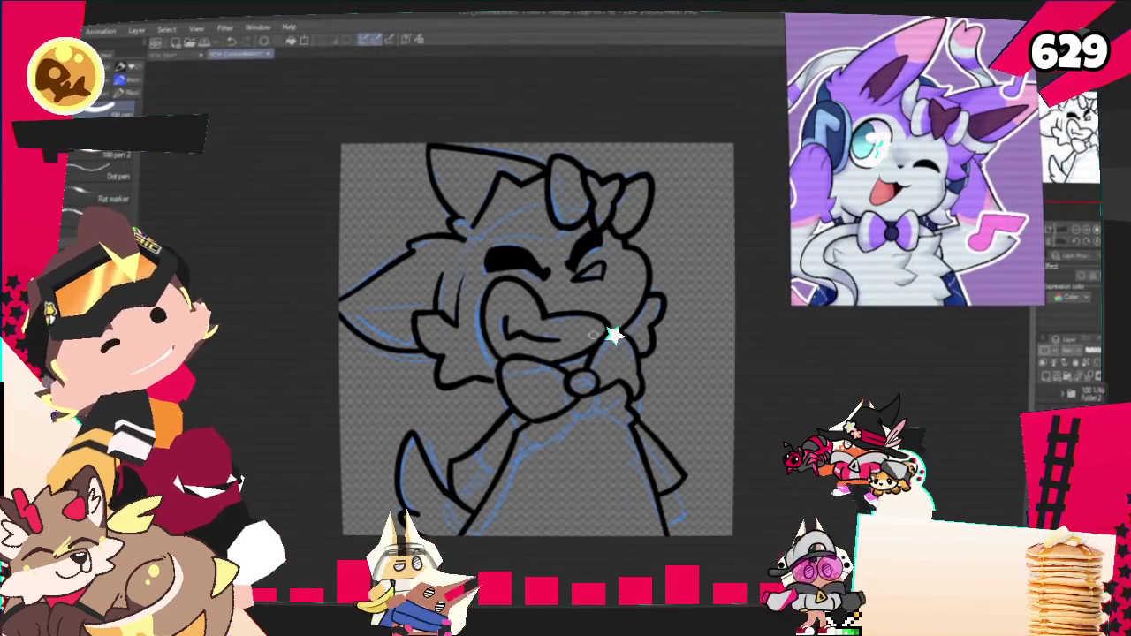
Zoom around the canvas and reference to check the white body fill, then switch to a painting brush.
left_click_drag(614, 330, 593, 337)
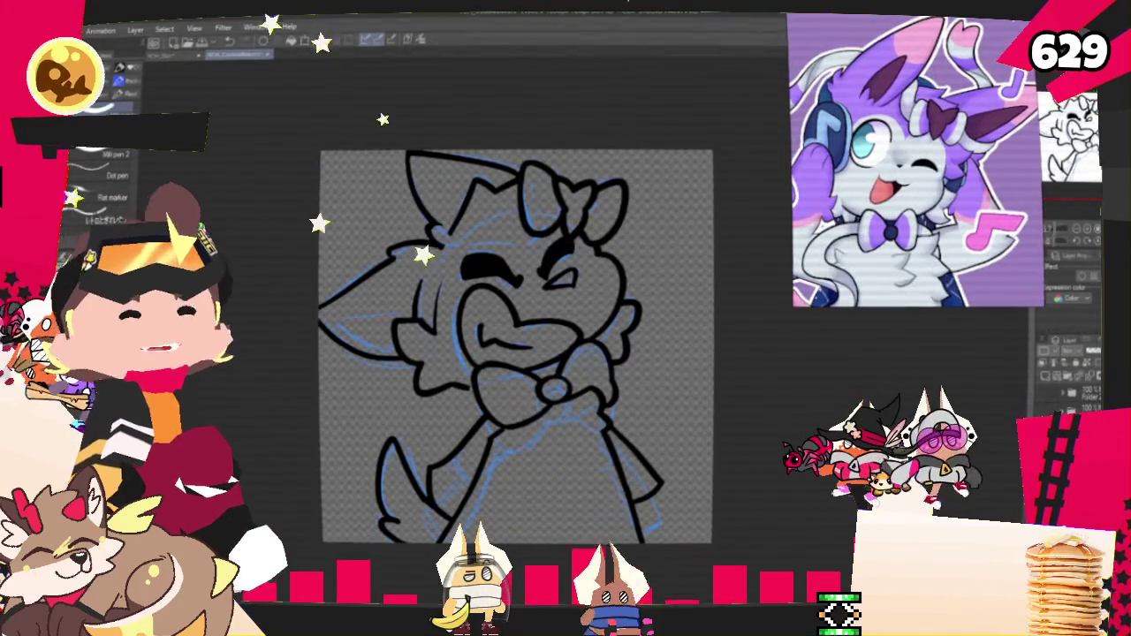
scroll(547, 462, "down", 1)
scroll(548, 461, "up", 1)
scroll(548, 461, "up", 2)
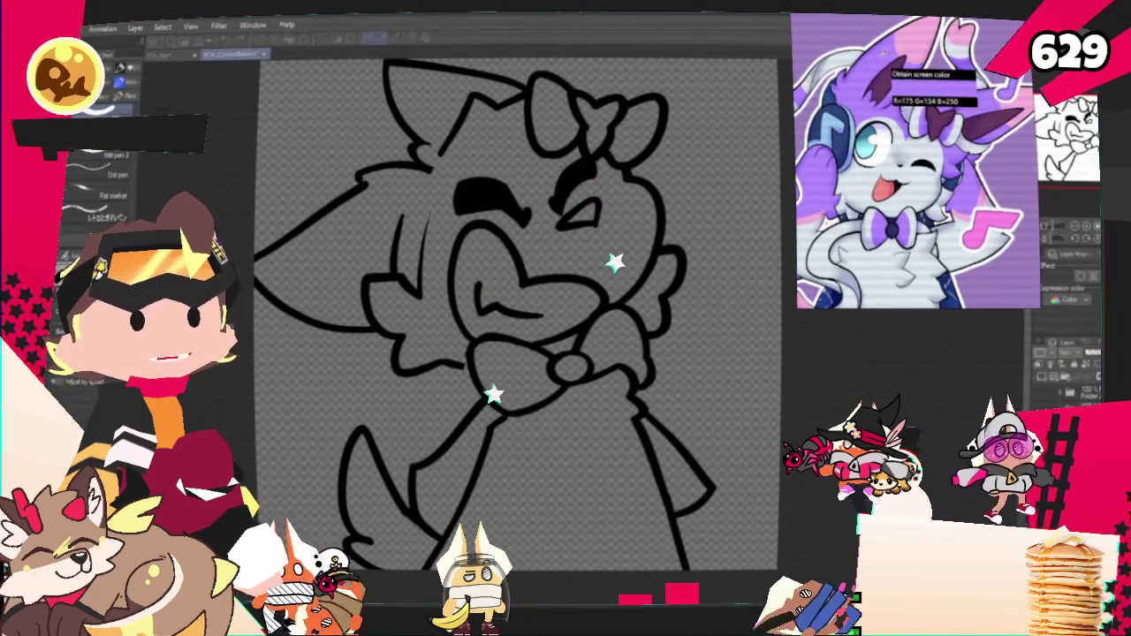
scroll(368, 334, "down", 1)
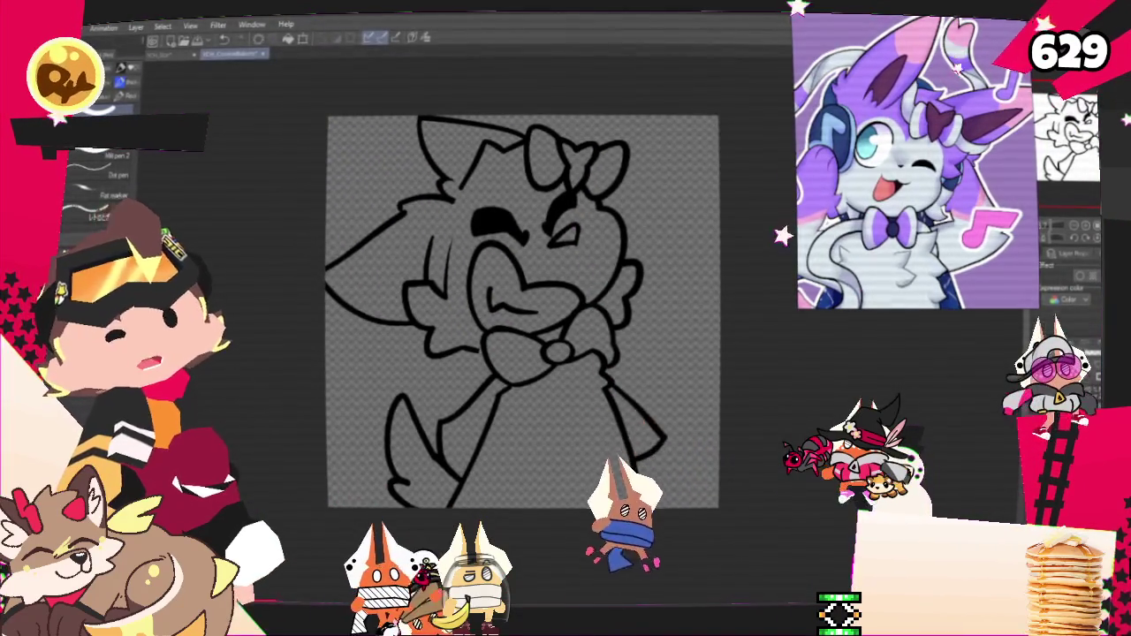
scroll(385, 258, "up", 1)
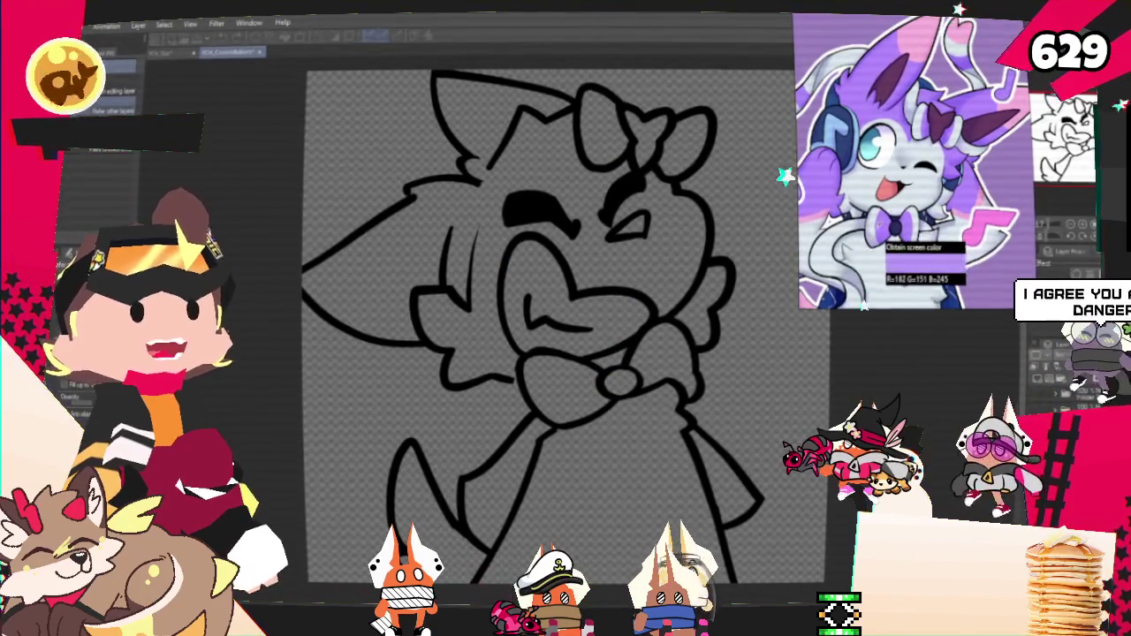
scroll(901, 195, "down", 5)
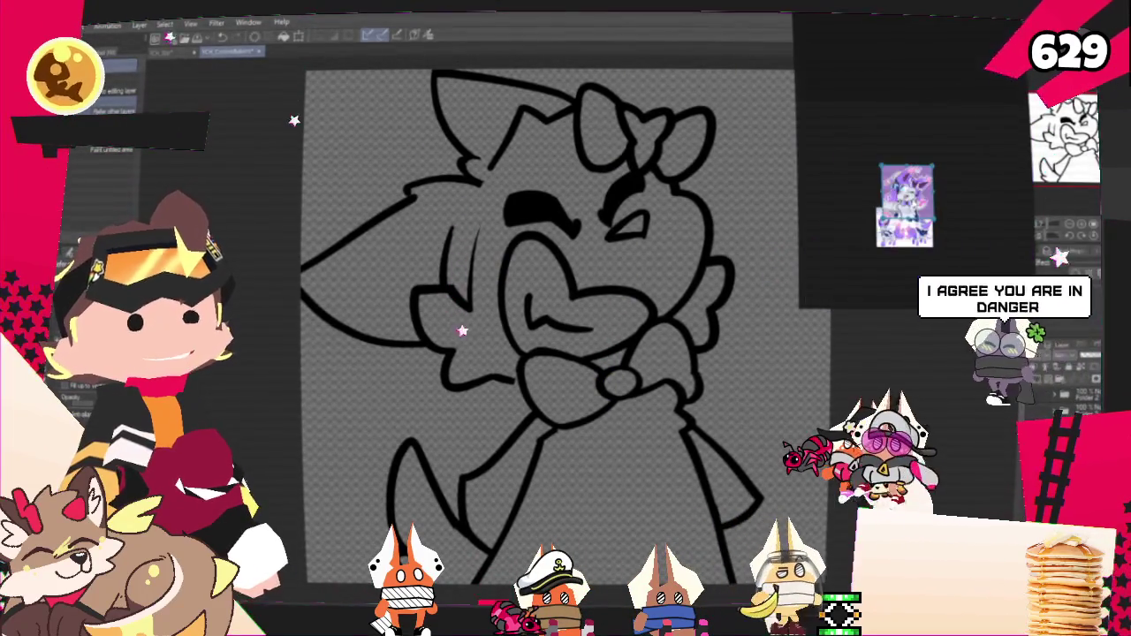
scroll(905, 167, "up", 3)
scroll(905, 168, "up", 2)
scroll(905, 168, "up", 2)
scroll(905, 168, "up", 3)
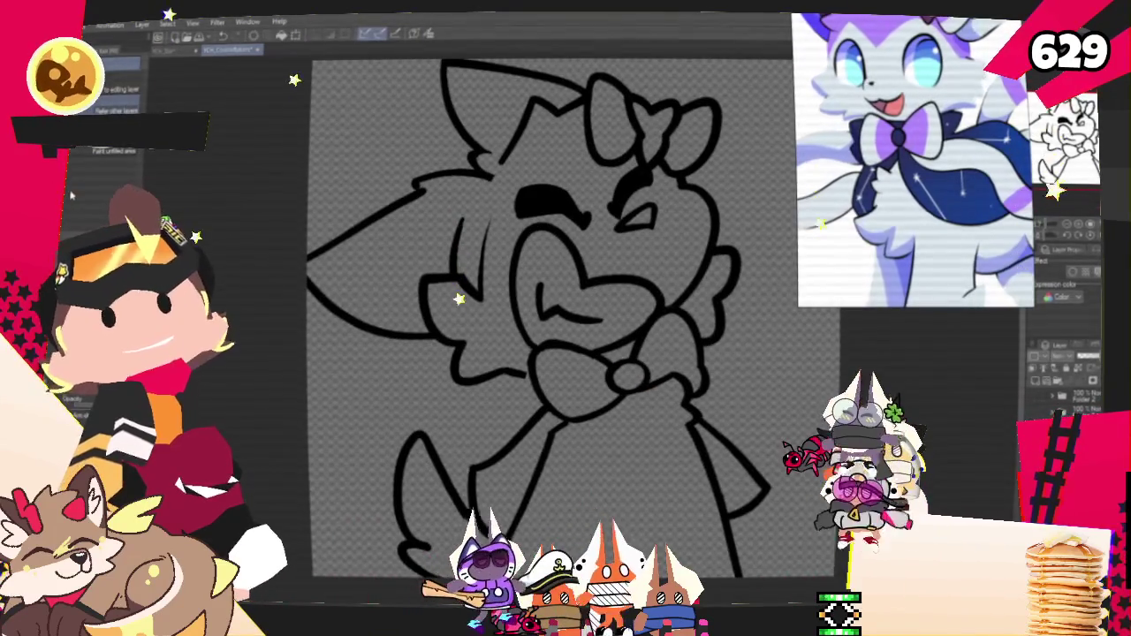
key("e")
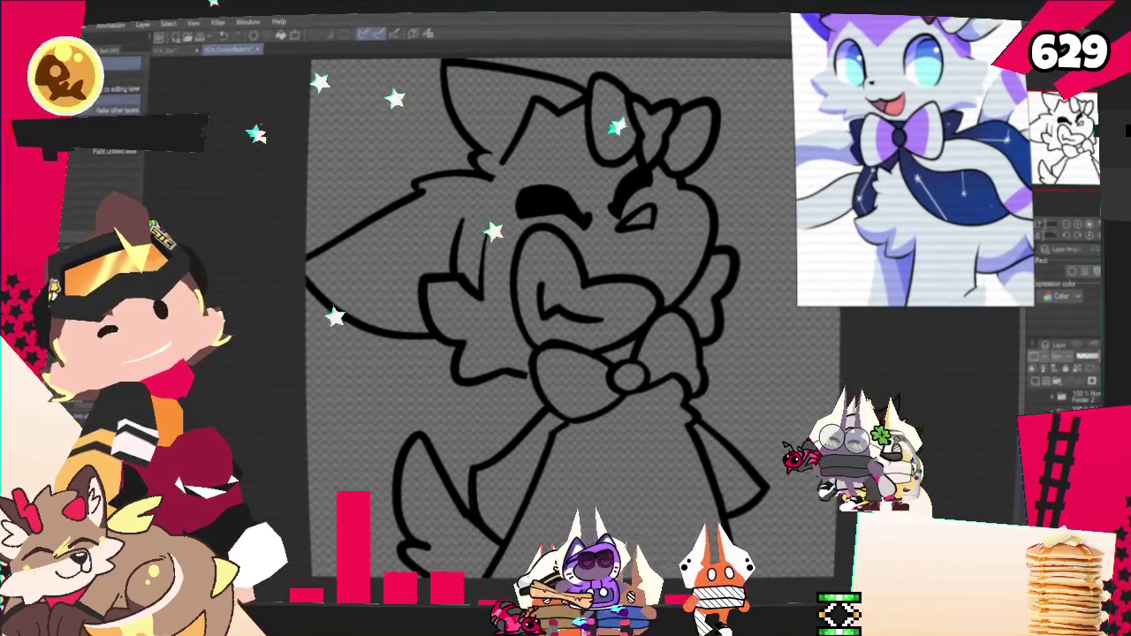
scroll(684, 517, "down", 2)
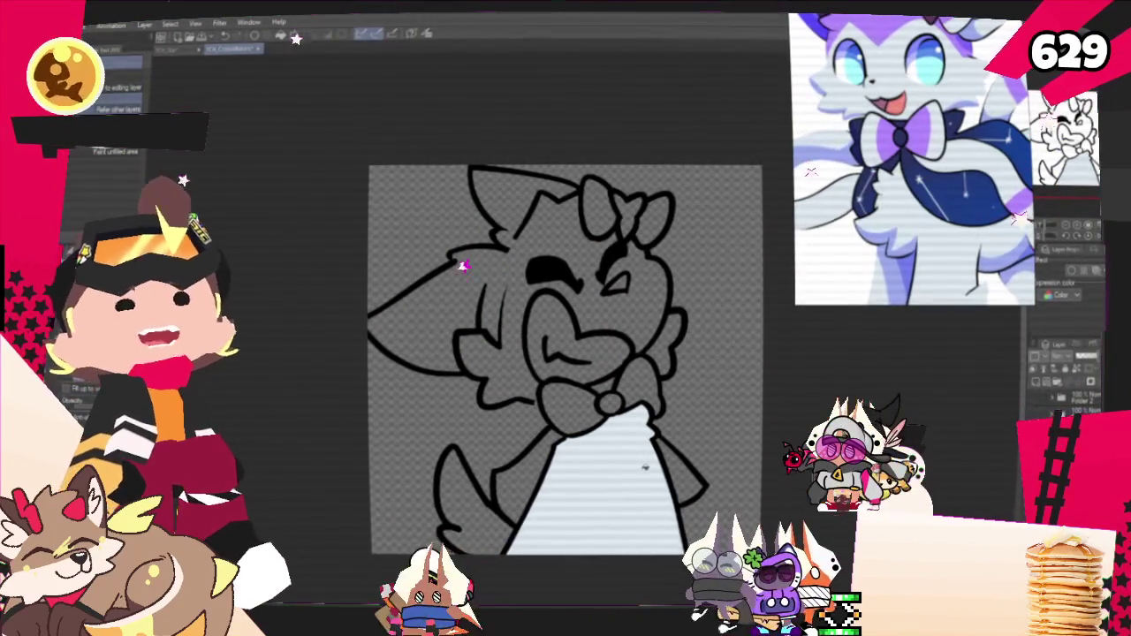
Fill the dog's head and face white and sample purple from the reference image.
left_click_drag(645, 468, 594, 453)
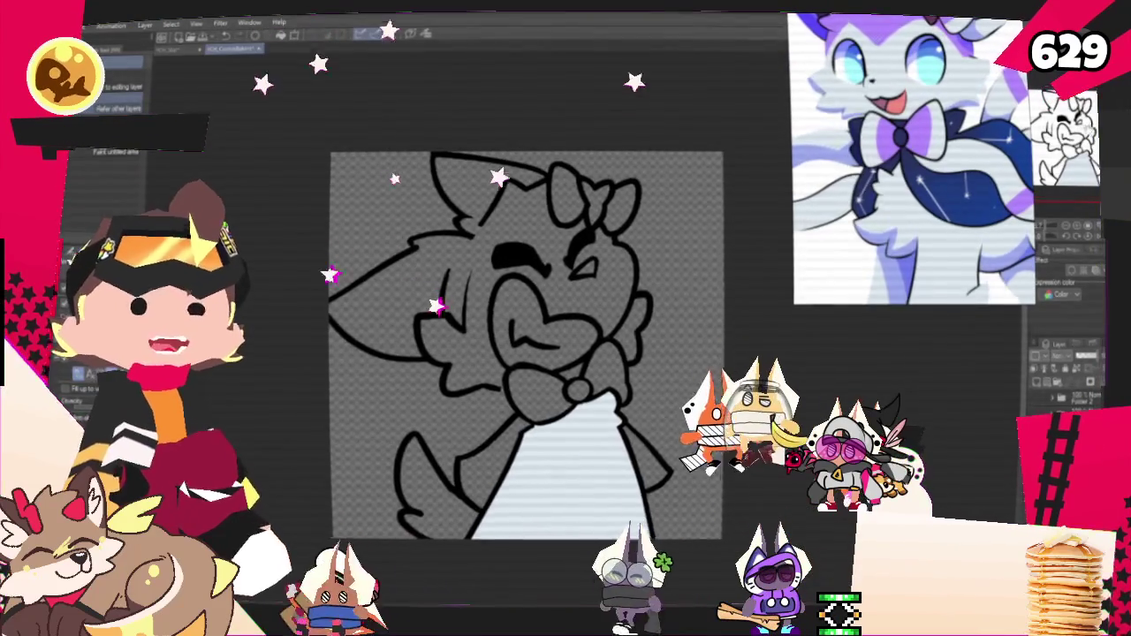
left_click(614, 305)
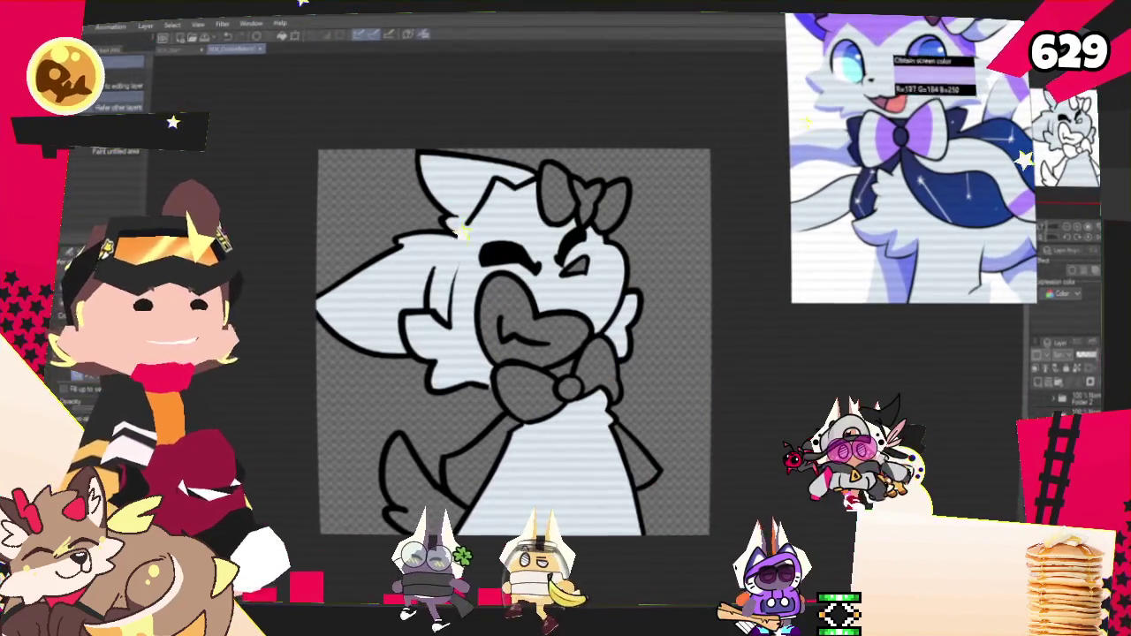
left_click(888, 44)
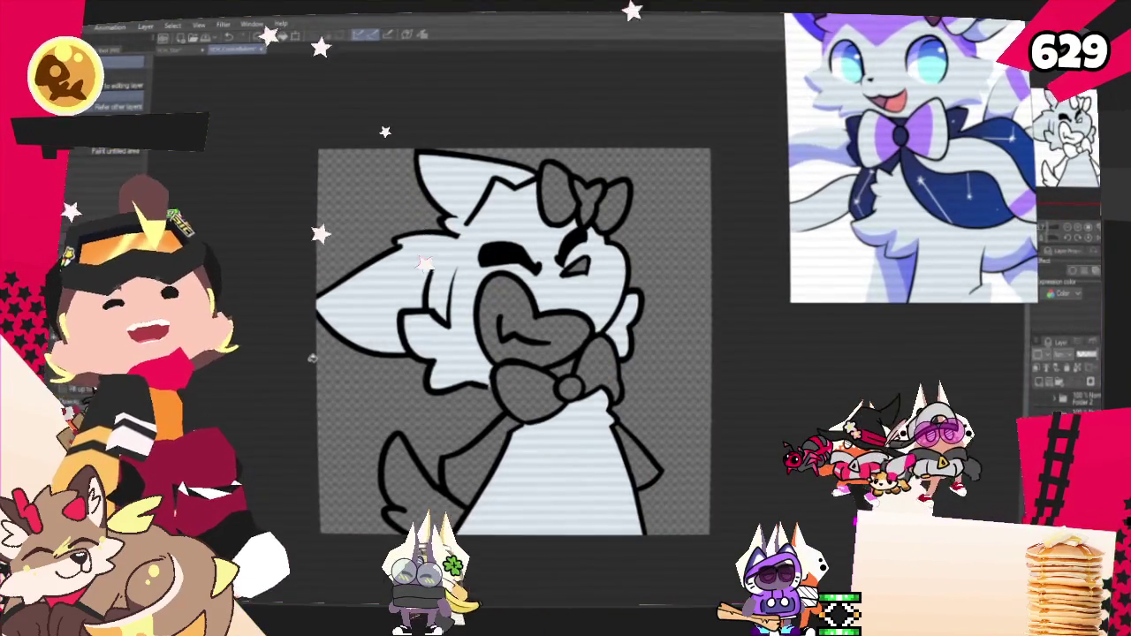
Draw purple border lines on the cheek and above the eye, then fill the enclosed fur patch.
key("p")
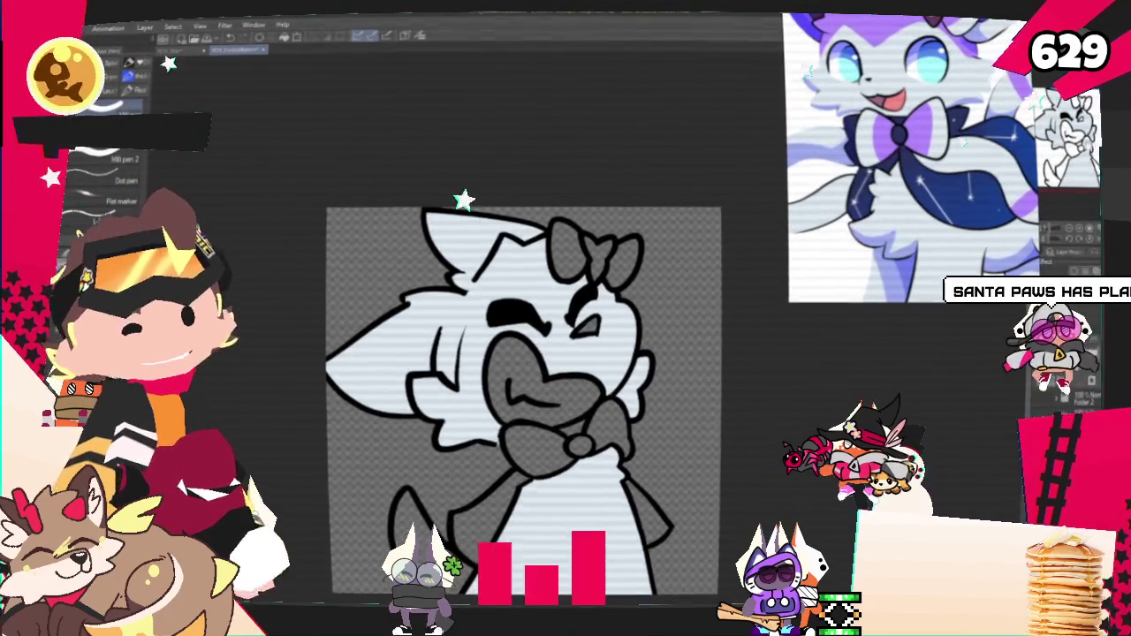
left_click_drag(481, 316, 455, 388)
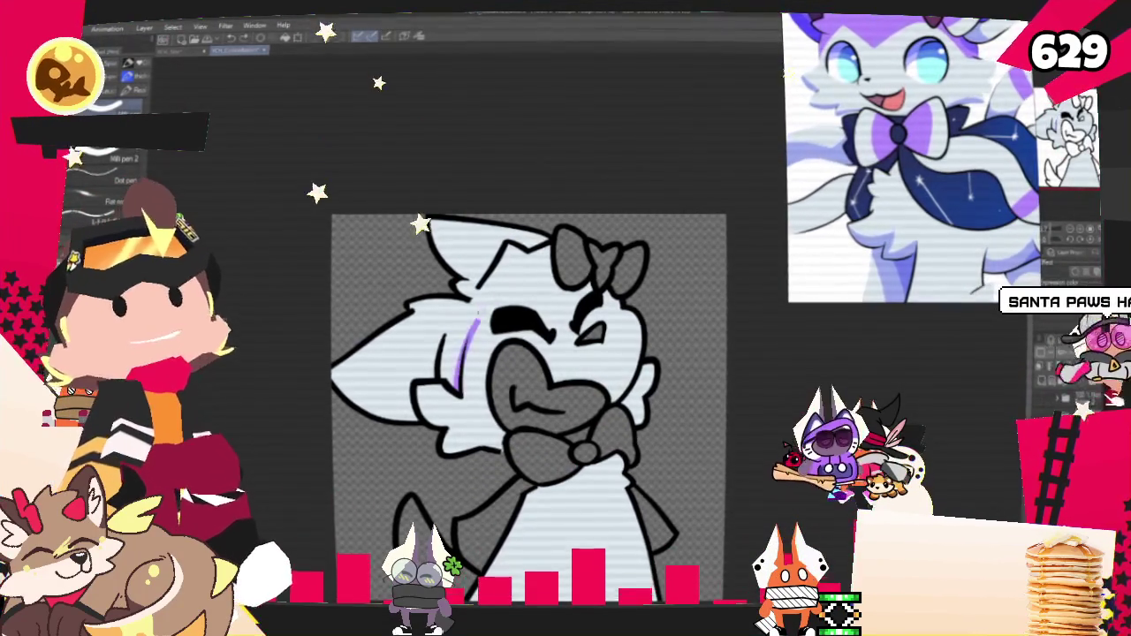
left_click_drag(511, 285, 455, 389)
mouse_move(477, 303)
left_mouse_down()
mouse_move(561, 305)
mouse_move(583, 289)
left_mouse_up()
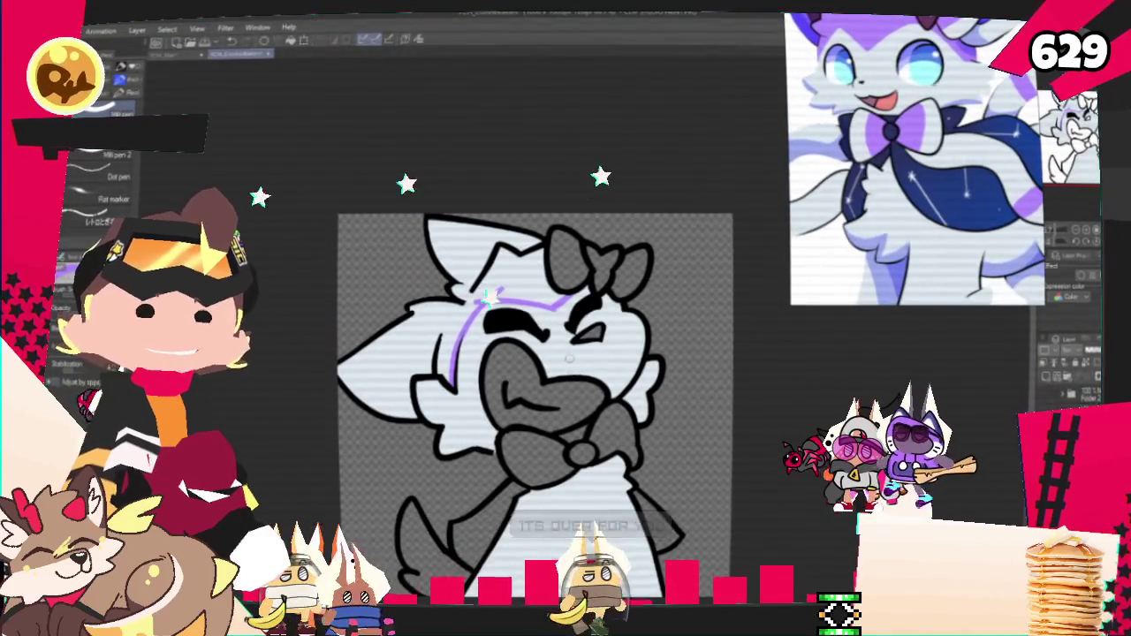
key("g")
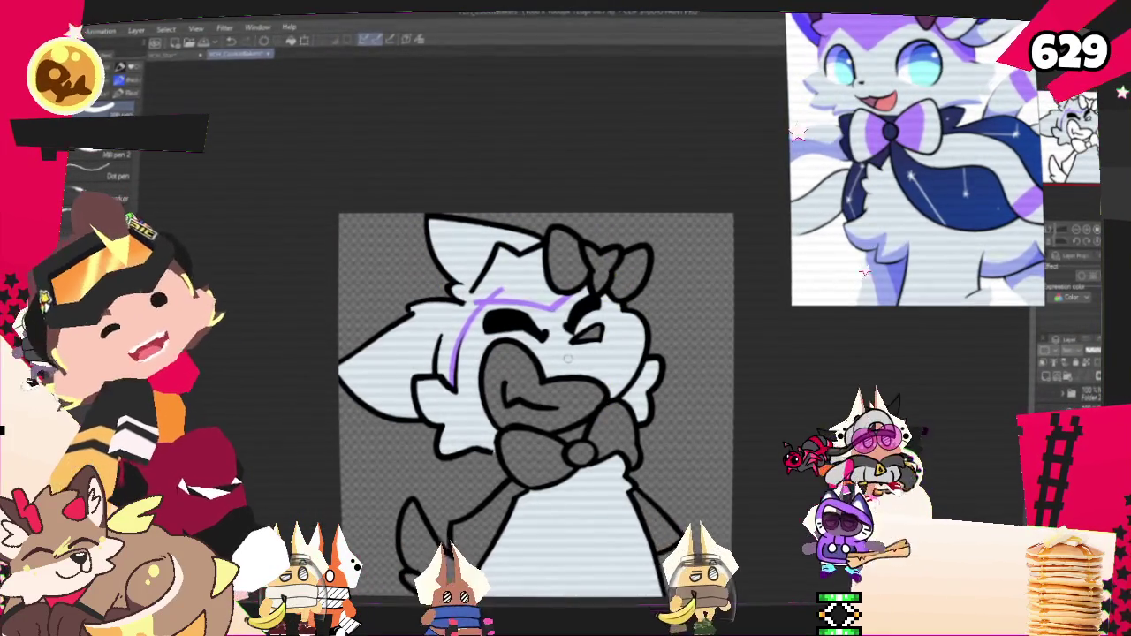
left_click(439, 346)
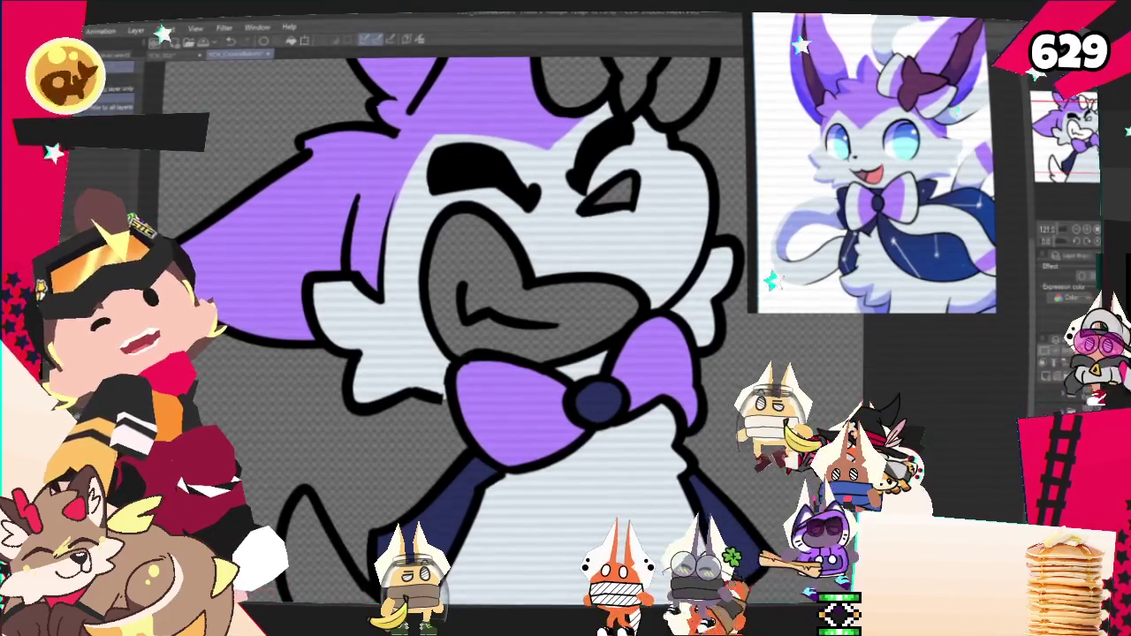
Select the dog's bowtie area for repainting.
left_click(512, 408)
Switch to the pen to repaint the bowtie white with a purple band.
key("p")
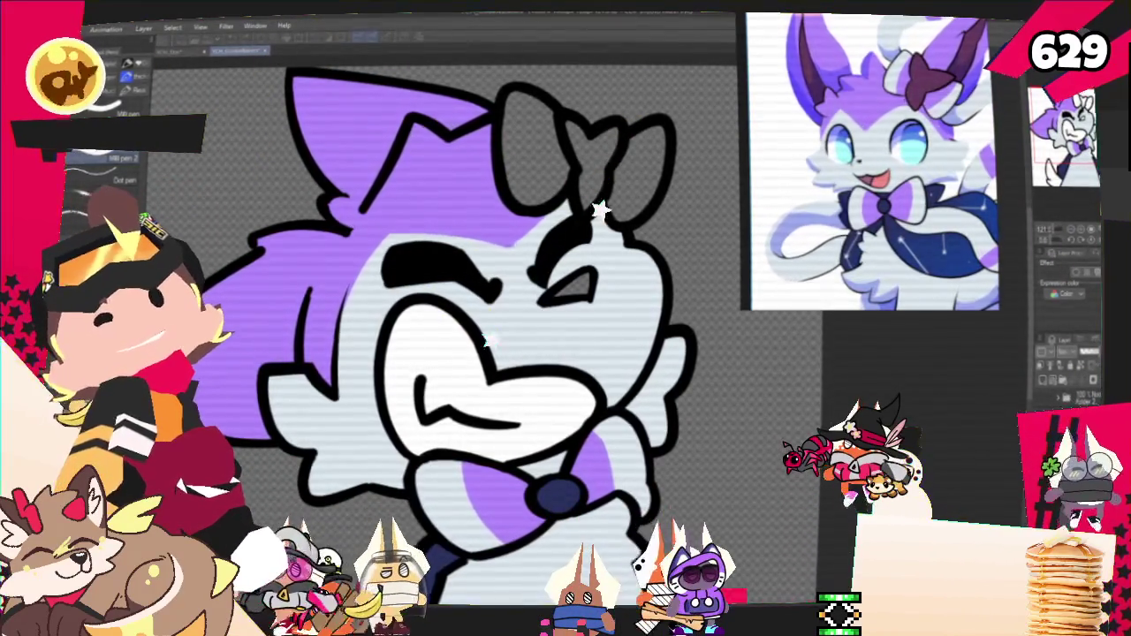
Fill the eye and inner ear dark purple and the right ear purple.
left_click(573, 286)
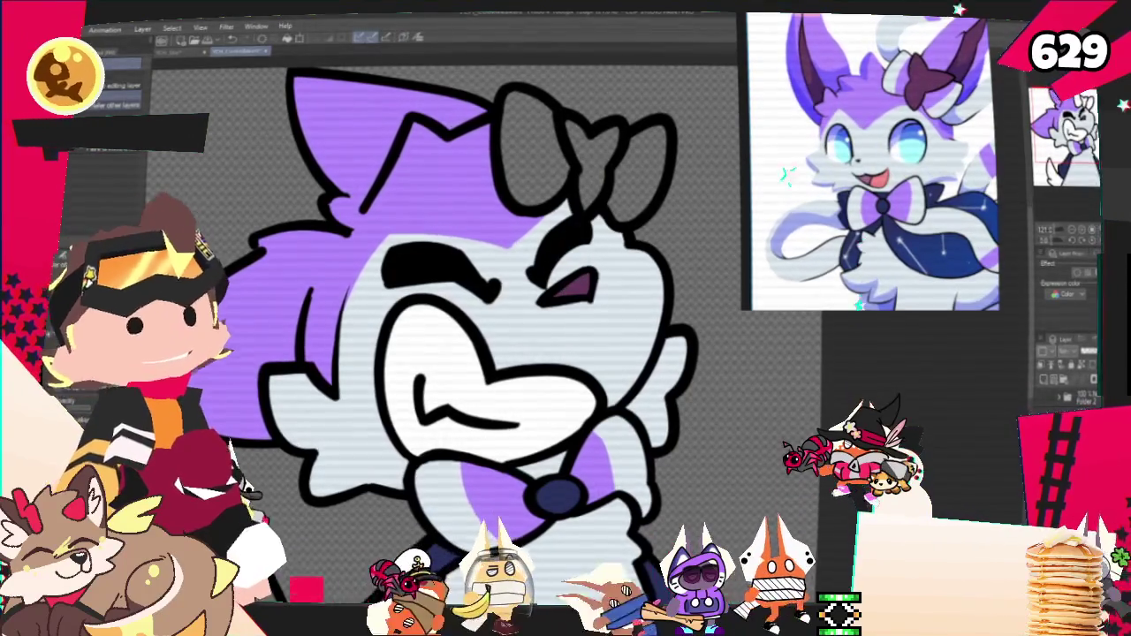
left_click(591, 161)
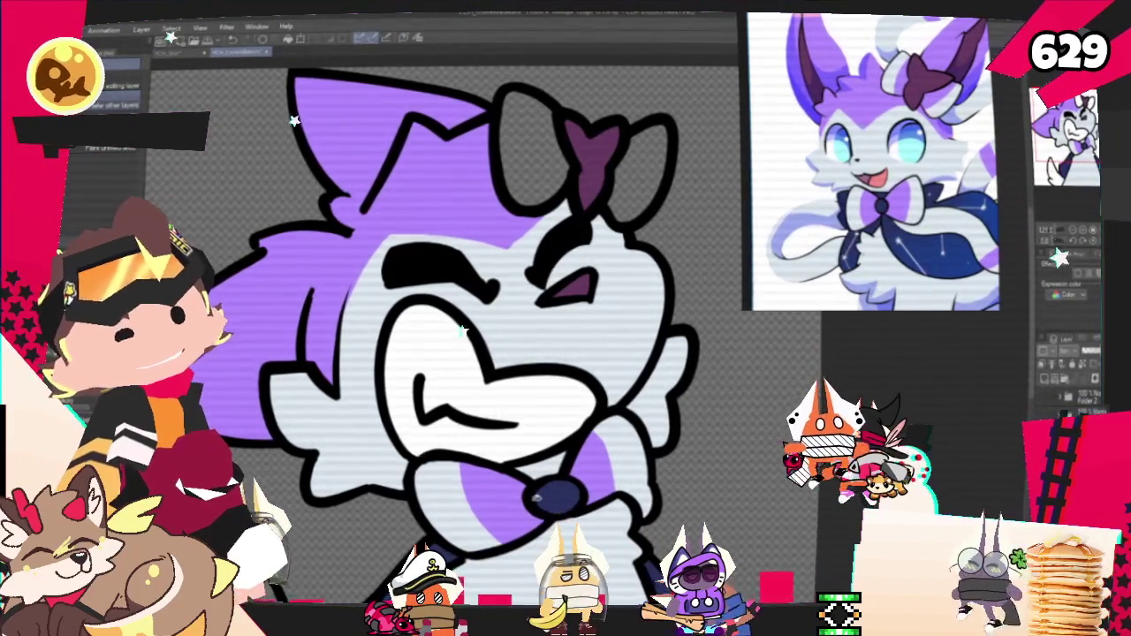
left_click(652, 181)
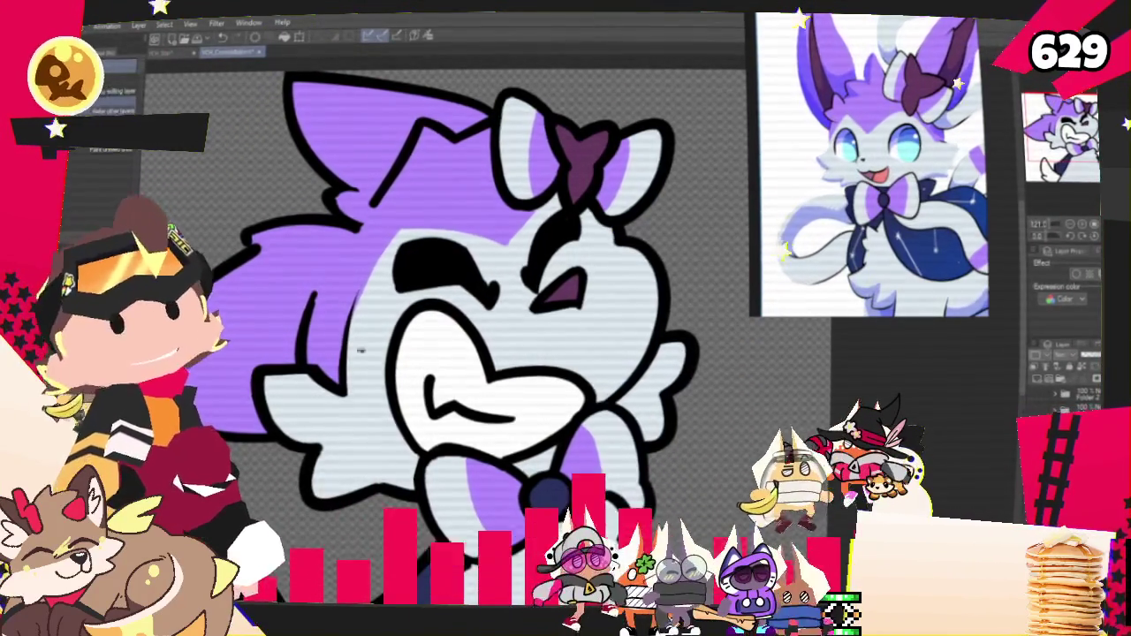
scroll(500, 307, "down", 2)
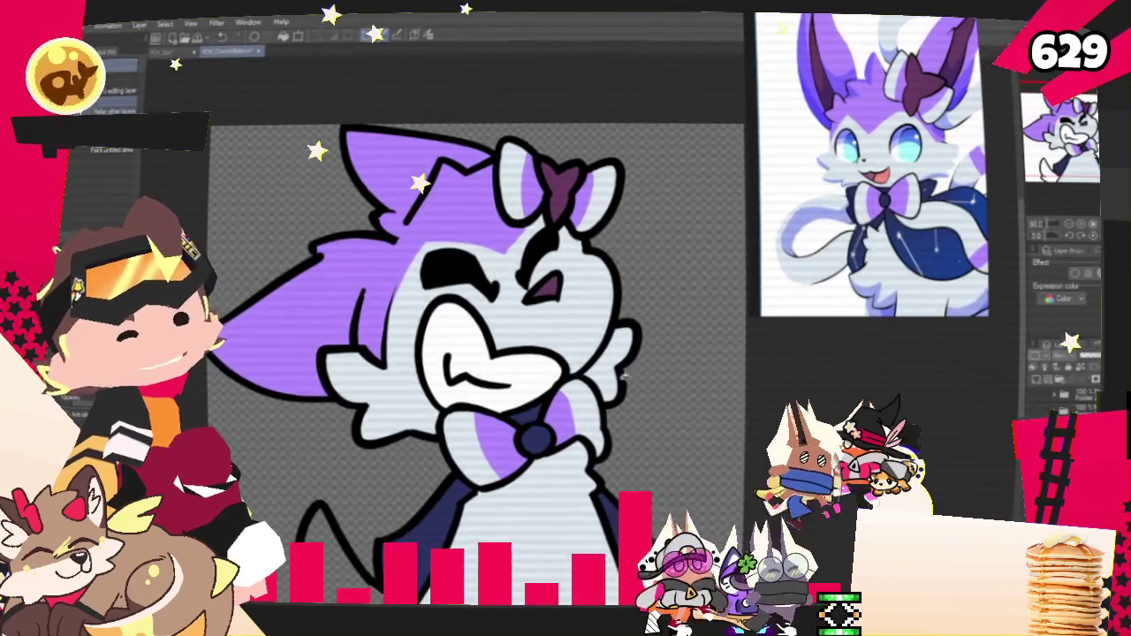
scroll(598, 390, "down", 2)
scroll(871, 164, "down", 2)
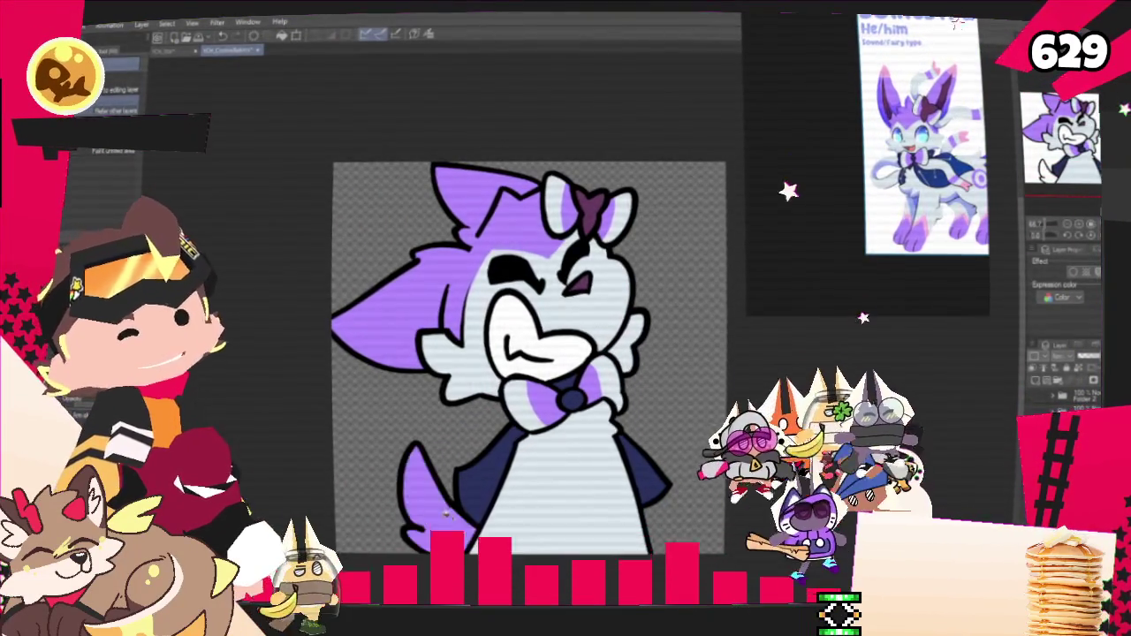
scroll(511, 500, "up", 2)
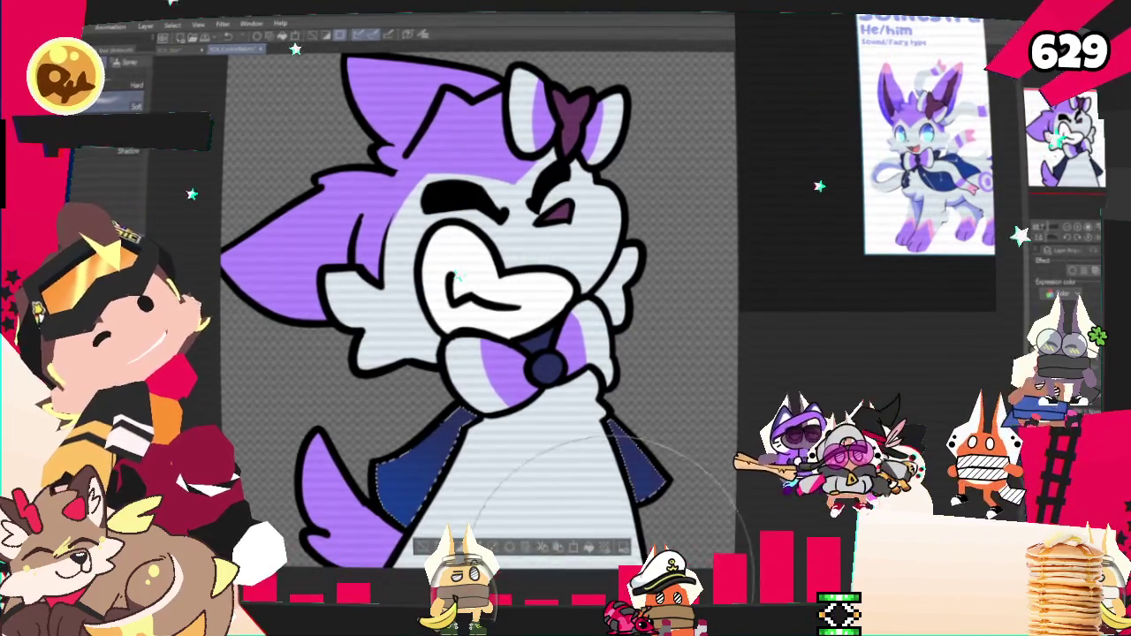
Draw a white constellation line on the dog's blue cape with the pen.
key("p")
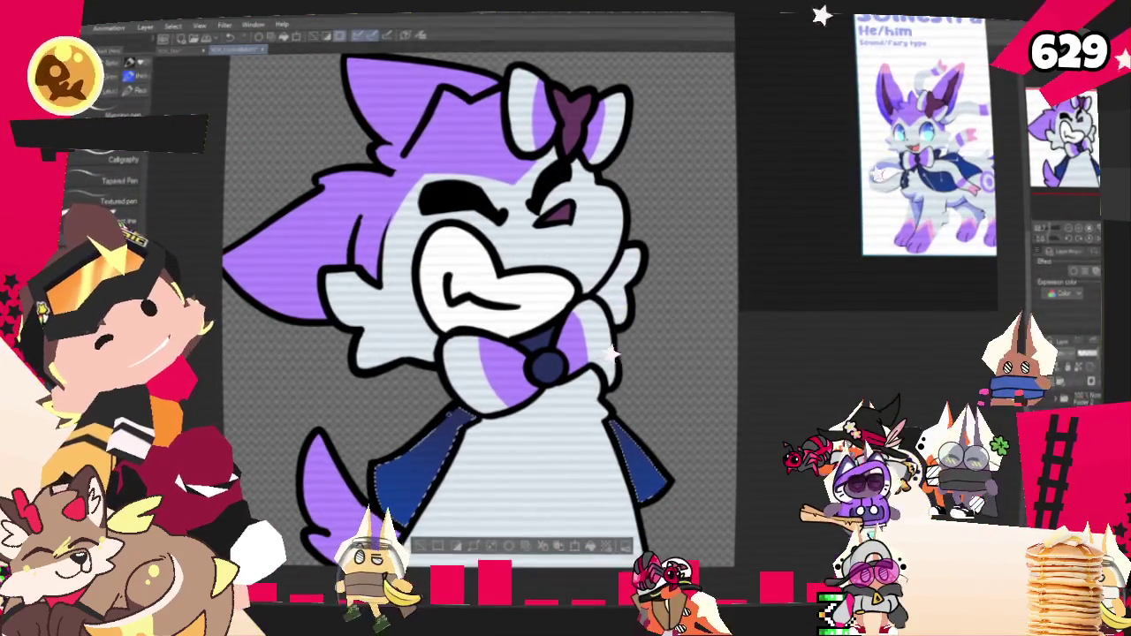
mouse_move(394, 477)
left_mouse_down()
mouse_move(421, 468)
mouse_move(423, 454)
left_mouse_up()
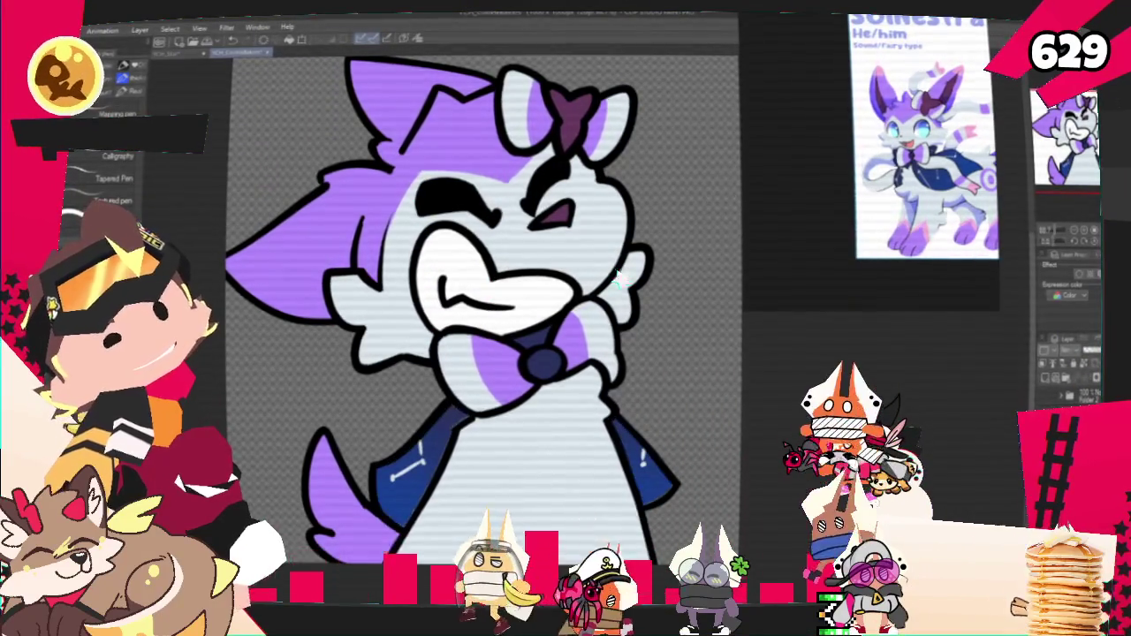
scroll(489, 377, "down", 3)
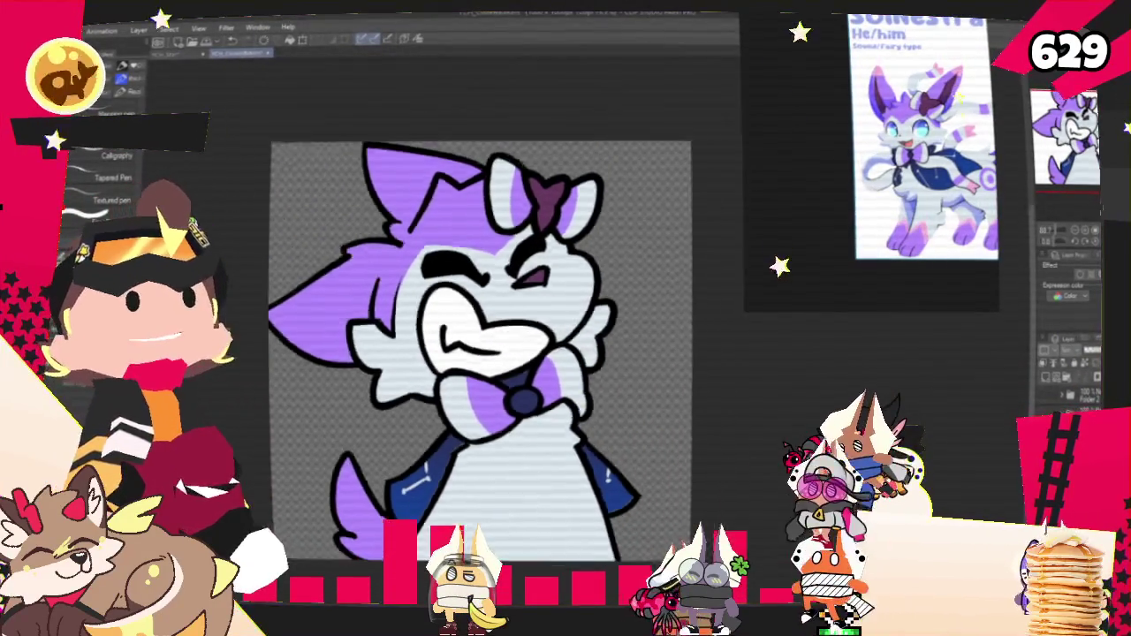
Sample the reference sheet's pink and paint the top of the left ear with it.
scroll(489, 377, "up", 1)
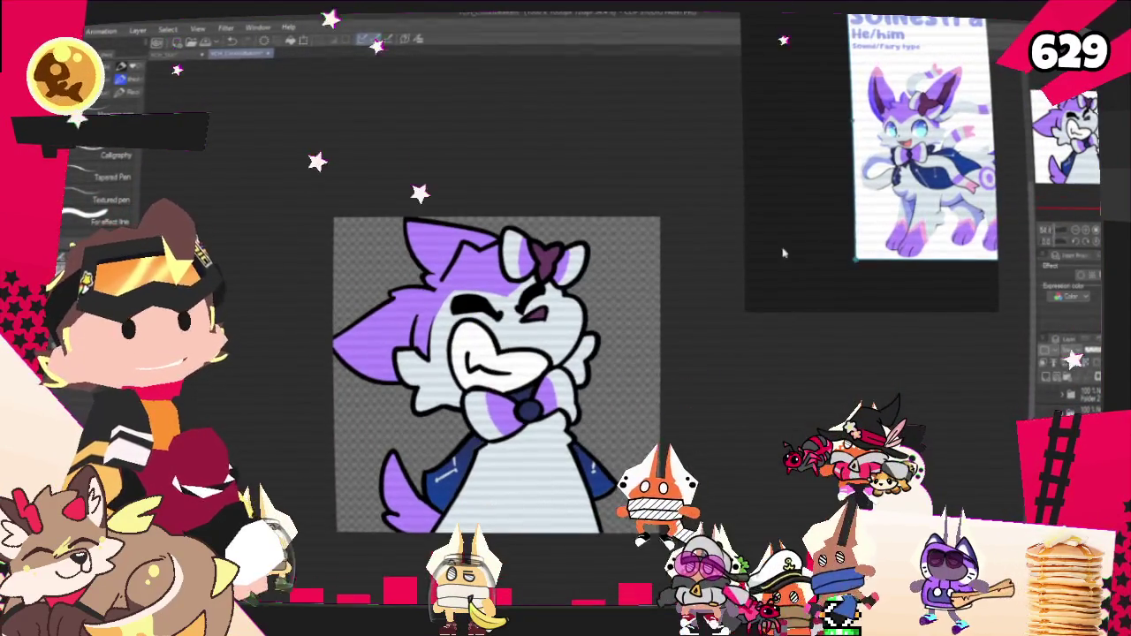
scroll(351, 57, "up", 1)
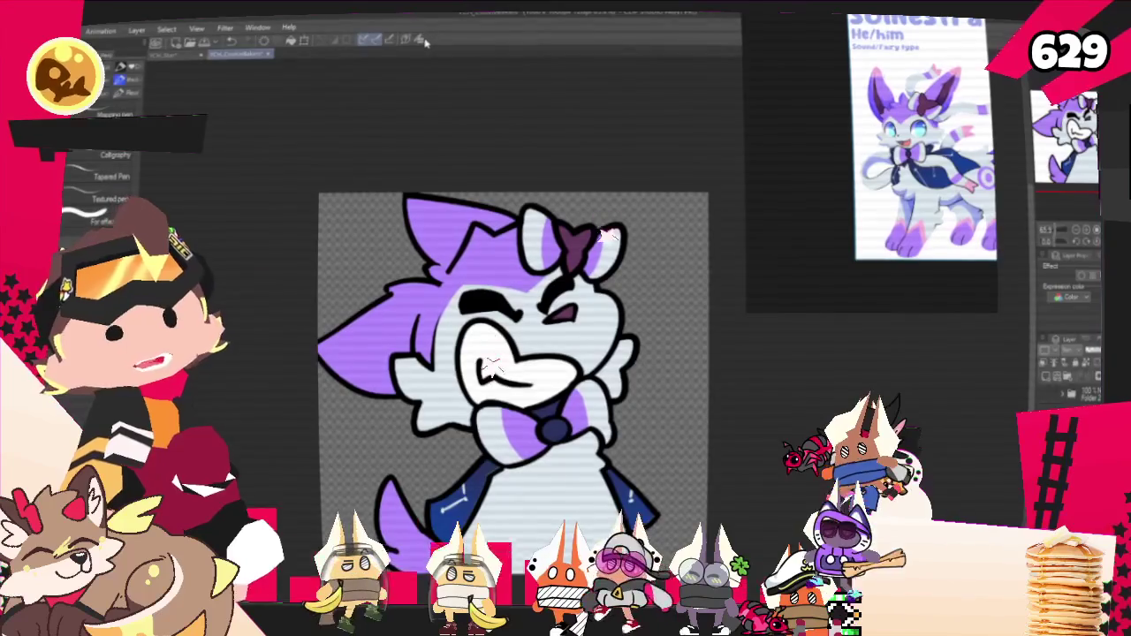
left_click(428, 40)
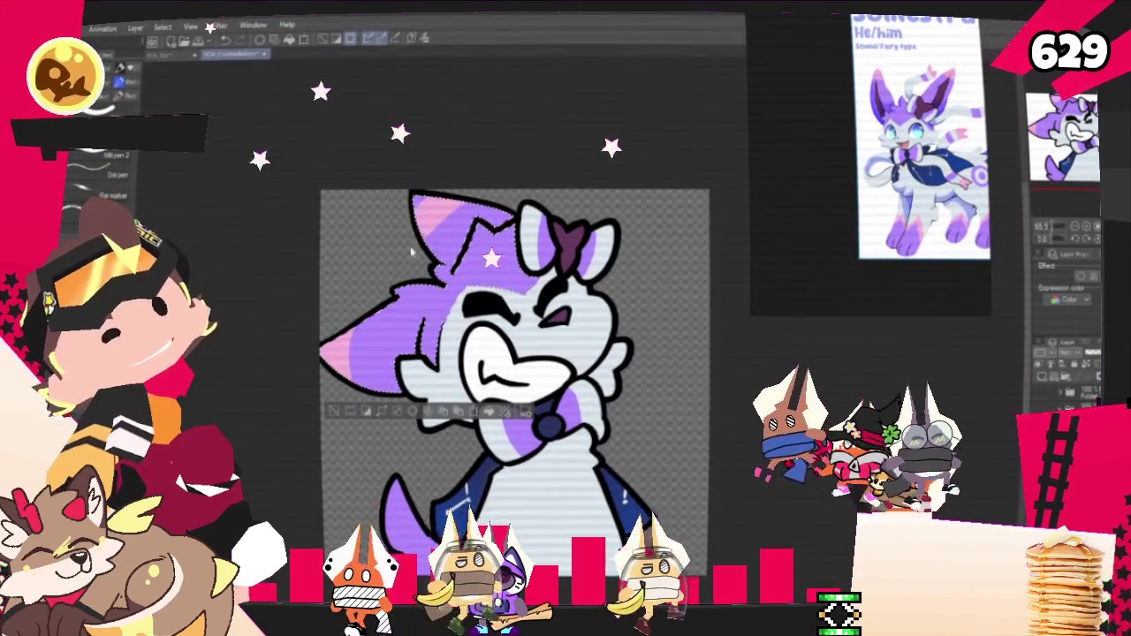
left_click_drag(455, 212, 398, 221)
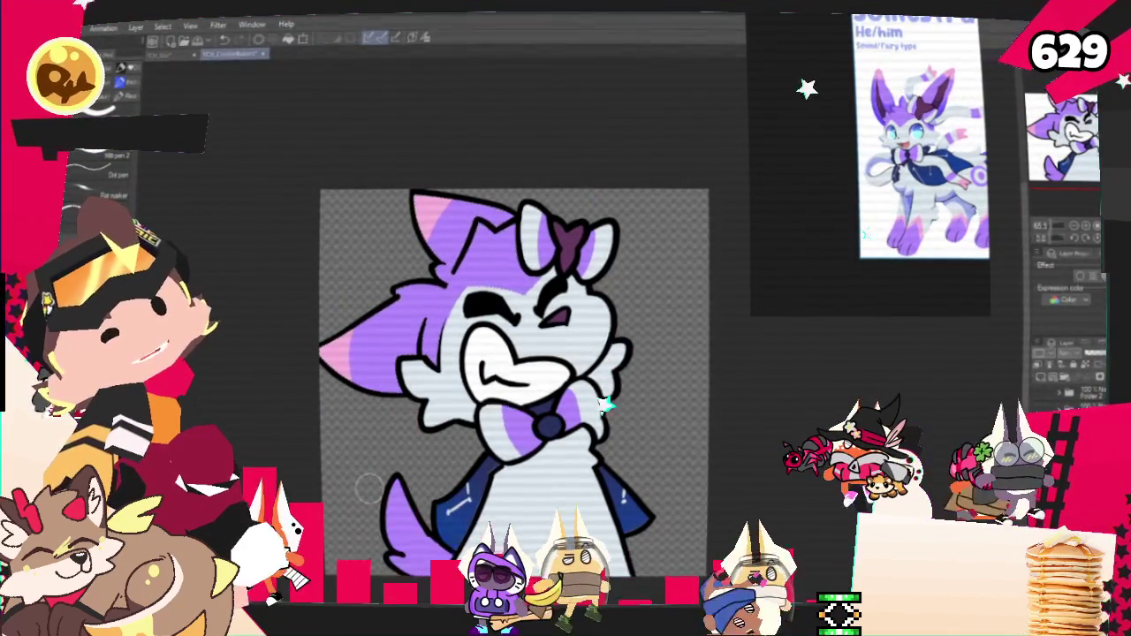
scroll(369, 485, "down", 2)
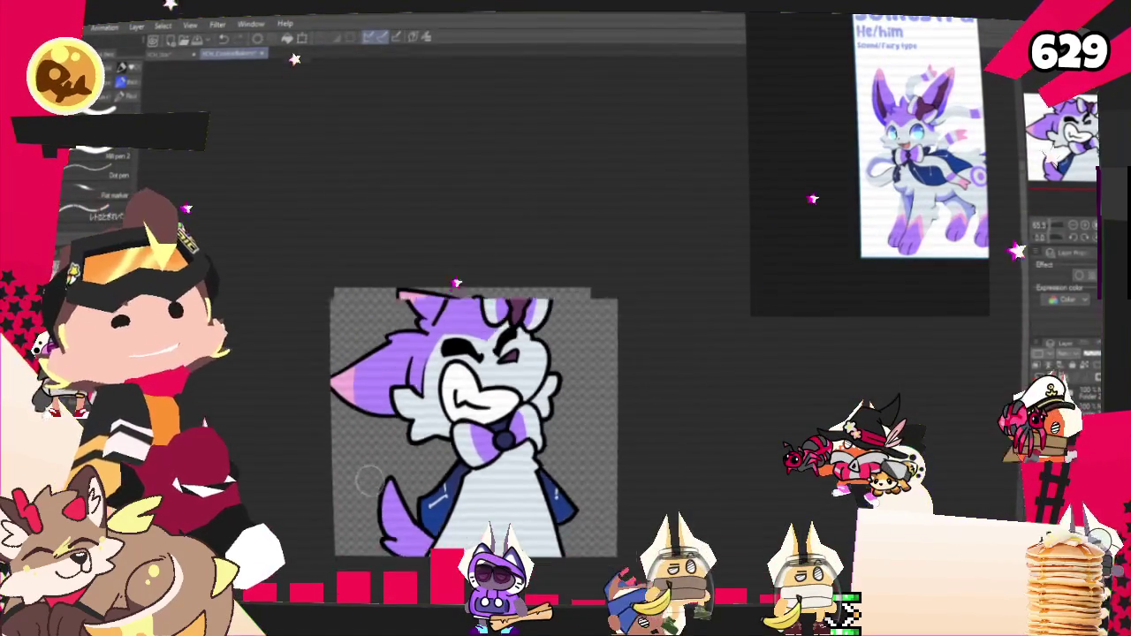
Export the drawing as one flattened image over the existing file in CookieBakers.
scroll(459, 472, "up", 2)
scroll(458, 472, "up", 1)
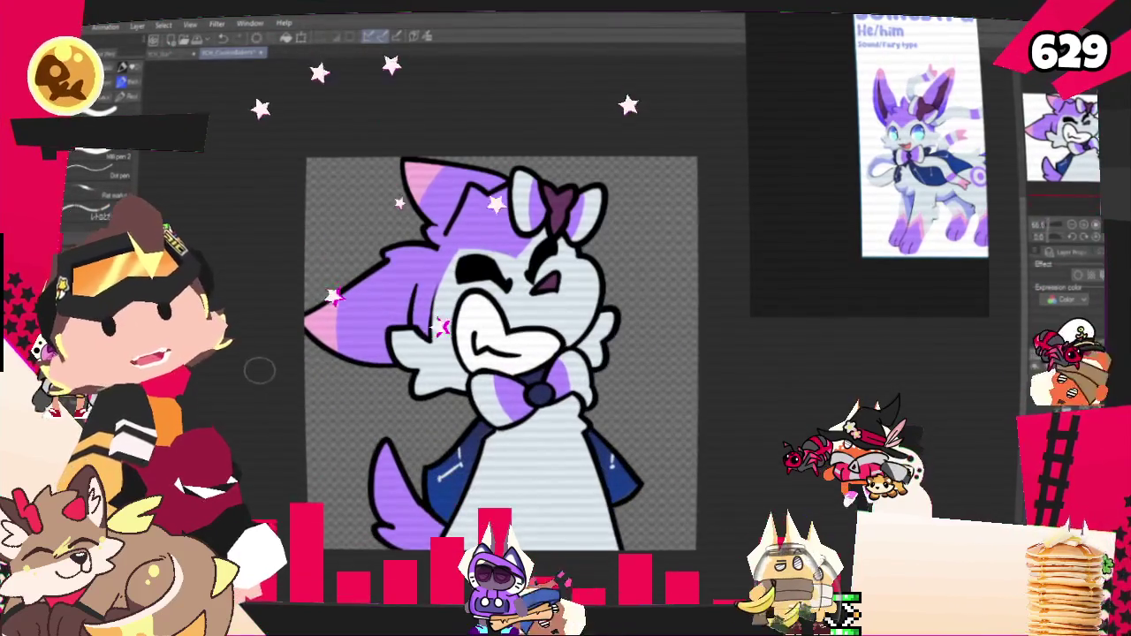
left_click(53, 24)
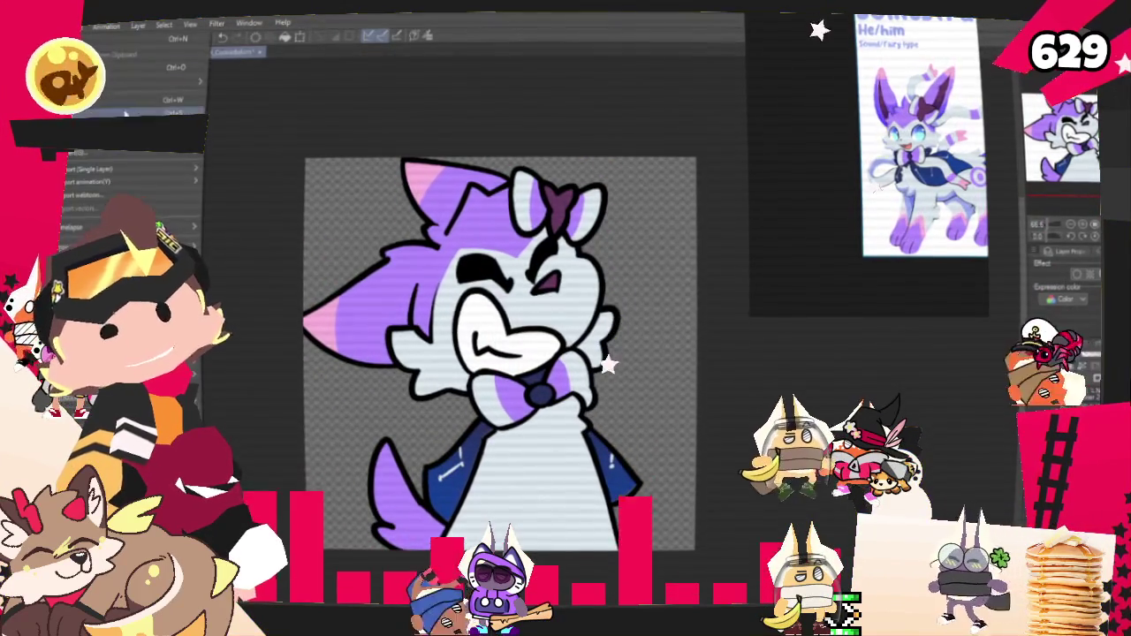
mouse_move(132, 169)
left_click(252, 190)
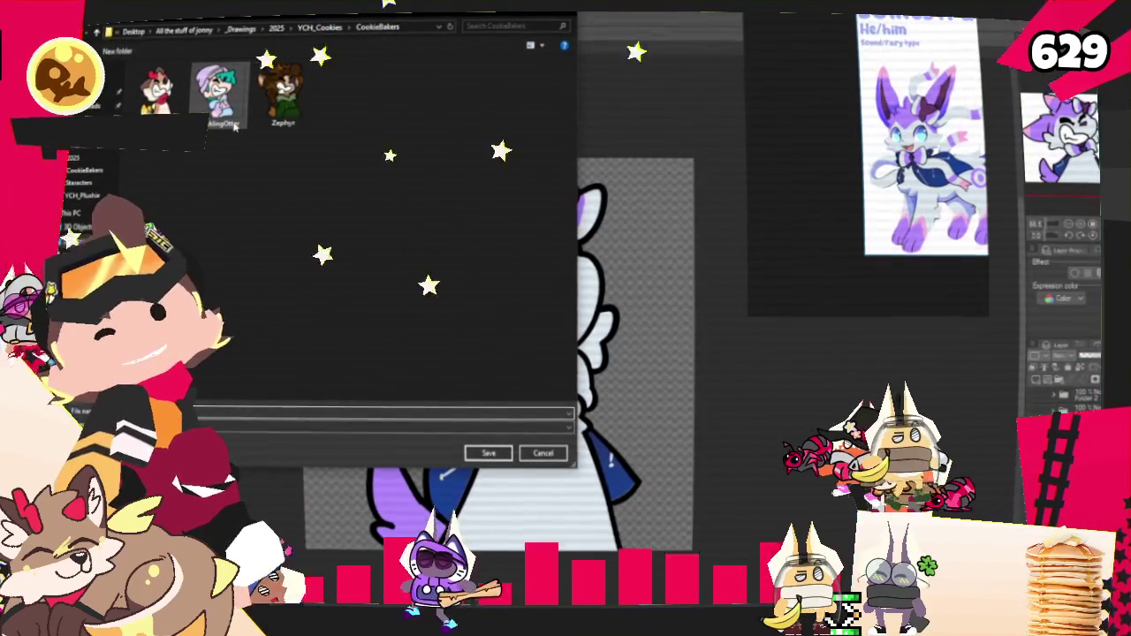
double_click(234, 126)
key("Return")
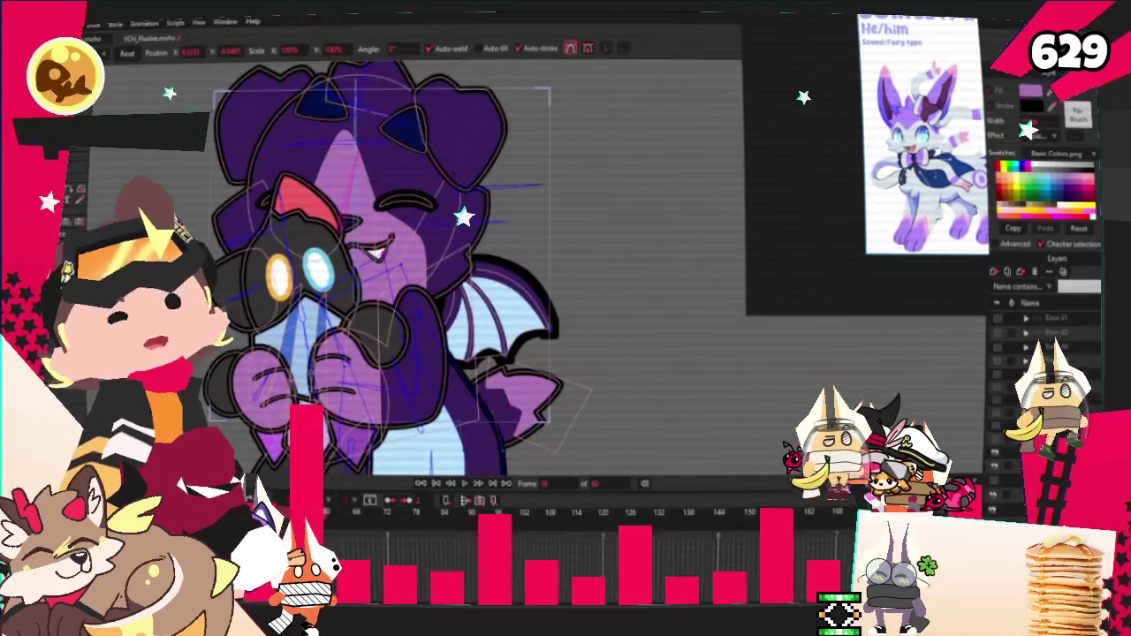
Open Moho's File menu, then dismiss it again.
left_click(90, 24)
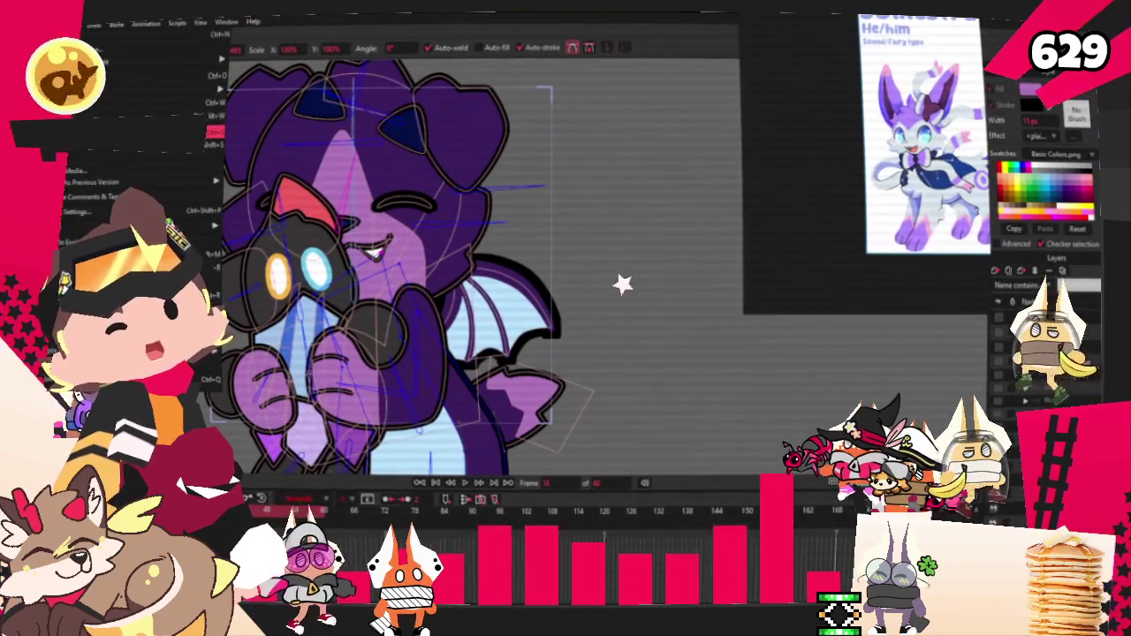
key("Escape")
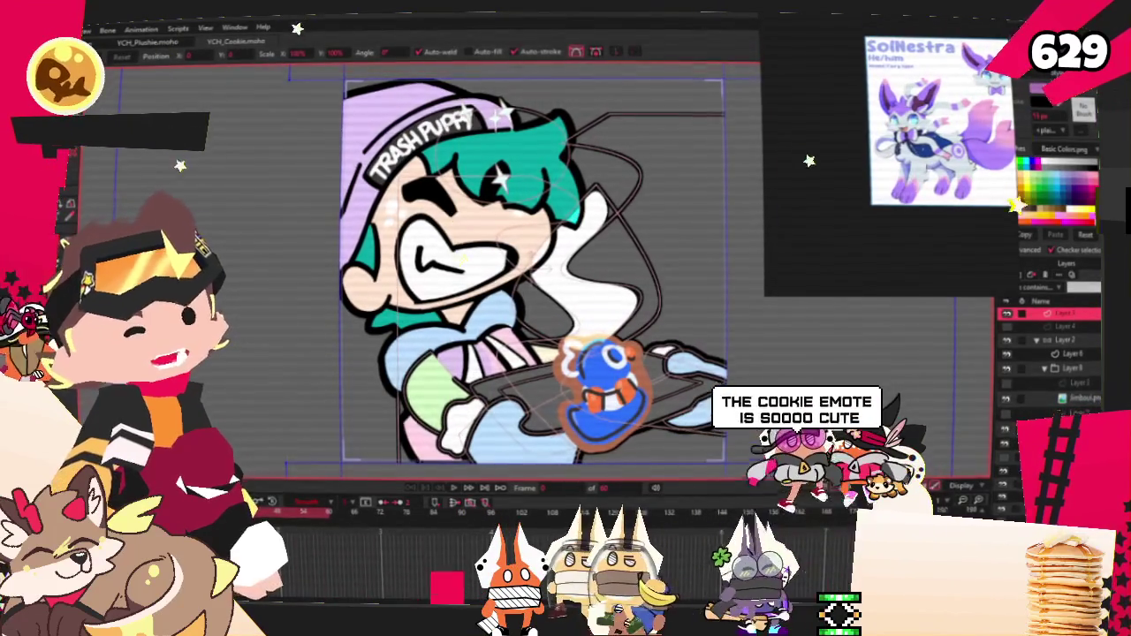
Toggle the template's character variant layers and expand the group holding the character image.
left_click(1060, 340)
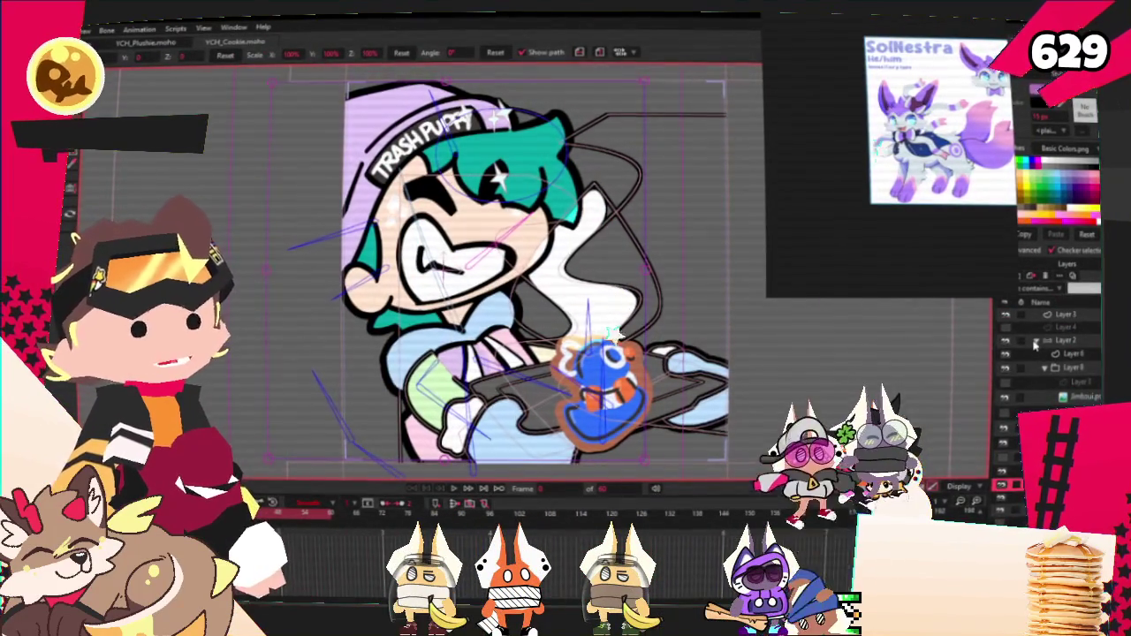
left_click(1006, 342)
left_click(1006, 355)
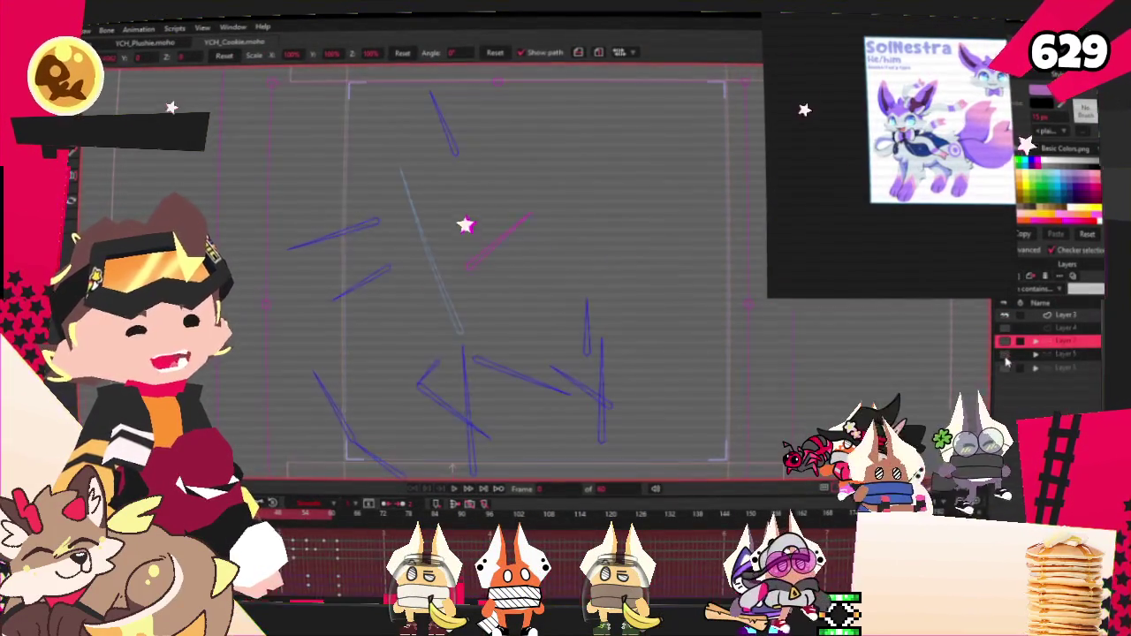
left_click(1003, 367)
left_click(1067, 369)
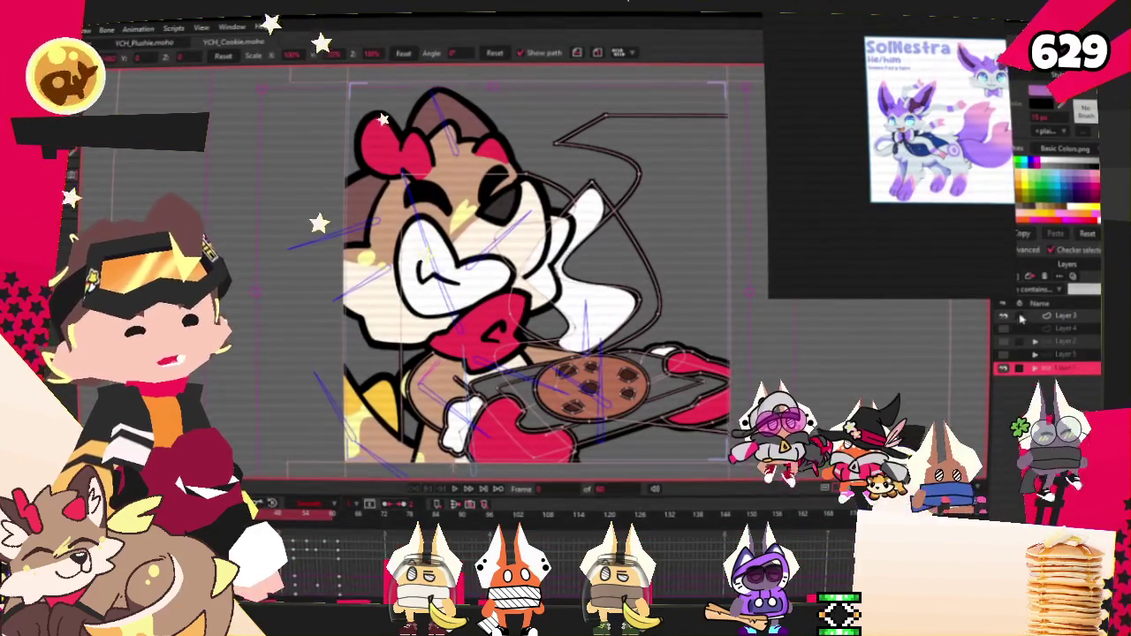
left_click(1004, 368)
left_click(1004, 354)
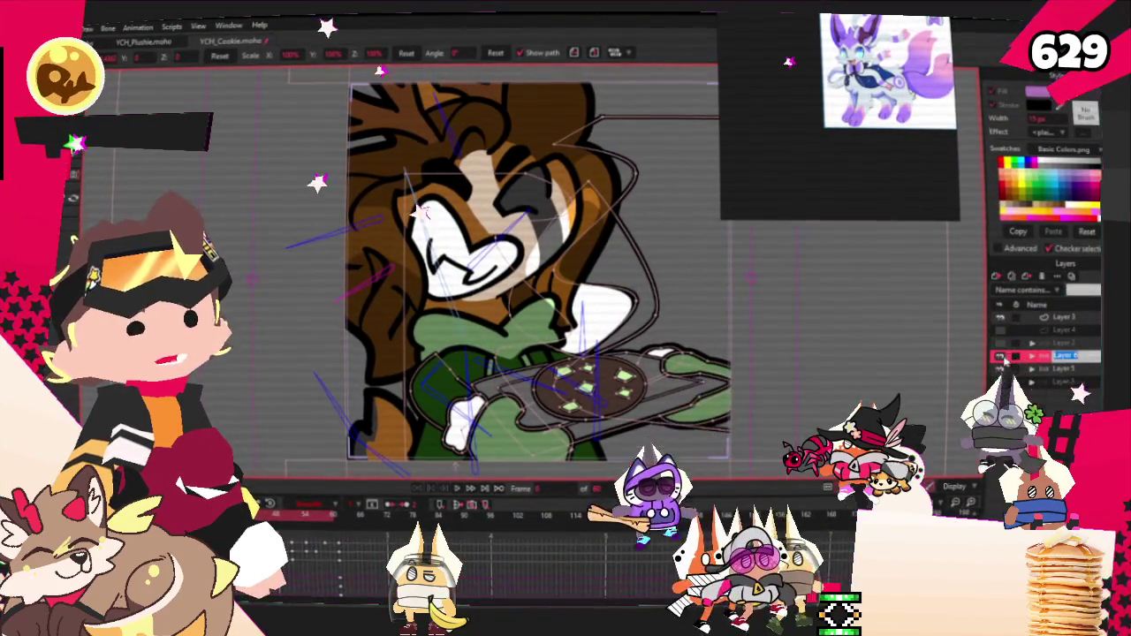
left_click(1032, 356)
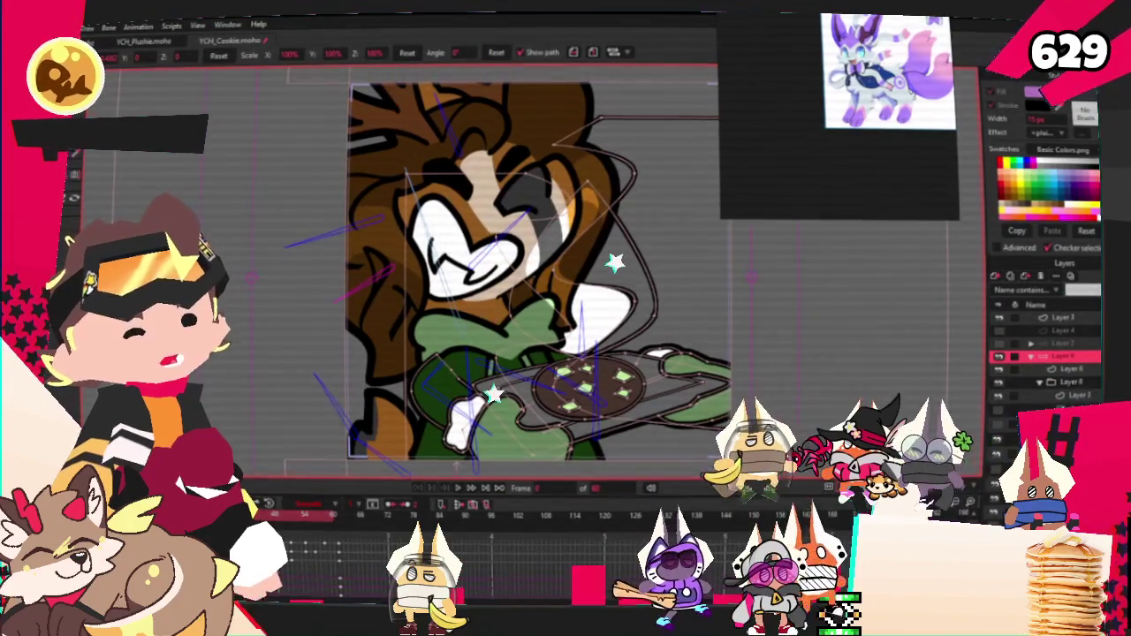
Set the character image layer's source to Kine from 2025 > YCH_Cookies > CookieBakers.
double_click(1056, 356)
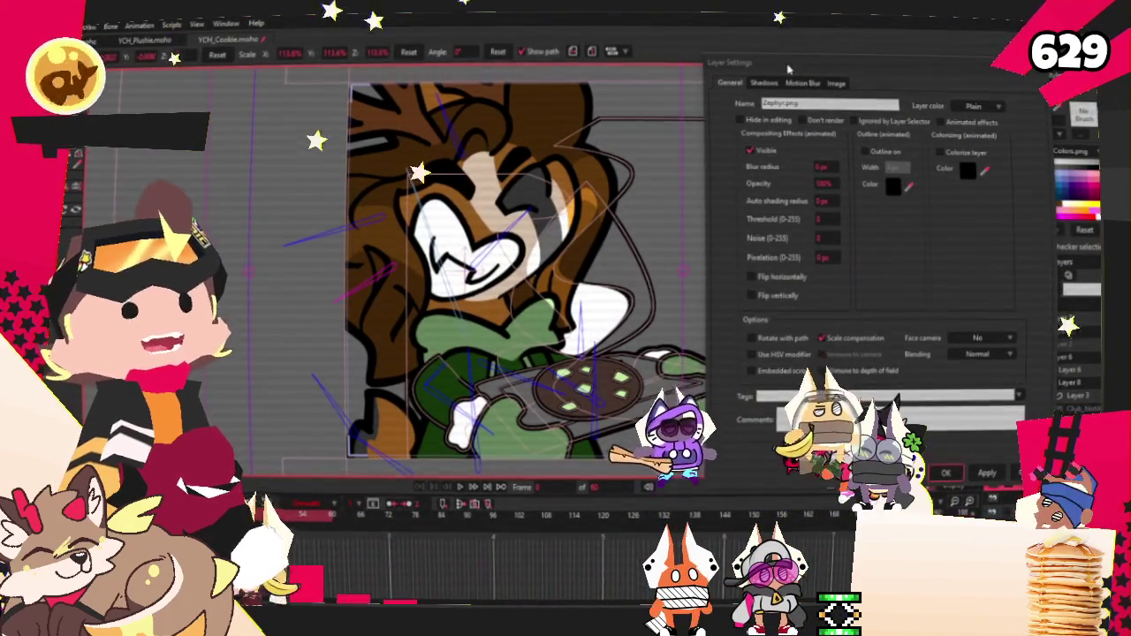
left_click(836, 83)
left_click(826, 121)
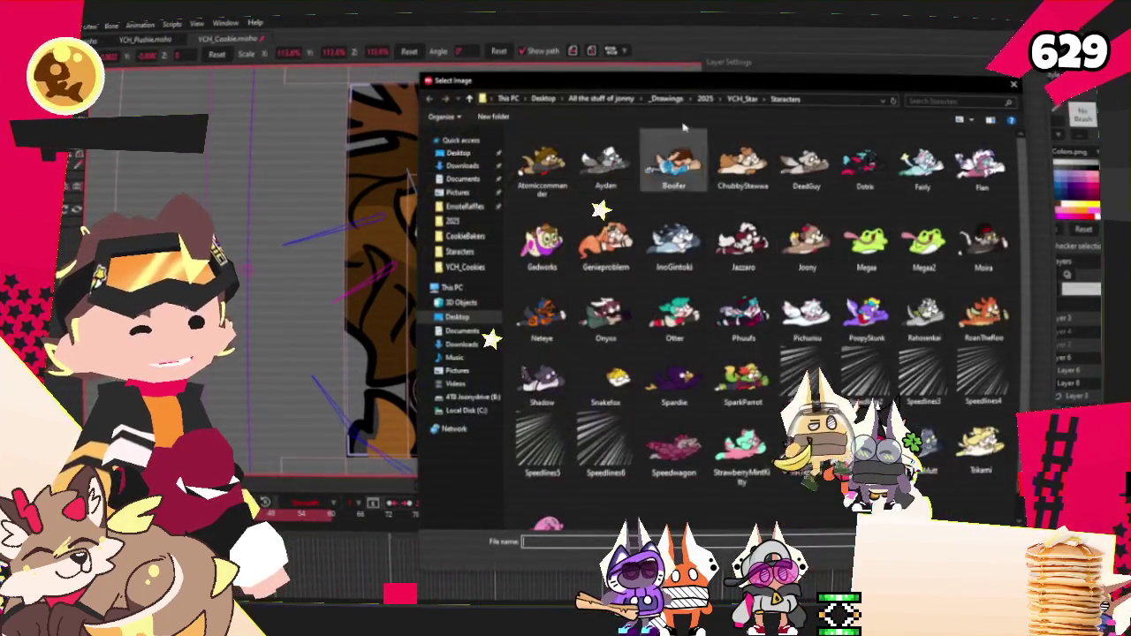
left_click(703, 99)
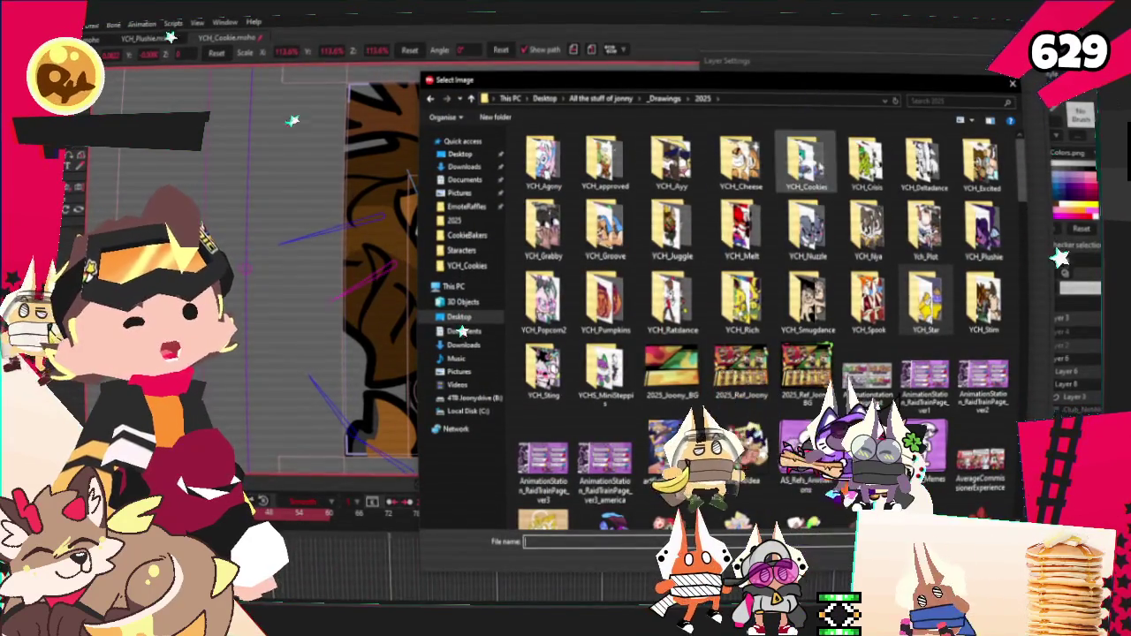
double_click(806, 159)
double_click(542, 159)
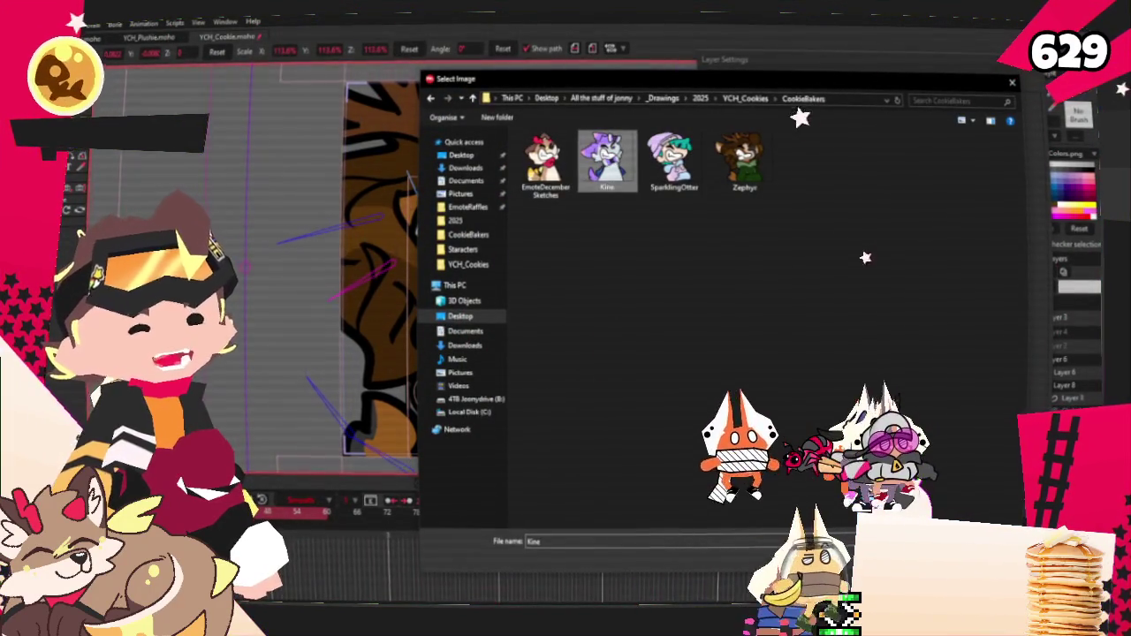
double_click(741, 159)
left_click(987, 470)
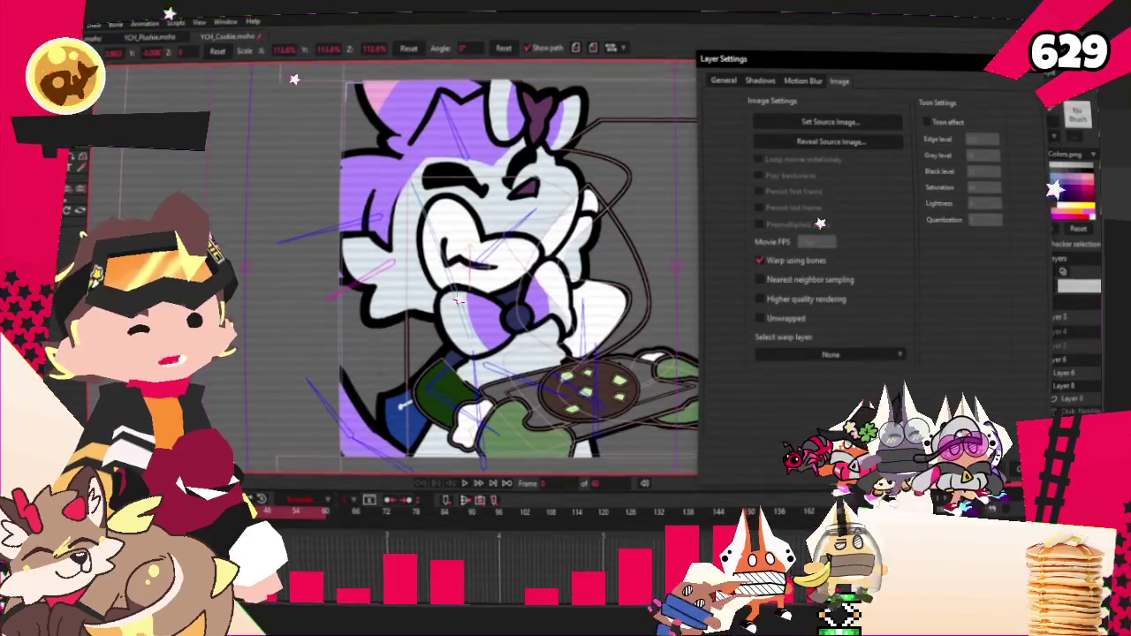
left_click(1016, 470)
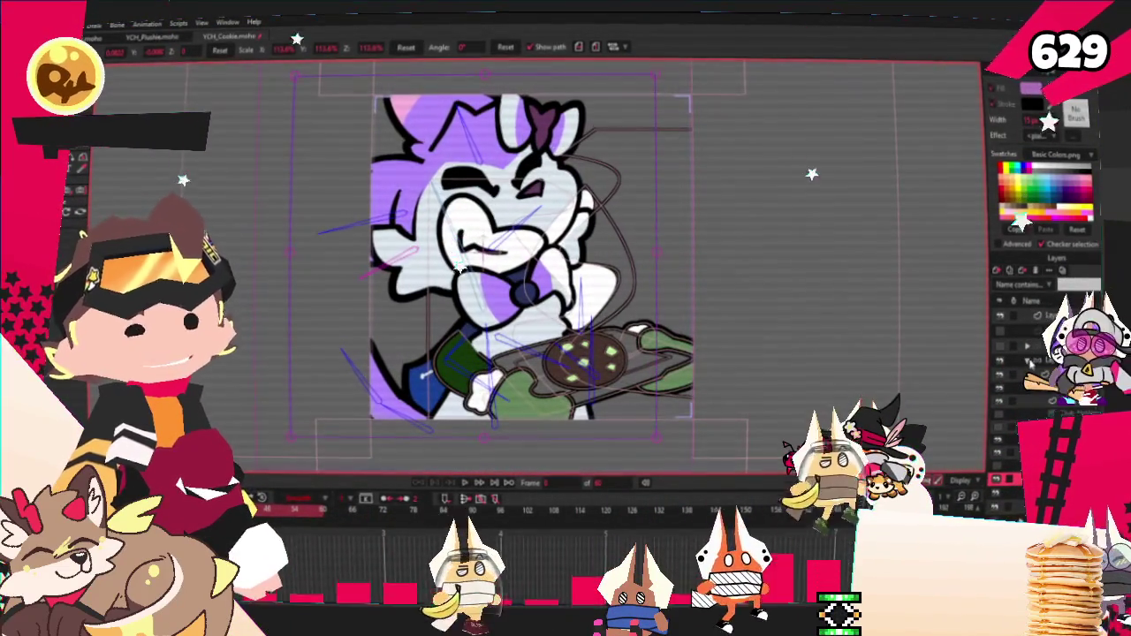
Select the cookie's green chips on its drawing layer and fill them brown.
key("ctrl+a")
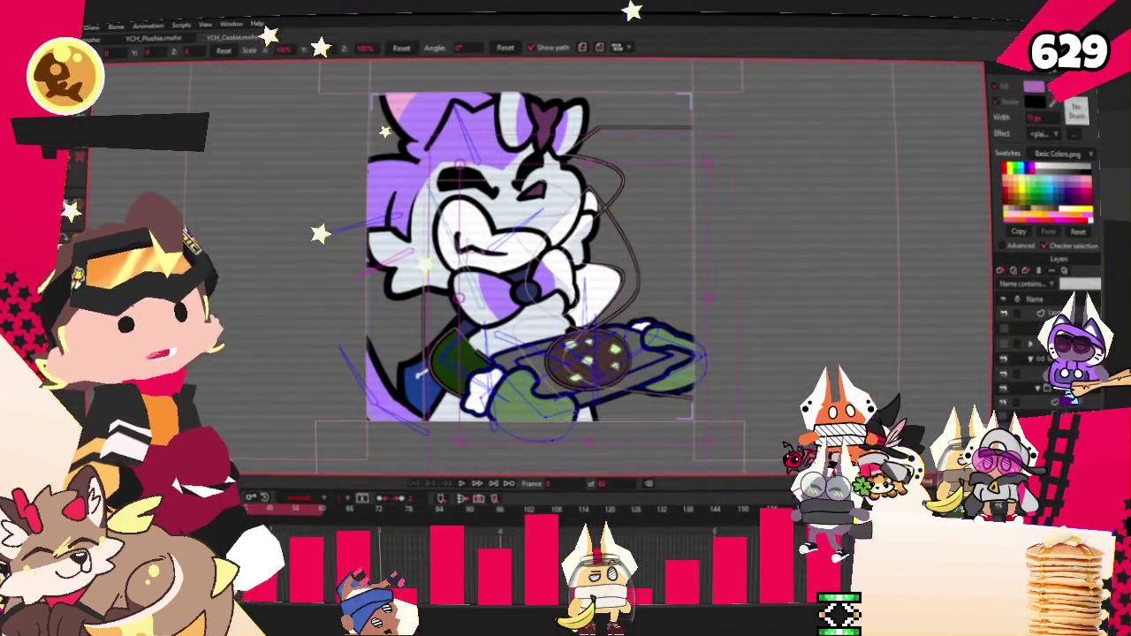
scroll(530, 292, "up", 3)
scroll(531, 292, "up", 2)
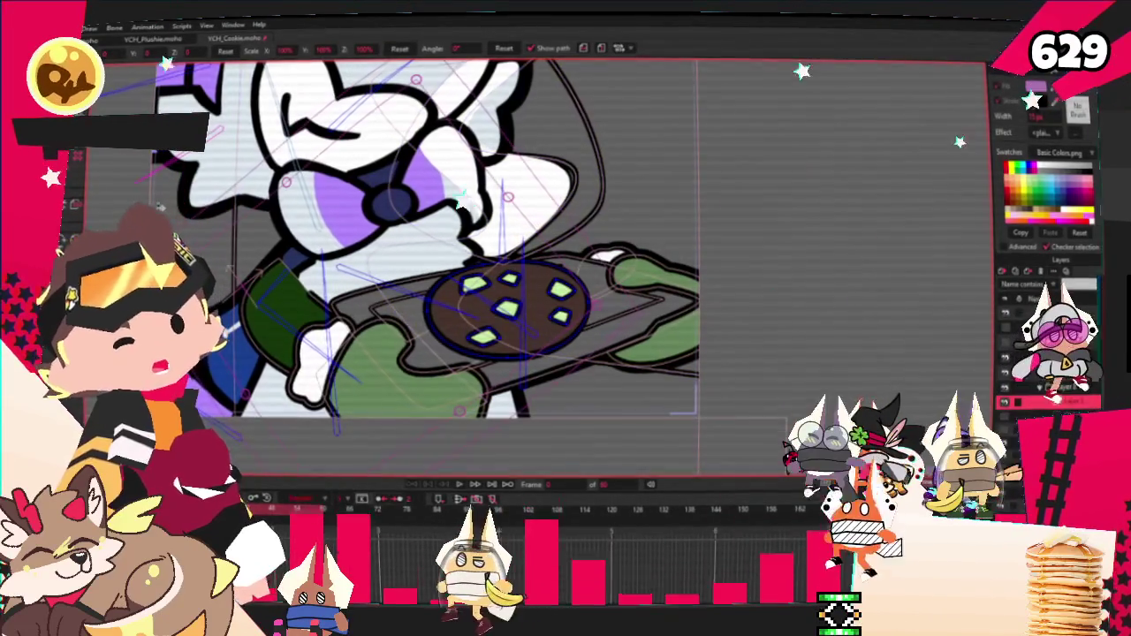
left_click(1052, 402)
scroll(479, 339, "up", 2)
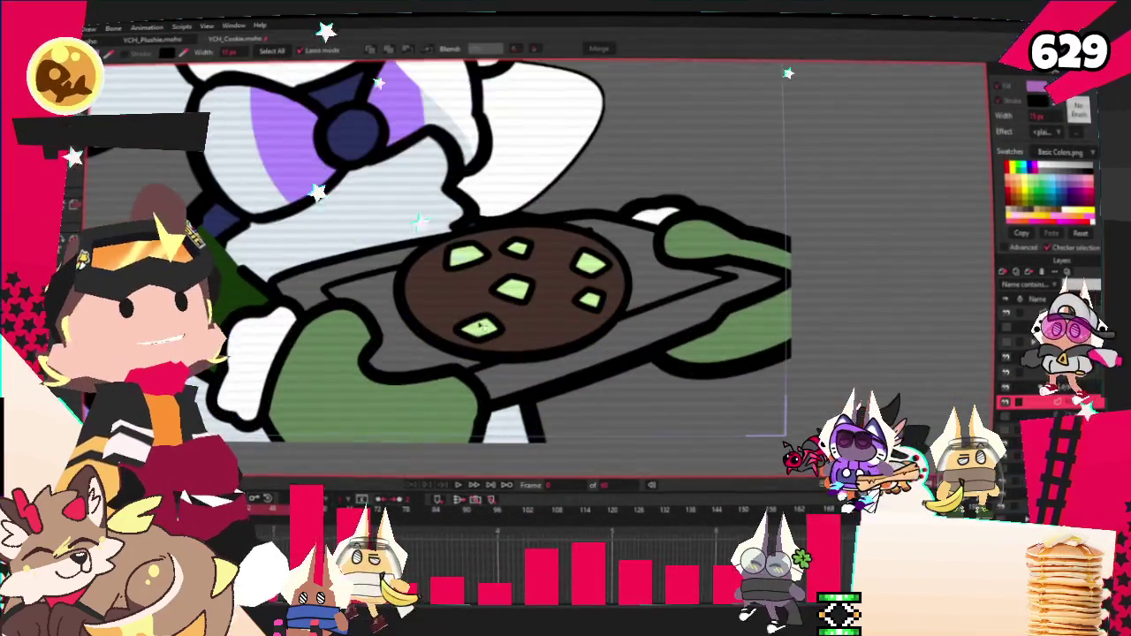
scroll(479, 338, "up", 2)
left_click(468, 340)
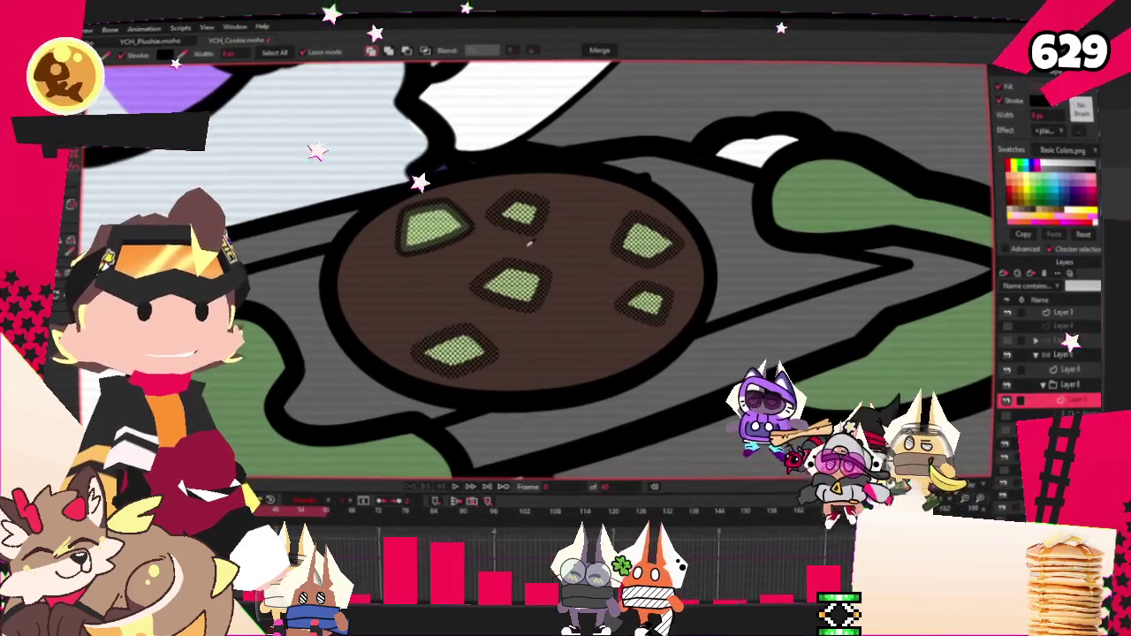
left_click(656, 245)
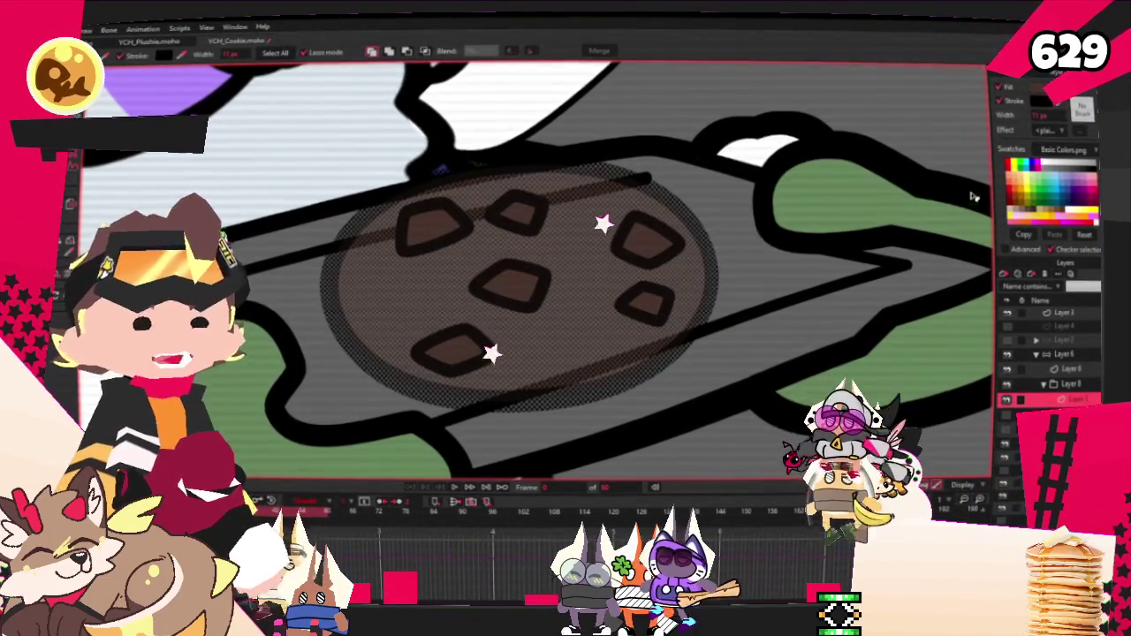
Change the cookie base fill to a lighter warm orange-brown in the Color Picker.
left_click(1039, 88)
left_click(627, 407)
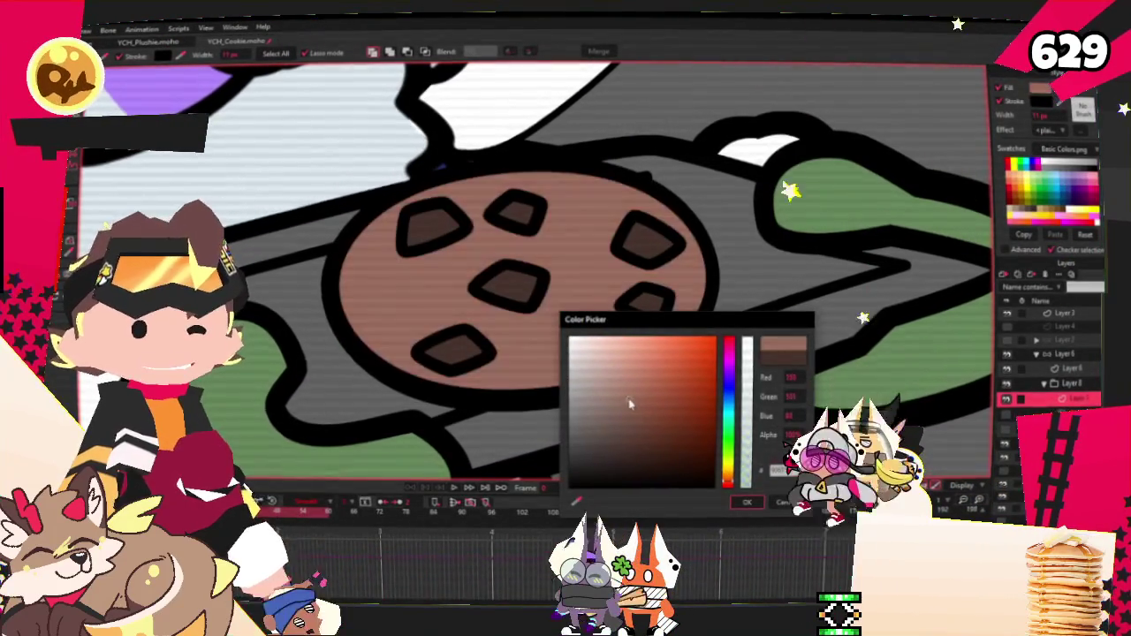
left_click_drag(625, 407, 649, 406)
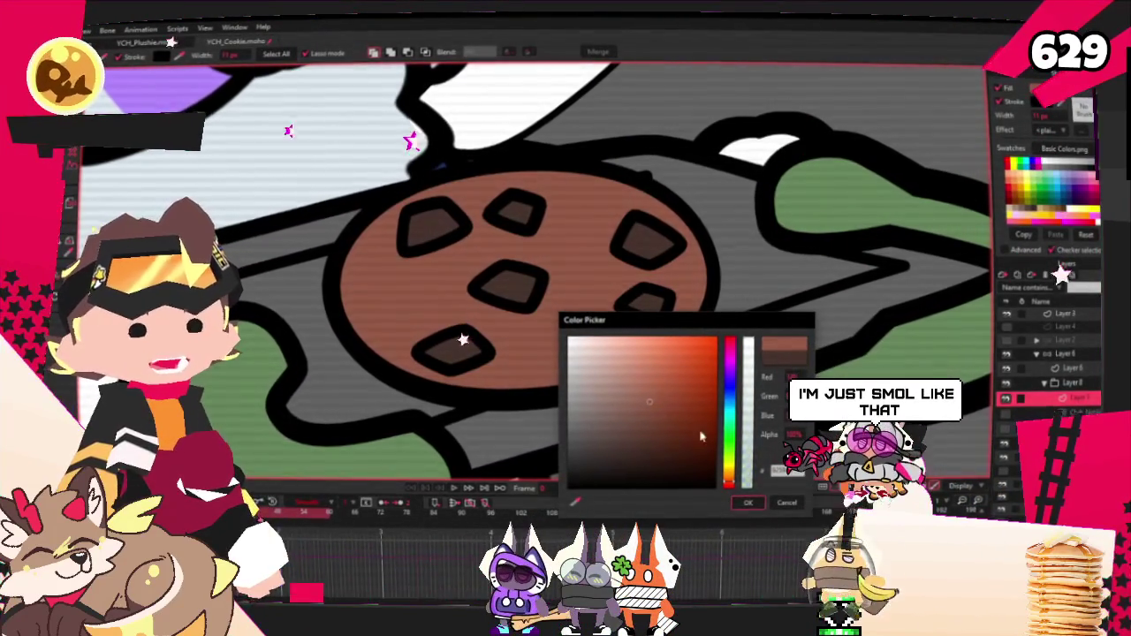
left_click_drag(730, 479, 732, 484)
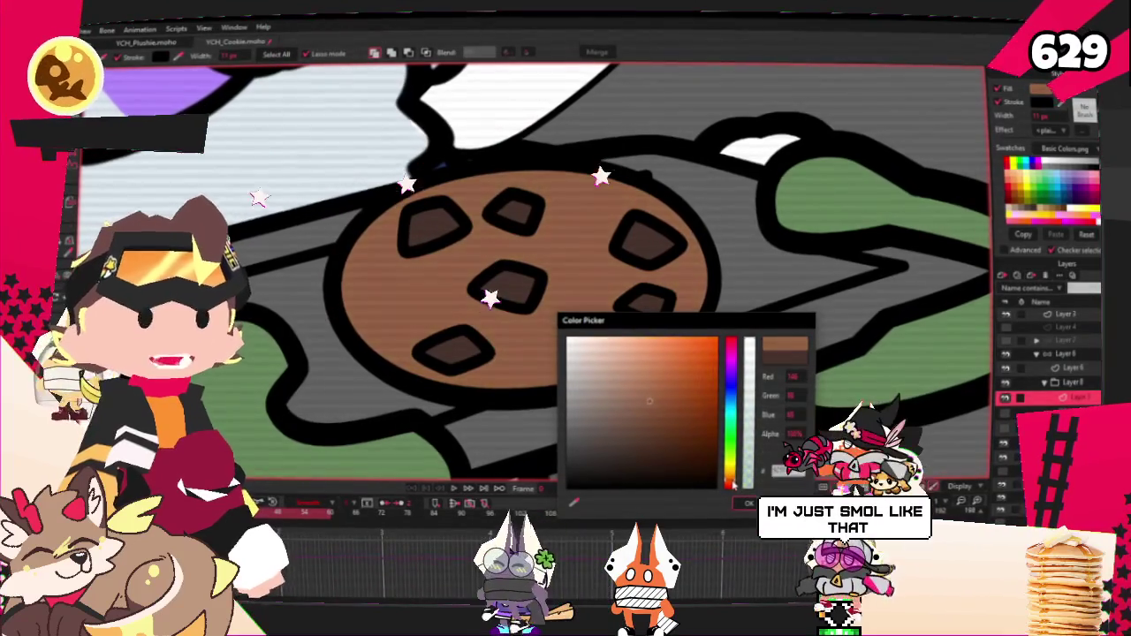
left_click(649, 397)
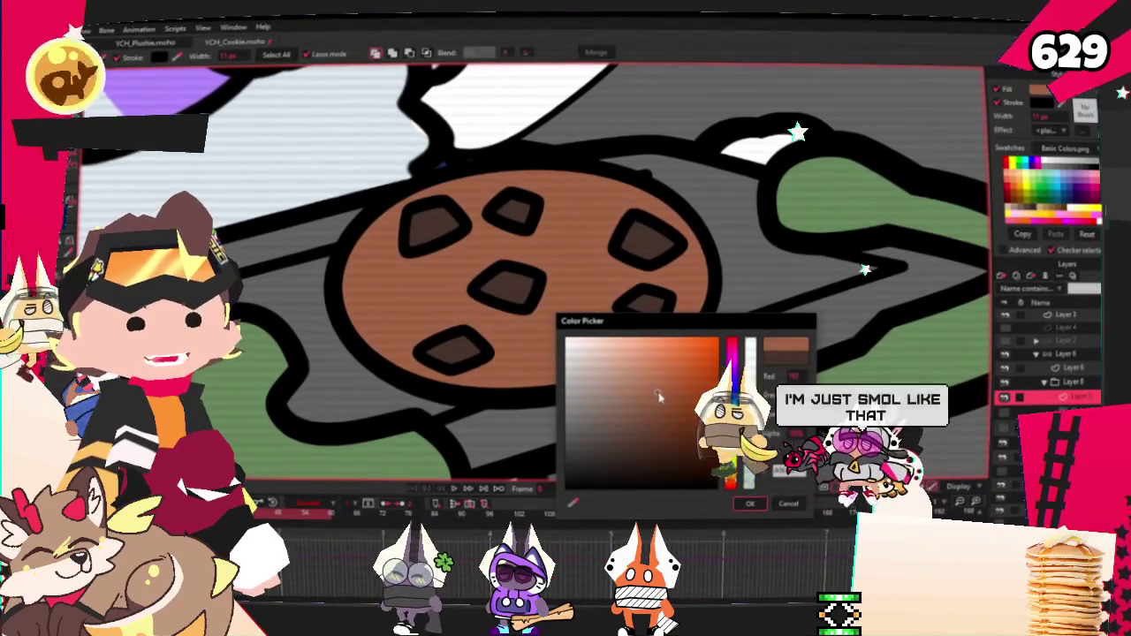
left_click_drag(657, 397, 654, 385)
scroll(475, 368, "down", 3)
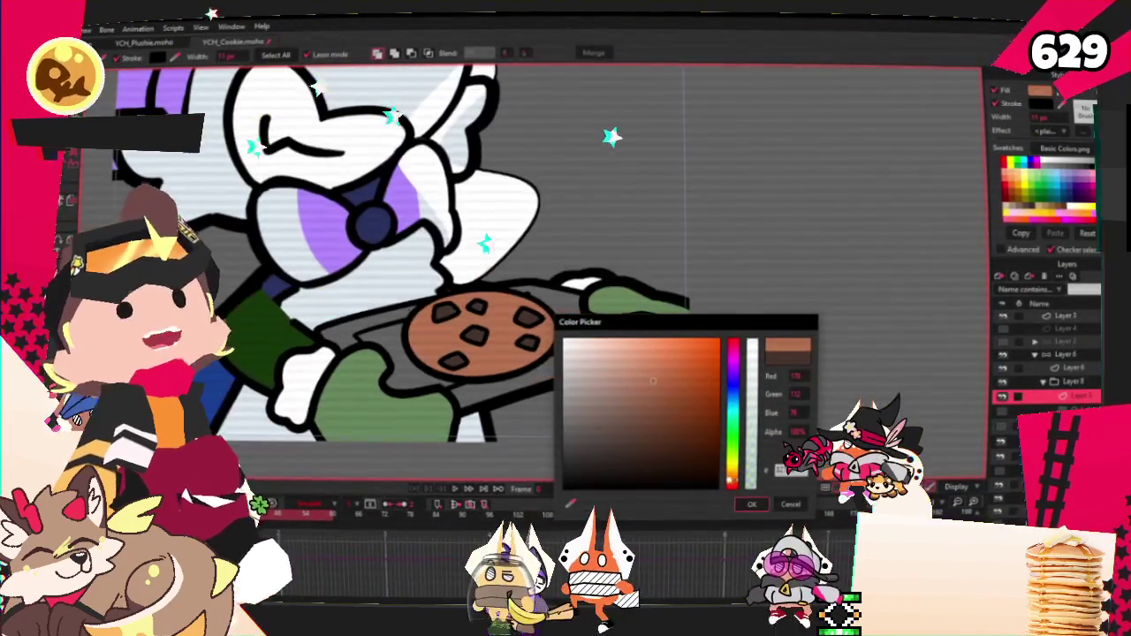
left_click(750, 506)
scroll(847, 211, "down", 3)
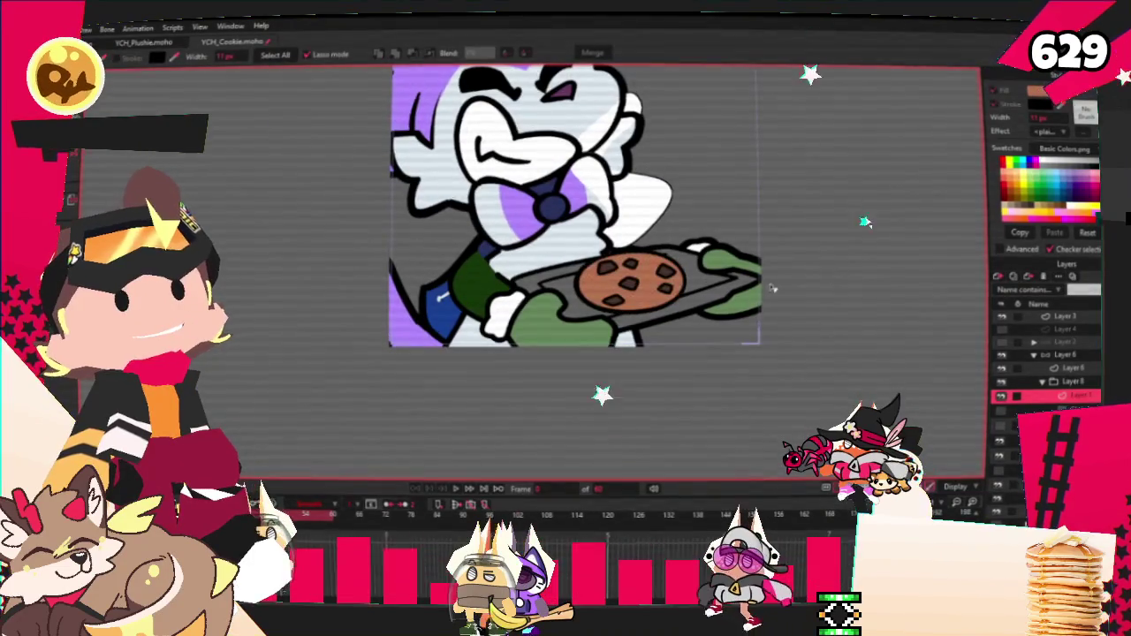
scroll(808, 245, "up", 3)
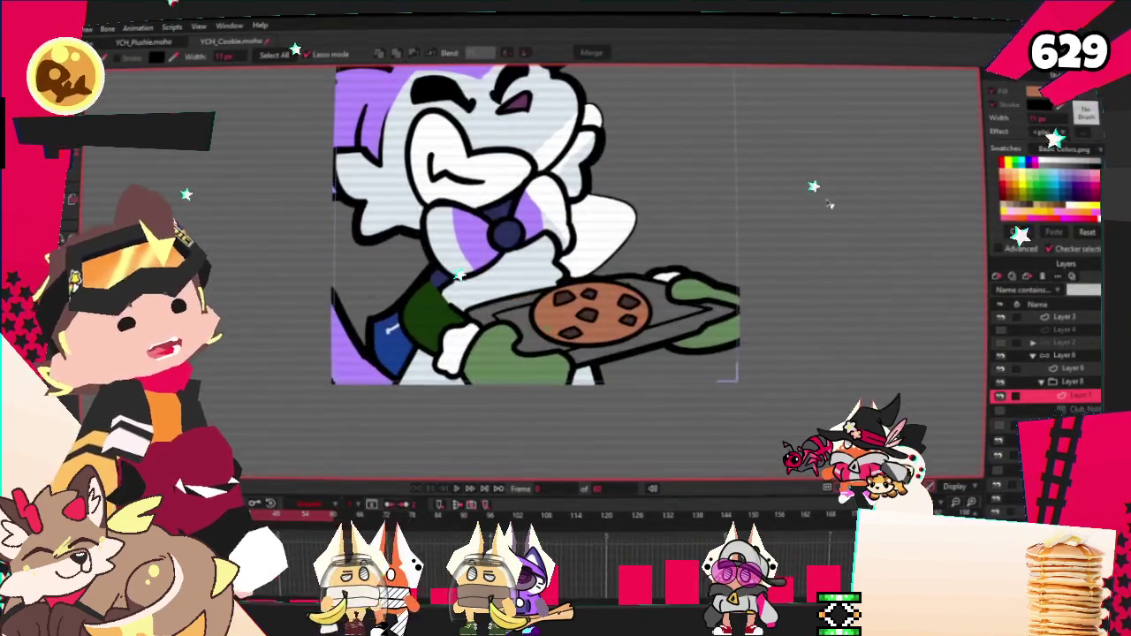
scroll(758, 276, "down", 3)
scroll(650, 307, "up", 3)
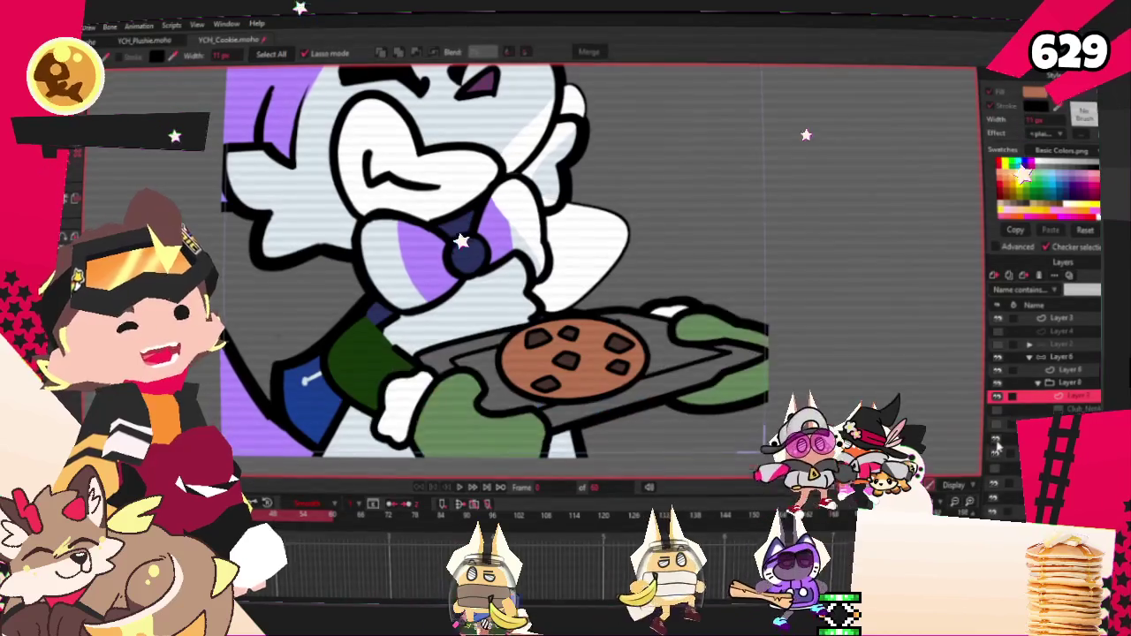
Fill both oven mitts blue, then play and stop the animation preview.
left_click(477, 415)
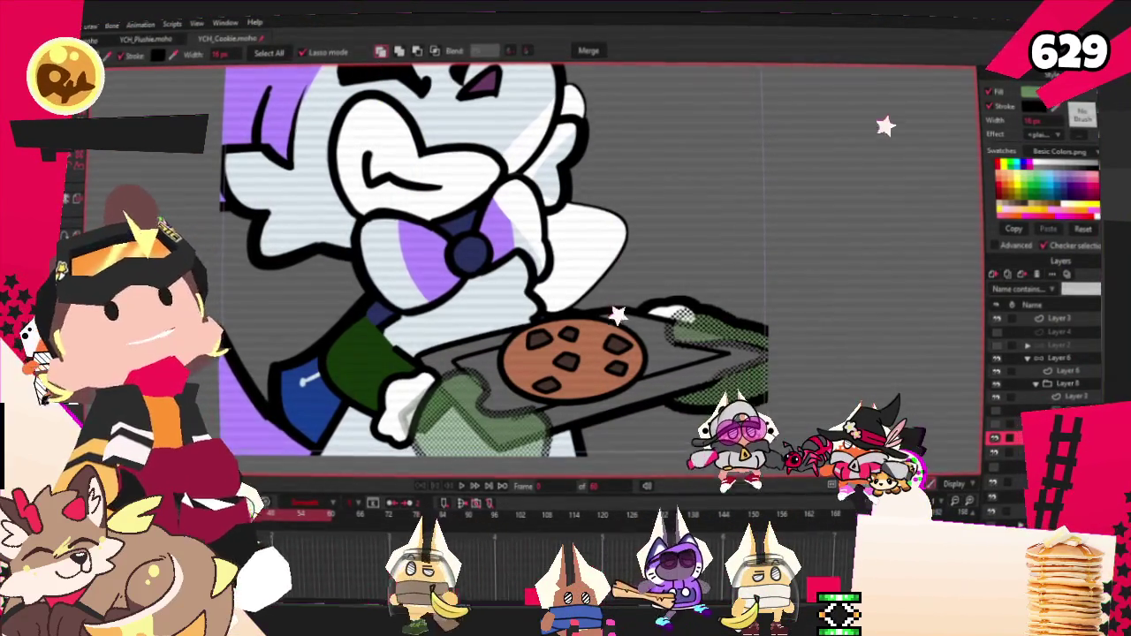
left_click(680, 314)
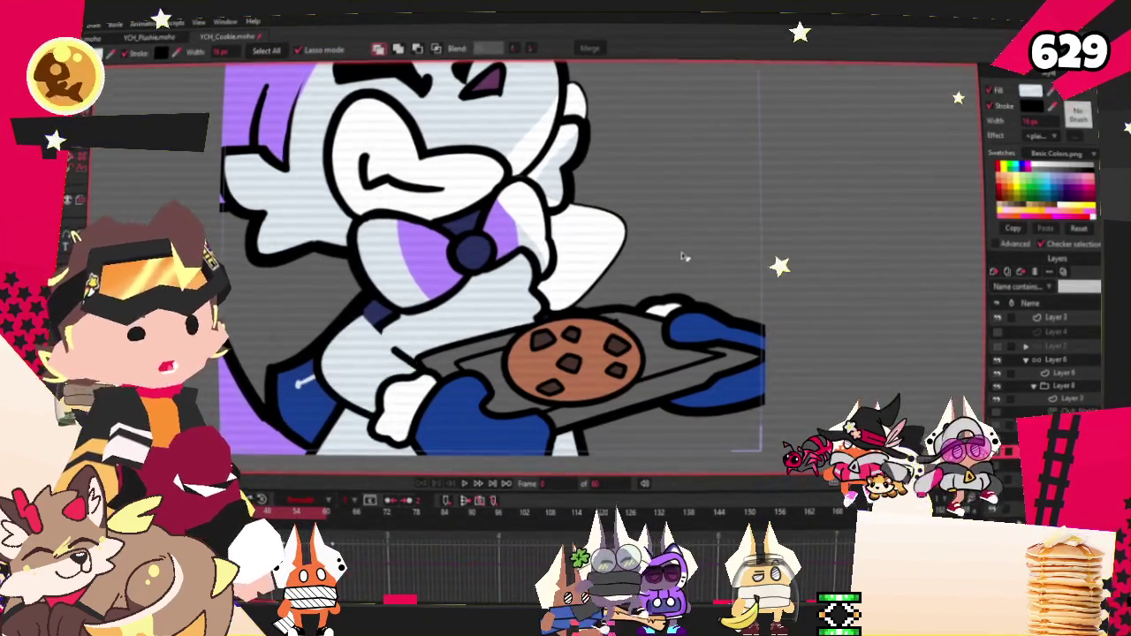
left_click(462, 487)
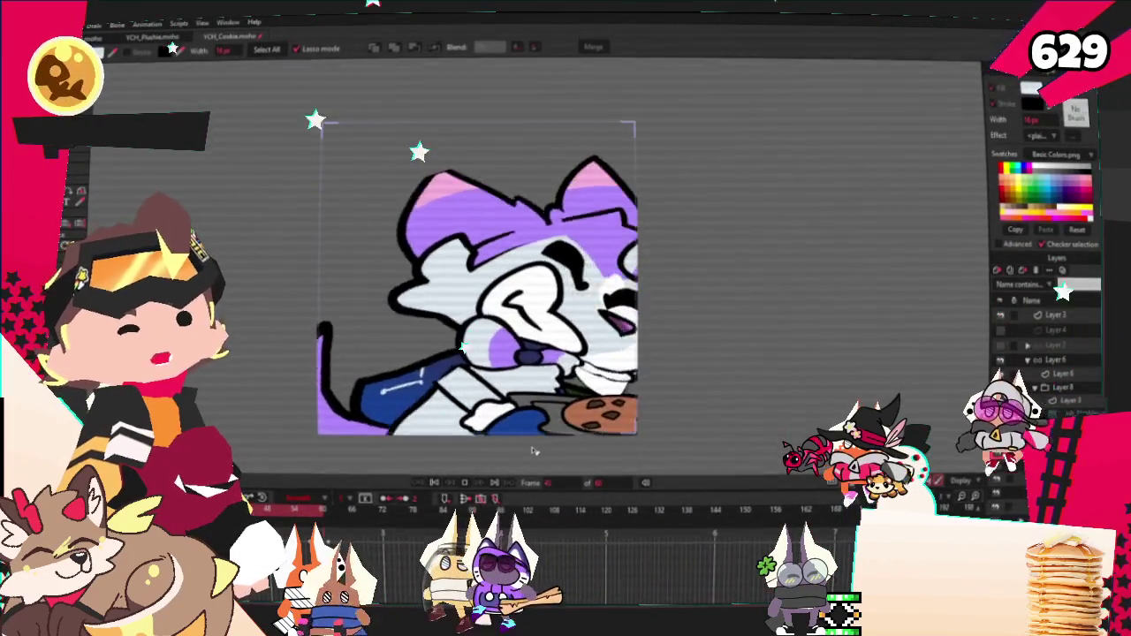
left_click(433, 483)
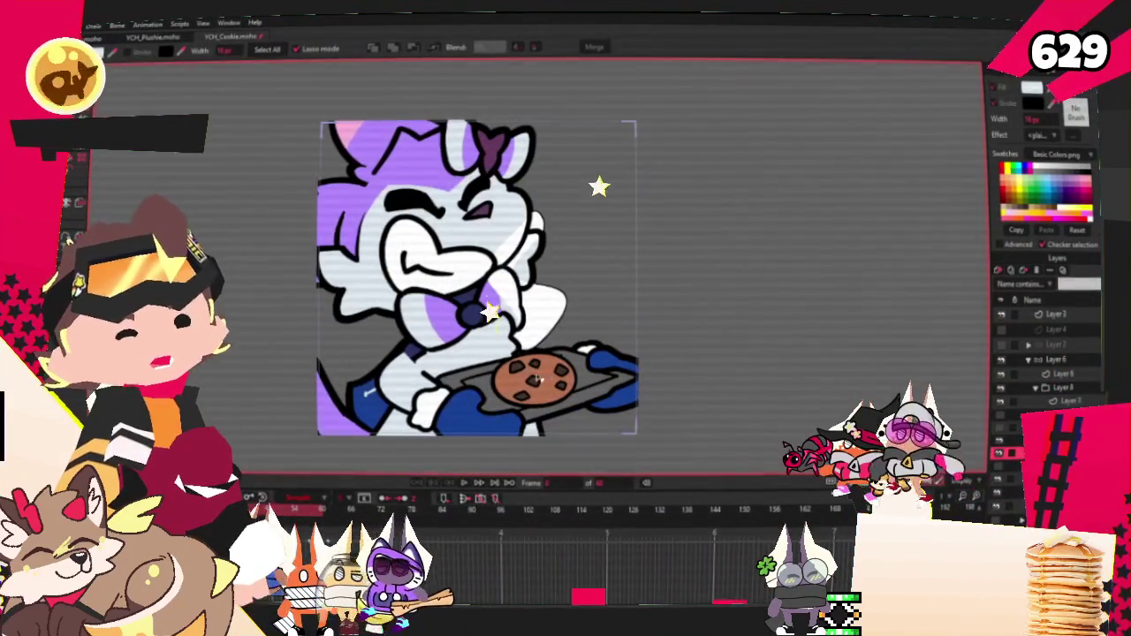
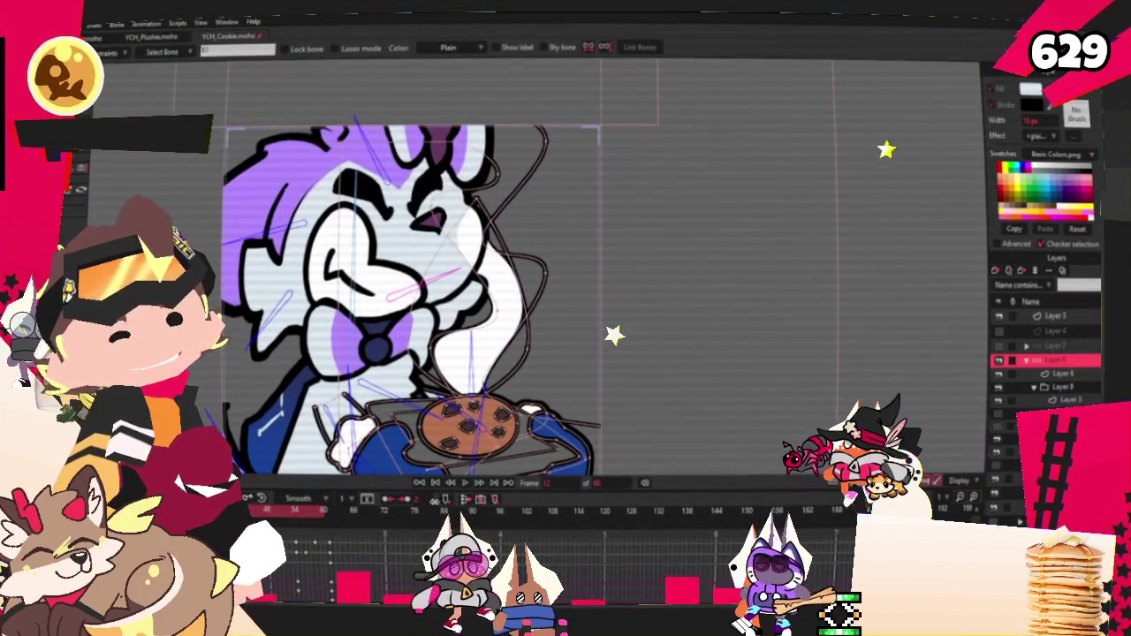
Play the Moho animation of the purple cat holding a cookie tray to review its motion.
left_click(462, 485)
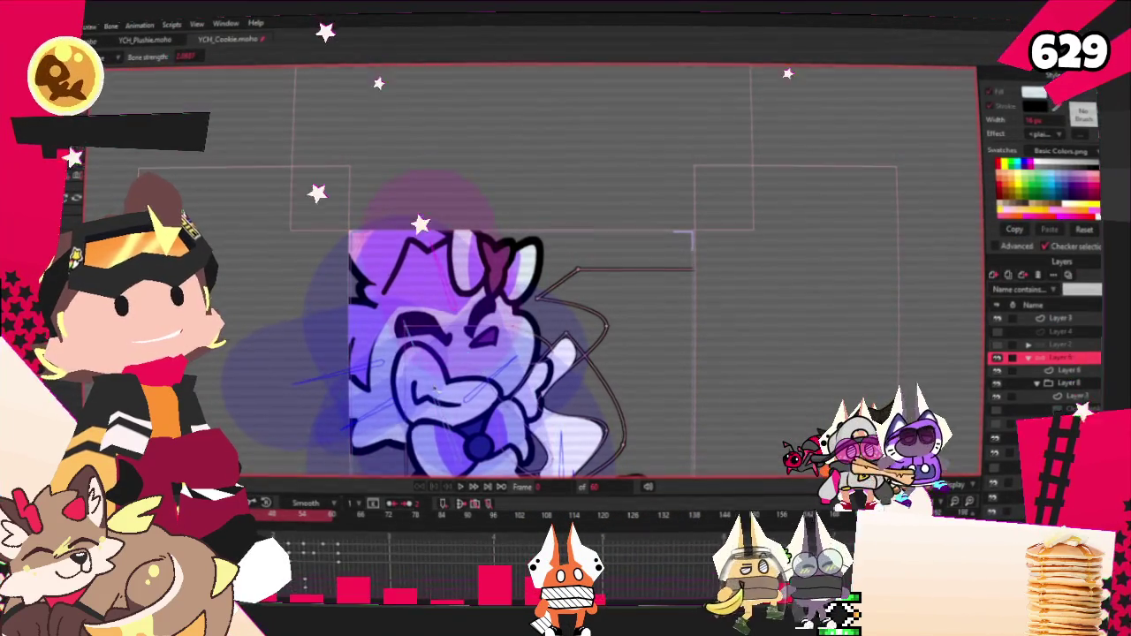
left_click(464, 487)
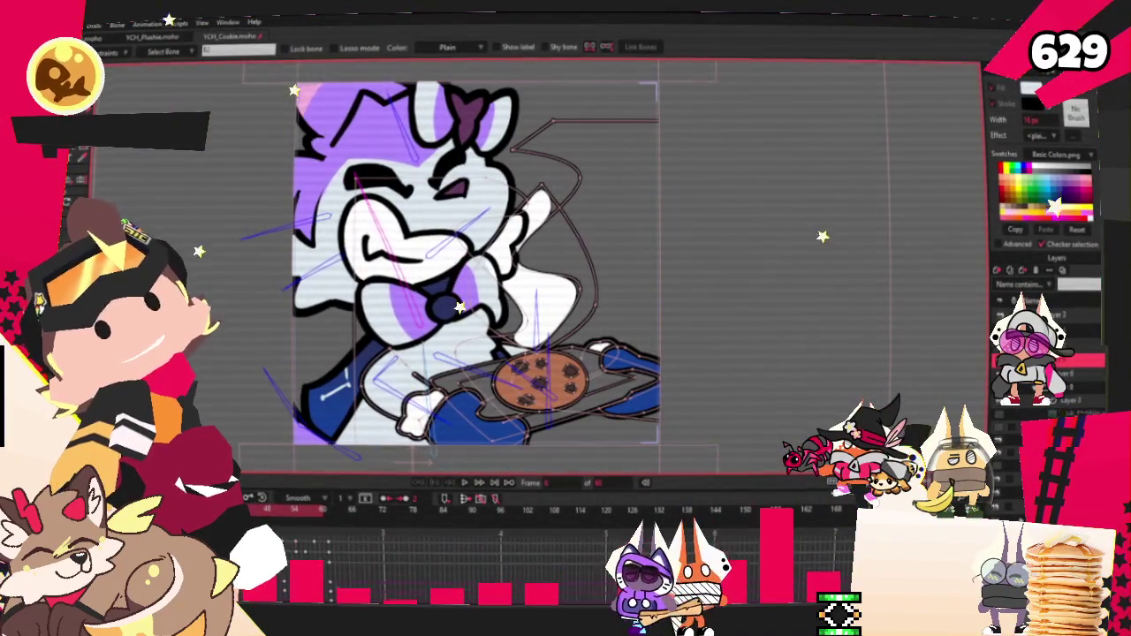
Render a File > Preview of the cookie animation's first pose, then close it.
key("alt+f")
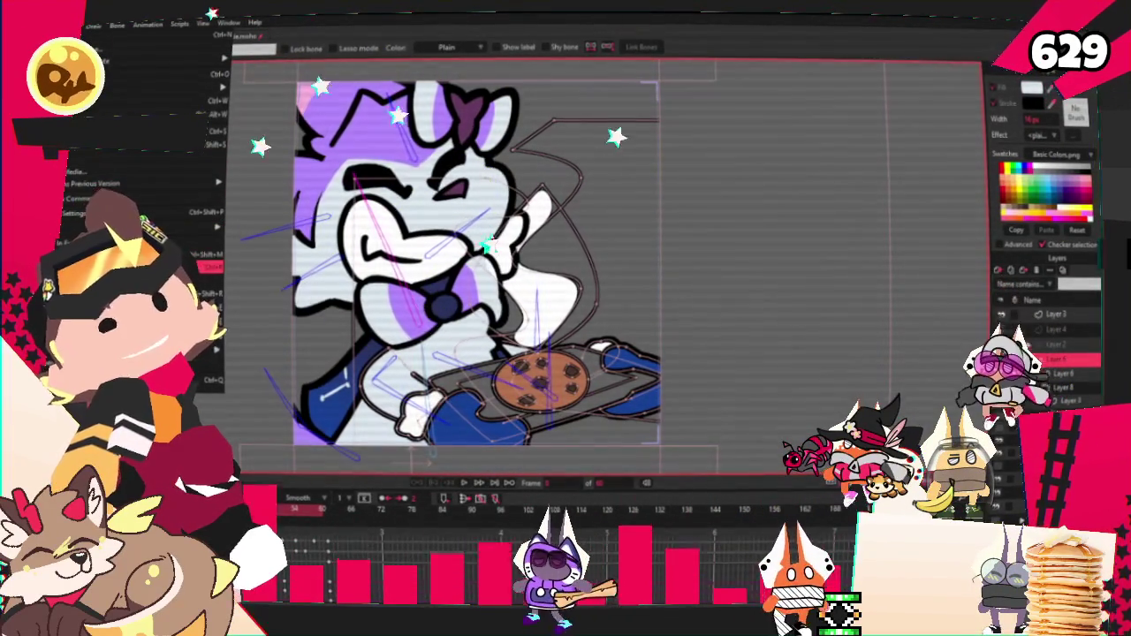
key("Return")
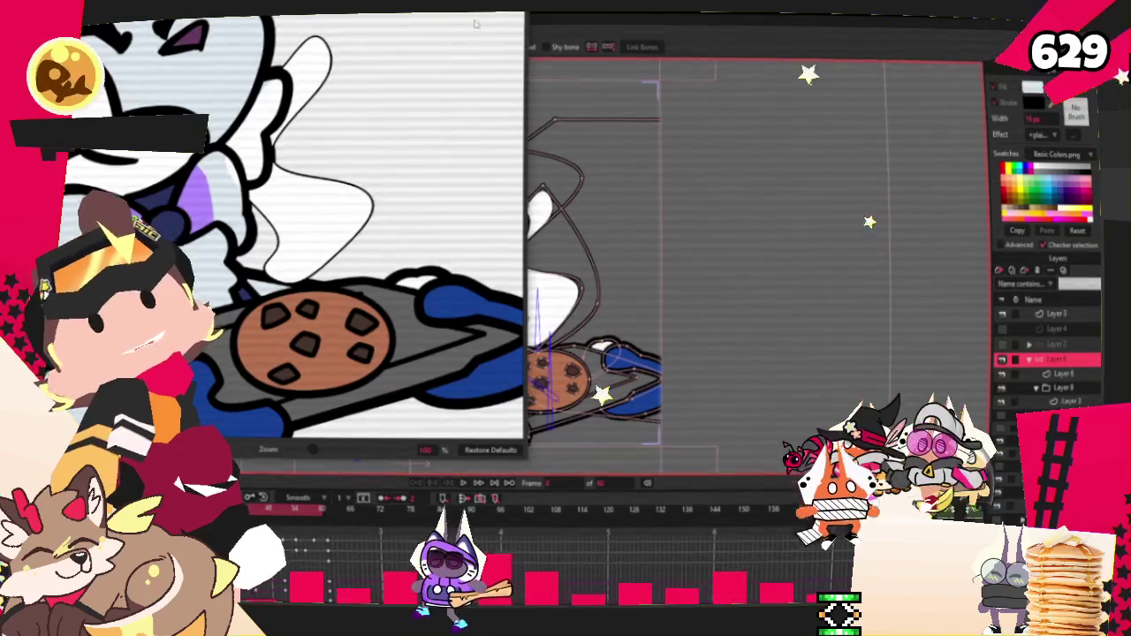
key("Escape")
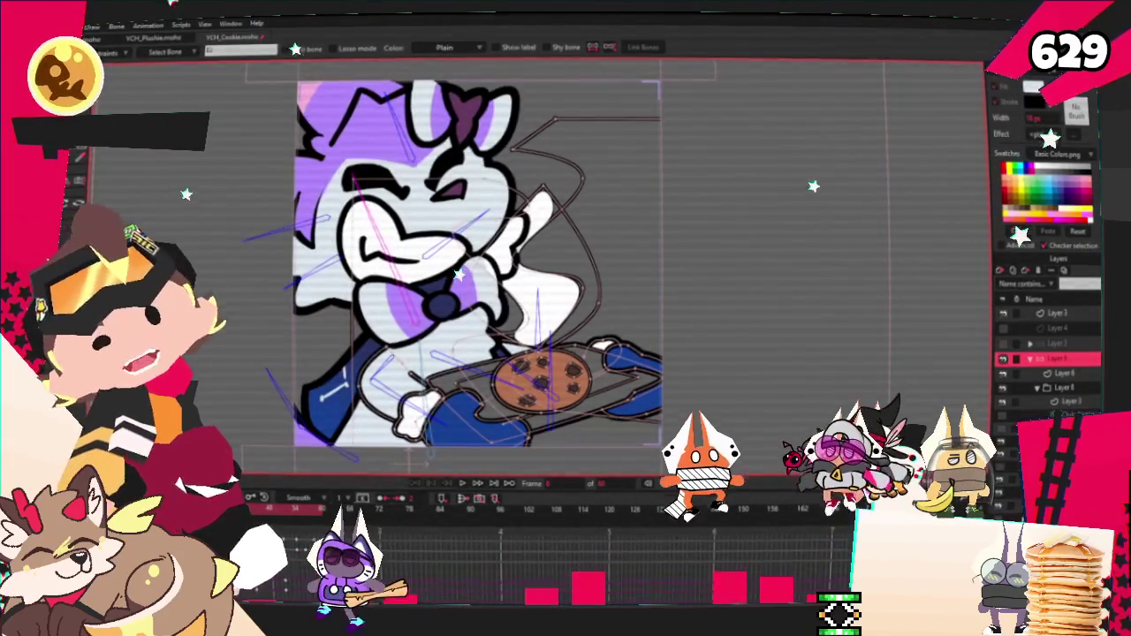
Advance to a later pose and render another preview of it.
key("space")
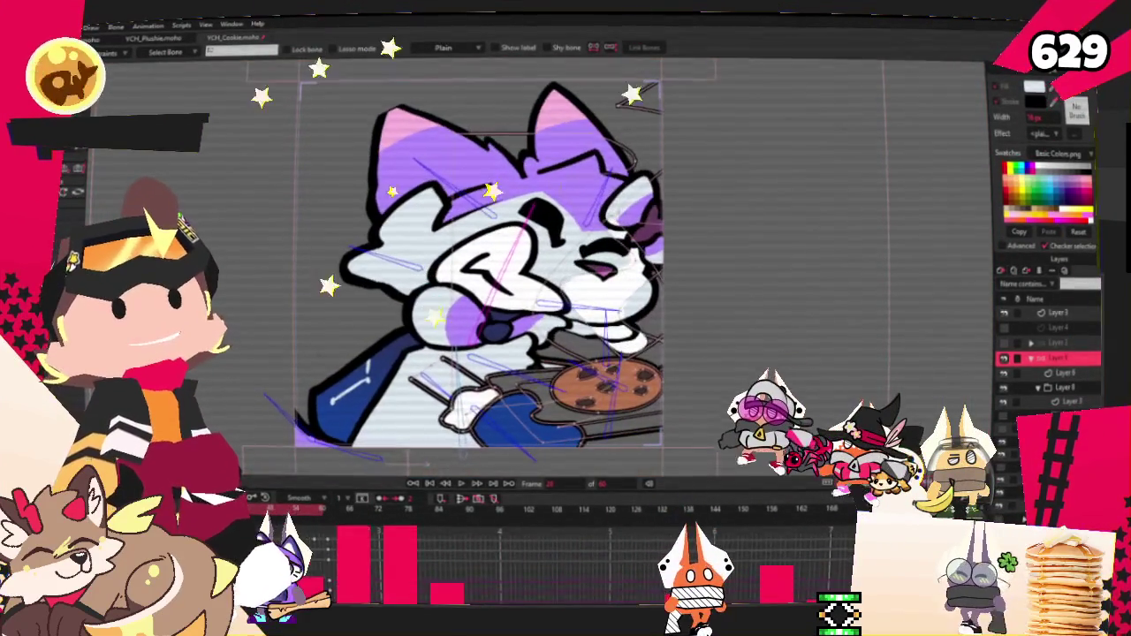
left_click(53, 27)
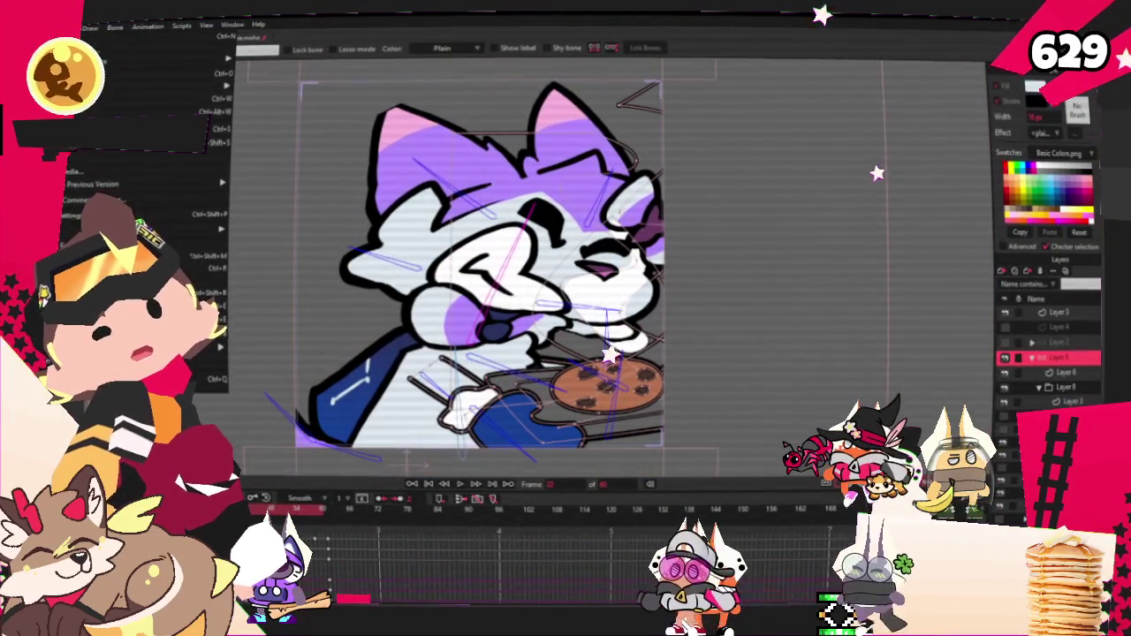
left_click(212, 267)
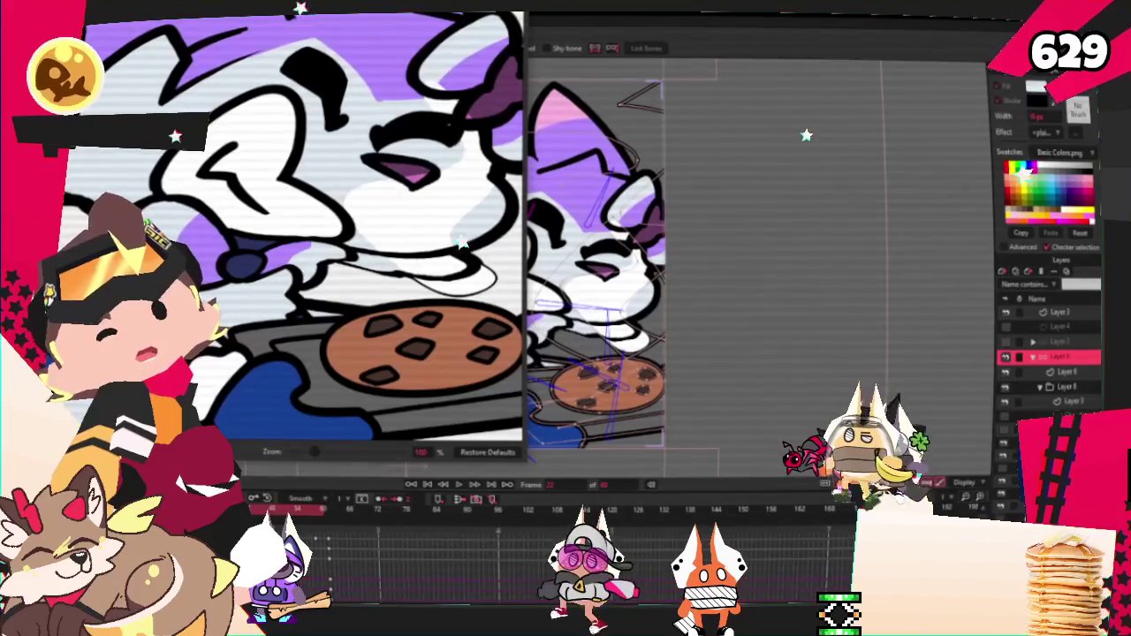
key("Escape")
left_click(89, 29)
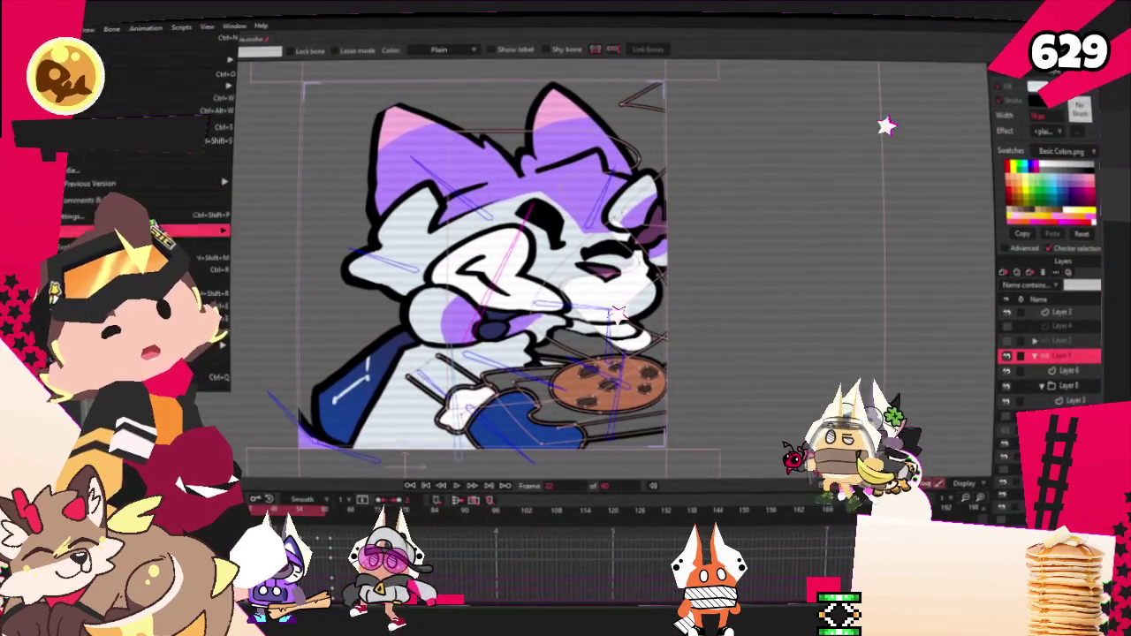
left_click(301, 161)
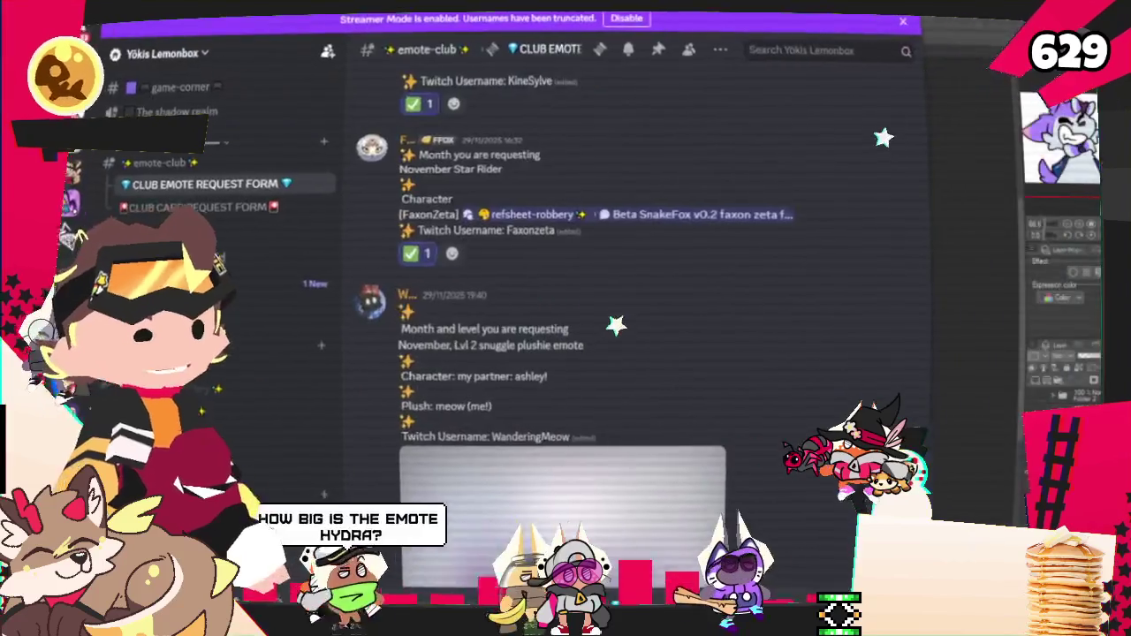
Scroll through the CLUB EMOTE REQUEST FORM posts to find the next emote request.
scroll(708, 351, "up", 3)
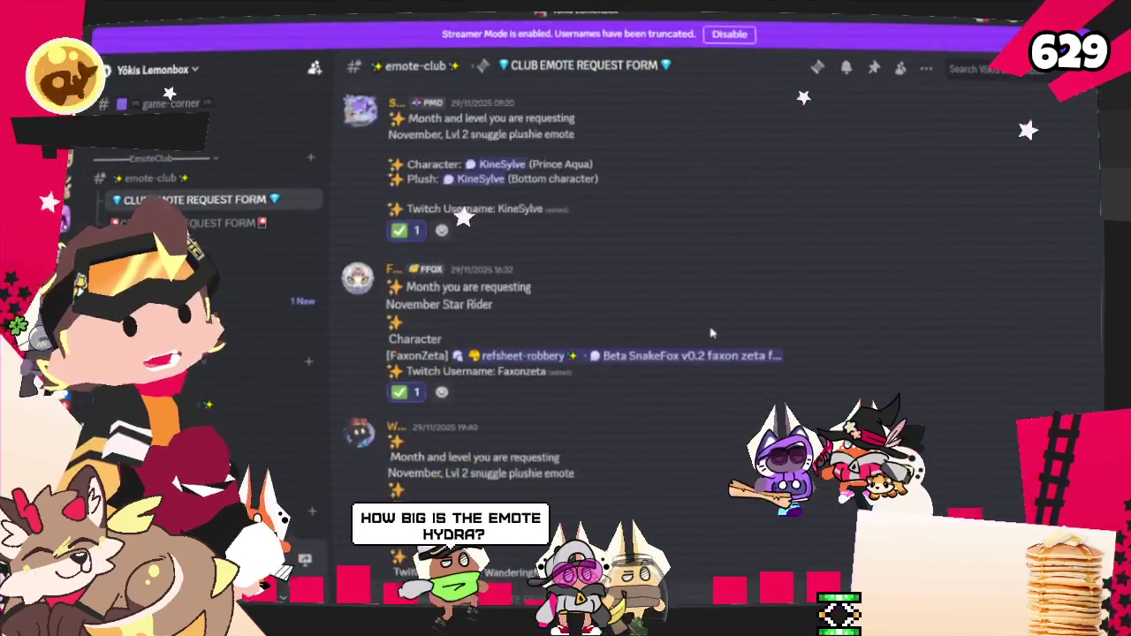
scroll(707, 351, "up", 3)
scroll(708, 351, "up", 1)
scroll(708, 351, "down", 5)
scroll(618, 283, "down", 5)
scroll(547, 224, "down", 4)
scroll(547, 223, "down", 1)
scroll(539, 232, "down", 2)
scroll(526, 246, "down", 3)
scroll(510, 260, "down", 2)
scroll(510, 260, "down", 2)
scroll(506, 260, "down", 3)
scroll(499, 258, "down", 3)
scroll(491, 258, "down", 2)
scroll(490, 263, "down", 3)
scroll(488, 269, "down", 3)
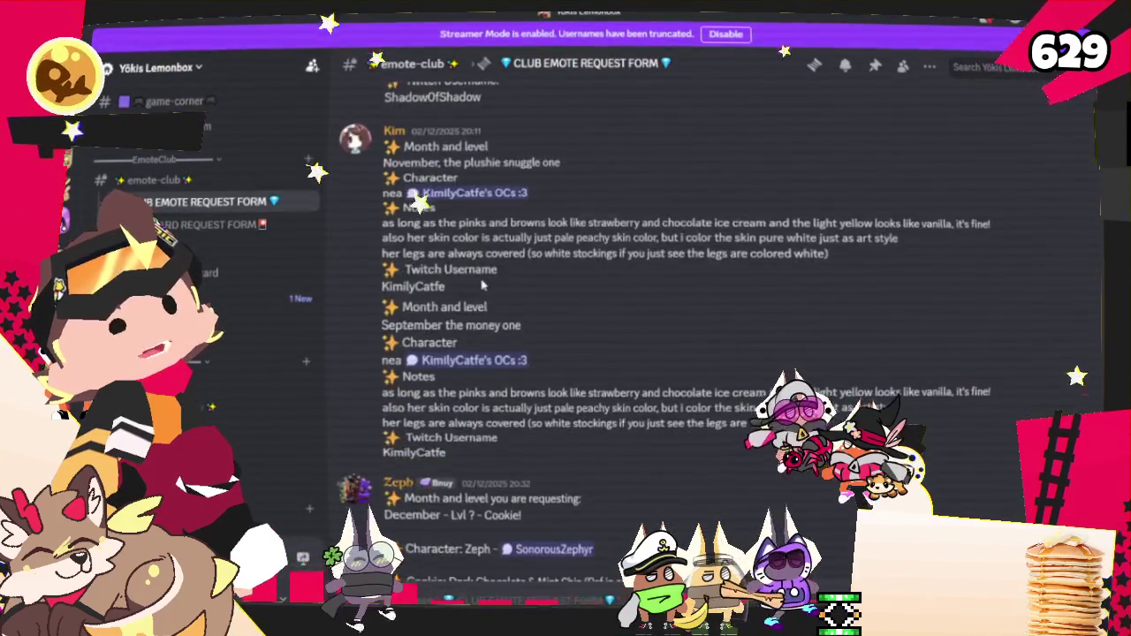
scroll(485, 276, "down", 1)
scroll(482, 283, "down", 3)
scroll(480, 288, "down", 4)
scroll(477, 294, "down", 3)
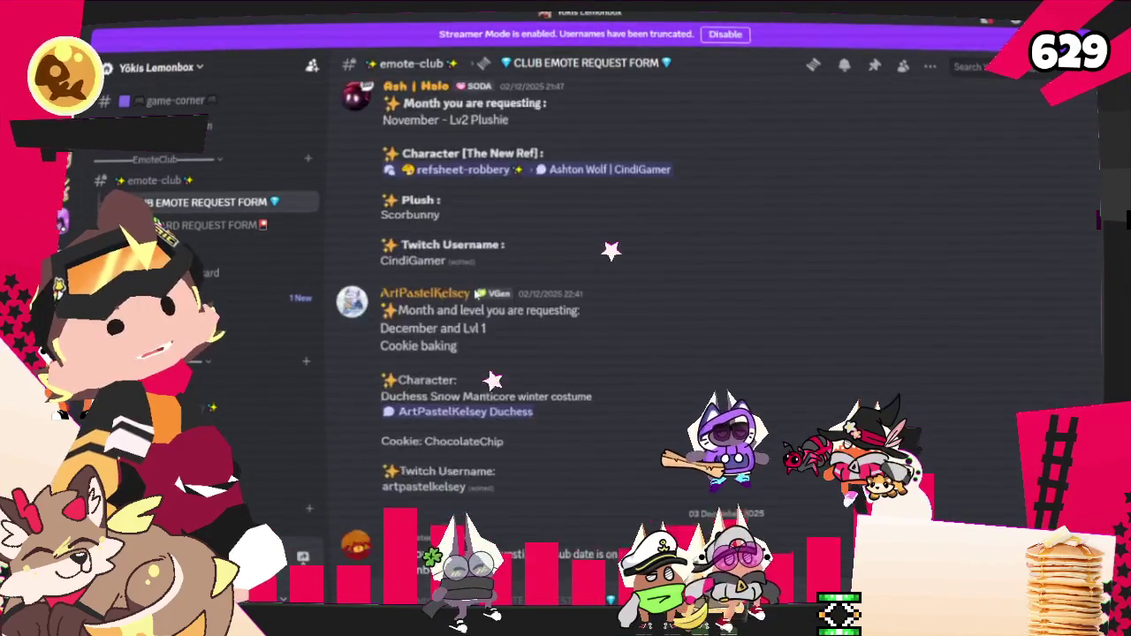
scroll(475, 298, "down", 3)
scroll(469, 301, "down", 4)
scroll(465, 303, "down", 2)
scroll(461, 304, "down", 2)
scroll(458, 306, "down", 3)
mouse_move(908, 148)
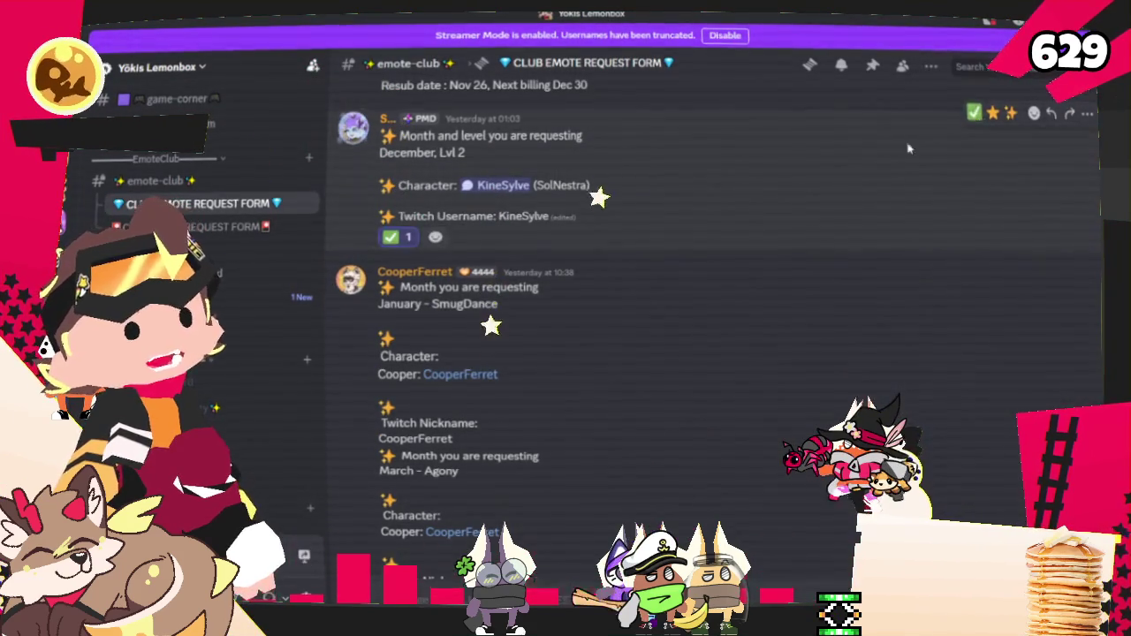
scroll(954, 194, "down", 2)
scroll(883, 301, "down", 1)
scroll(619, 345, "down", 2)
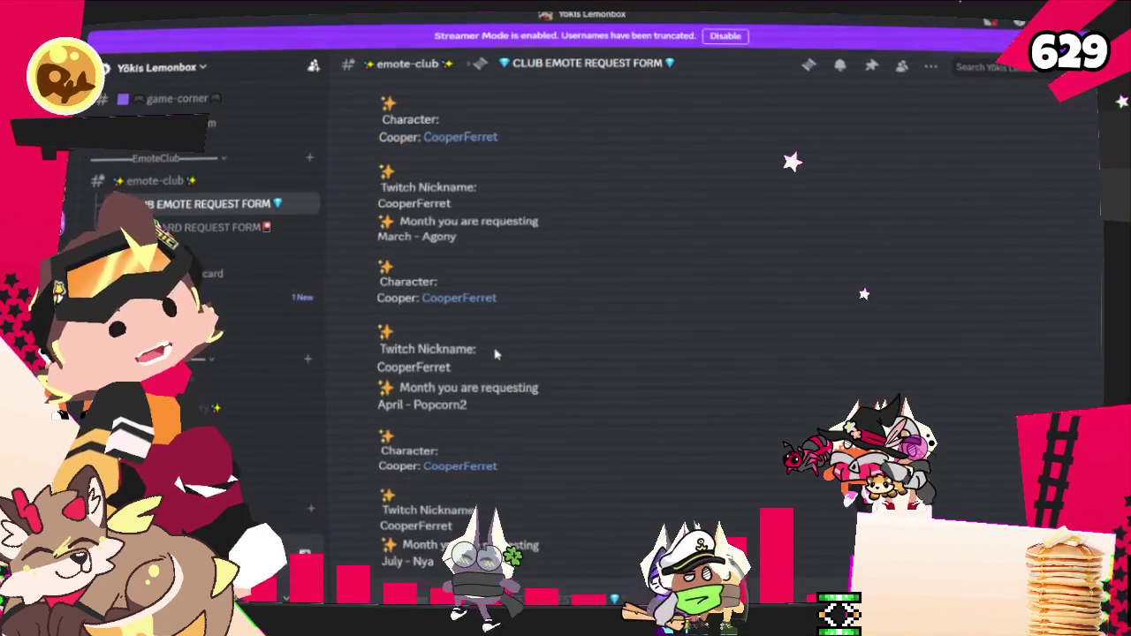
scroll(508, 327, "down", 2)
scroll(509, 305, "up", 2)
scroll(511, 307, "down", 4)
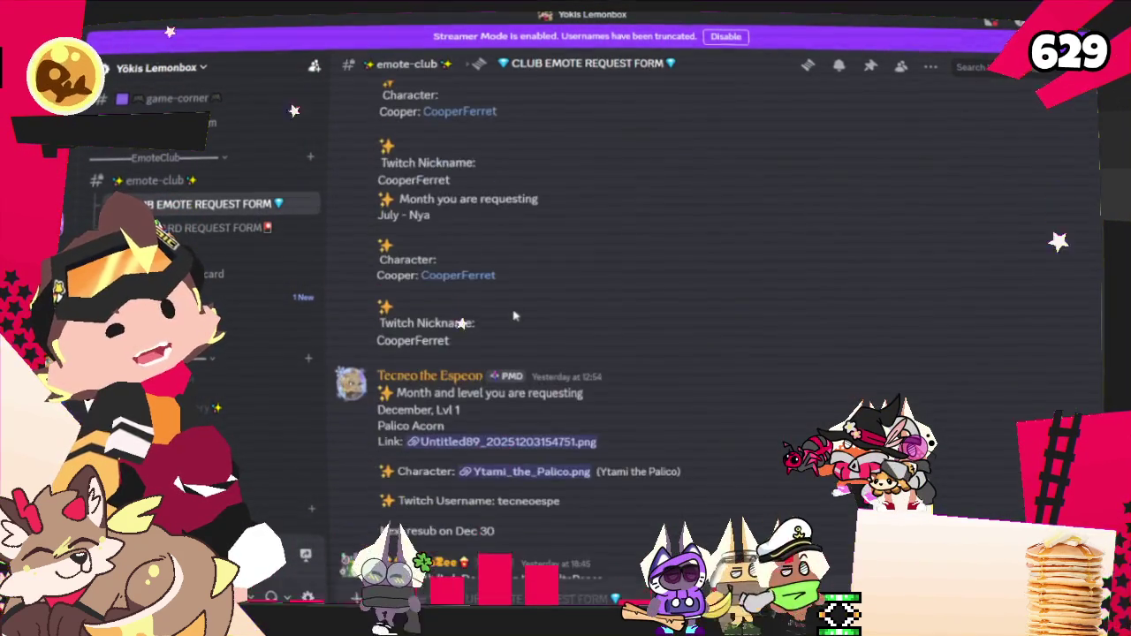
scroll(513, 305, "down", 2)
scroll(530, 310, "down", 2)
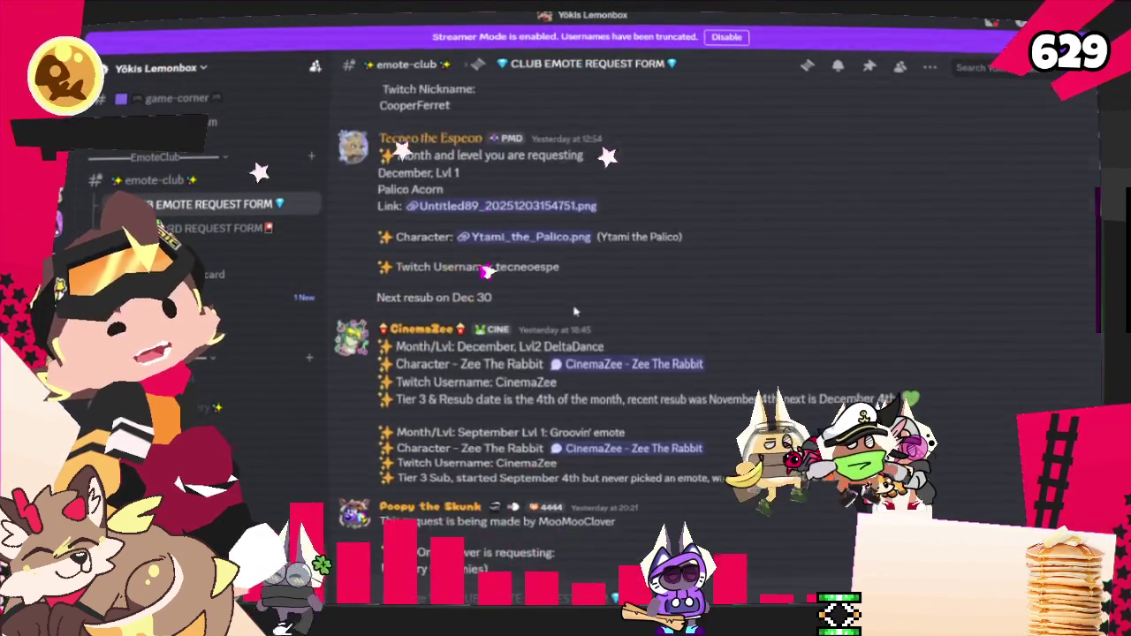
scroll(545, 314, "down", 3)
scroll(545, 314, "down", 2)
scroll(548, 301, "down", 2)
scroll(552, 282, "down", 4)
scroll(556, 261, "down", 1)
scroll(552, 262, "down", 2)
scroll(544, 262, "down", 2)
scroll(534, 263, "down", 1)
scroll(528, 262, "down", 1)
scroll(521, 263, "down", 2)
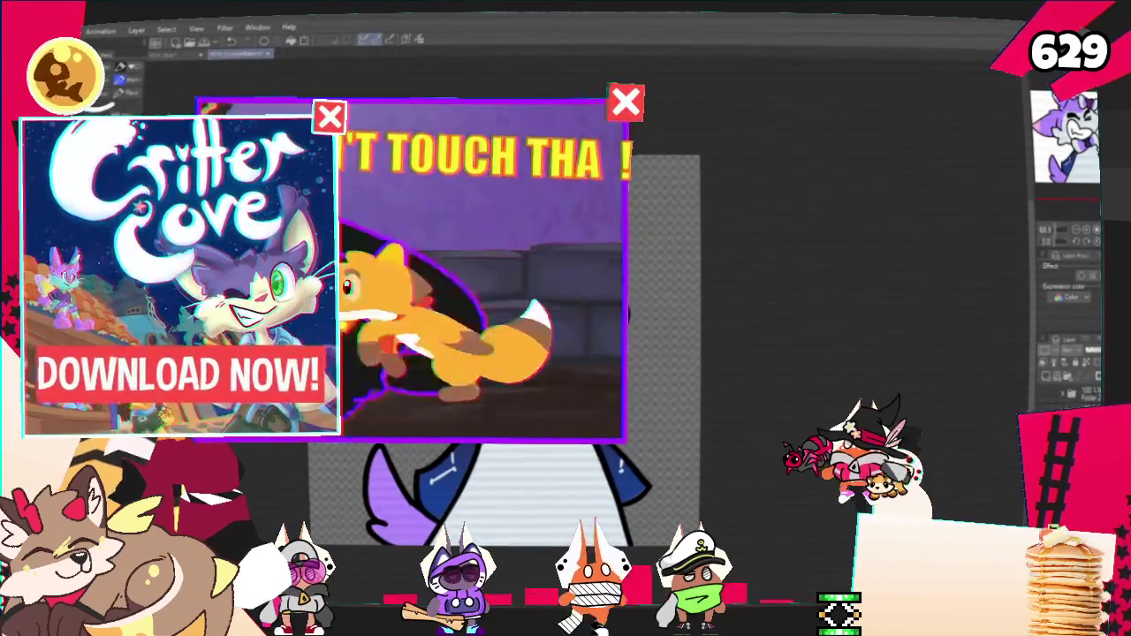
Load the two ferret character reference sheets onto the PureRef board.
right_click(892, 185)
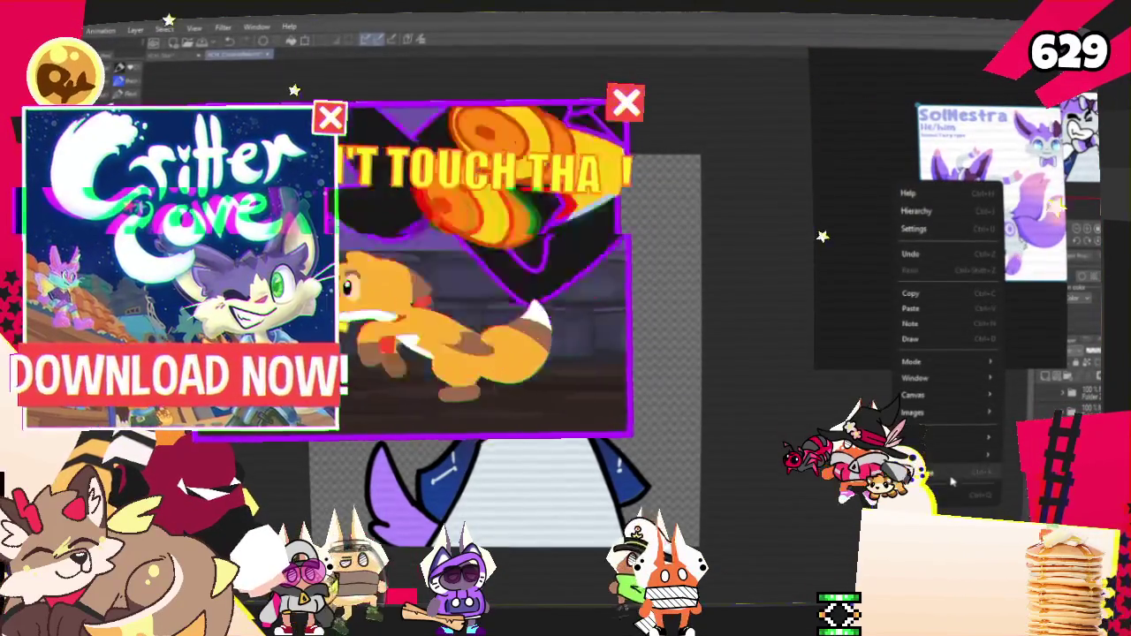
left_click(952, 478)
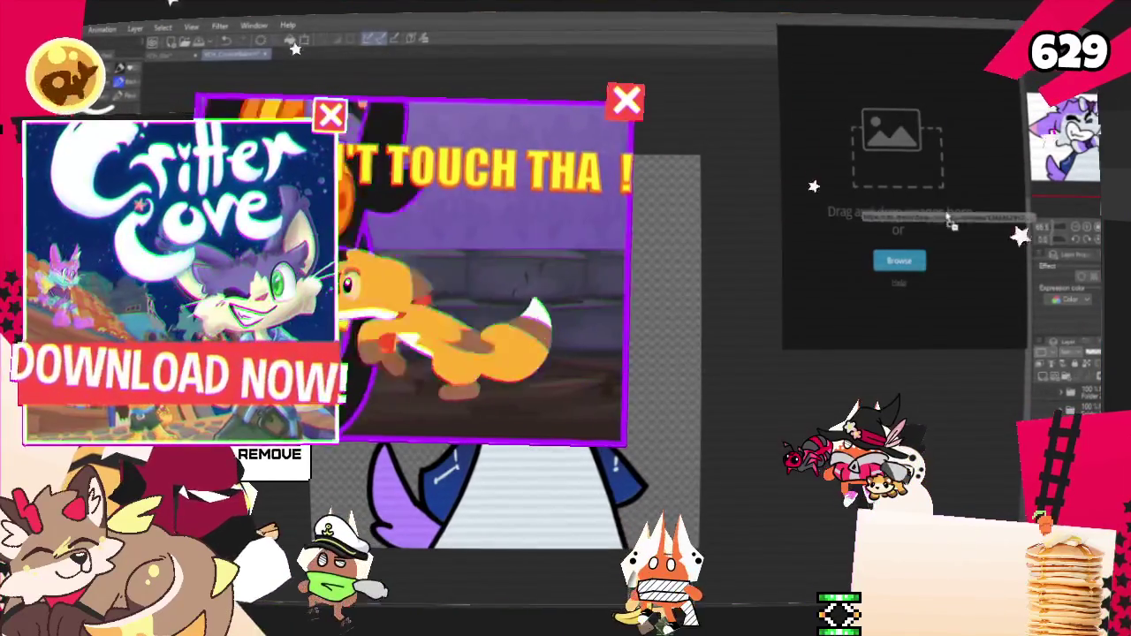
left_click_drag(915, 206, 910, 221)
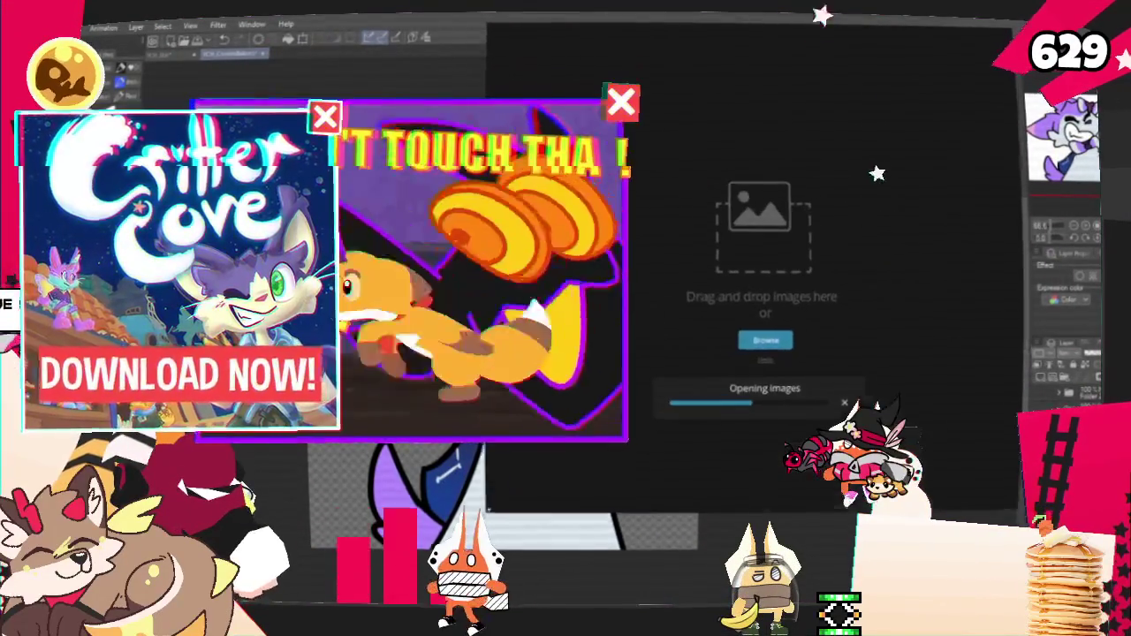
scroll(813, 180, "down", 3)
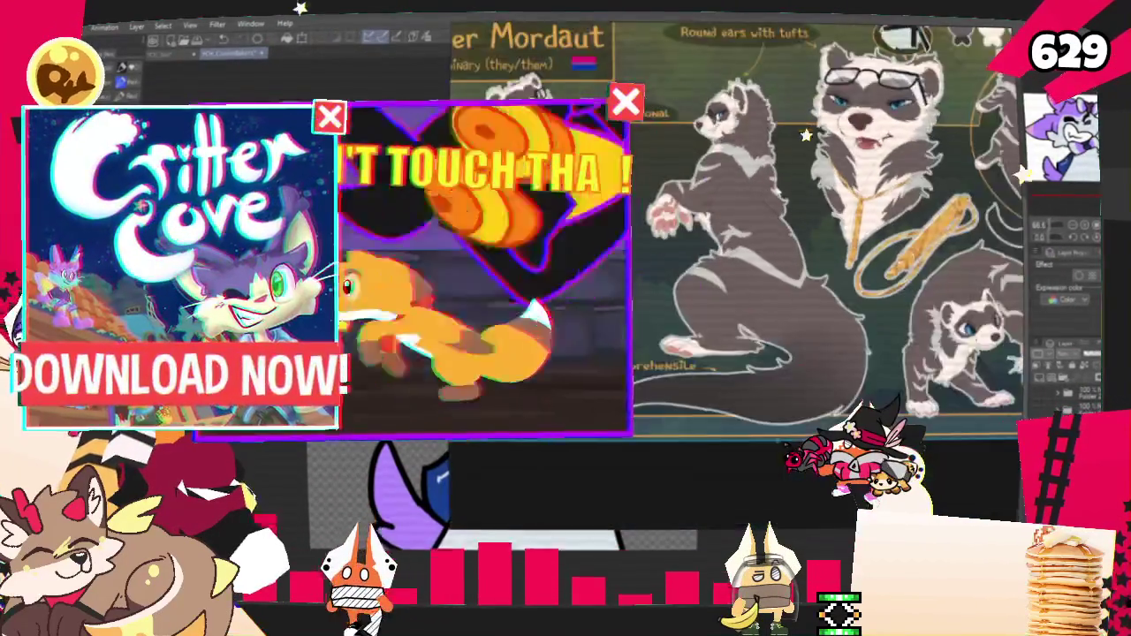
scroll(813, 180, "down", 2)
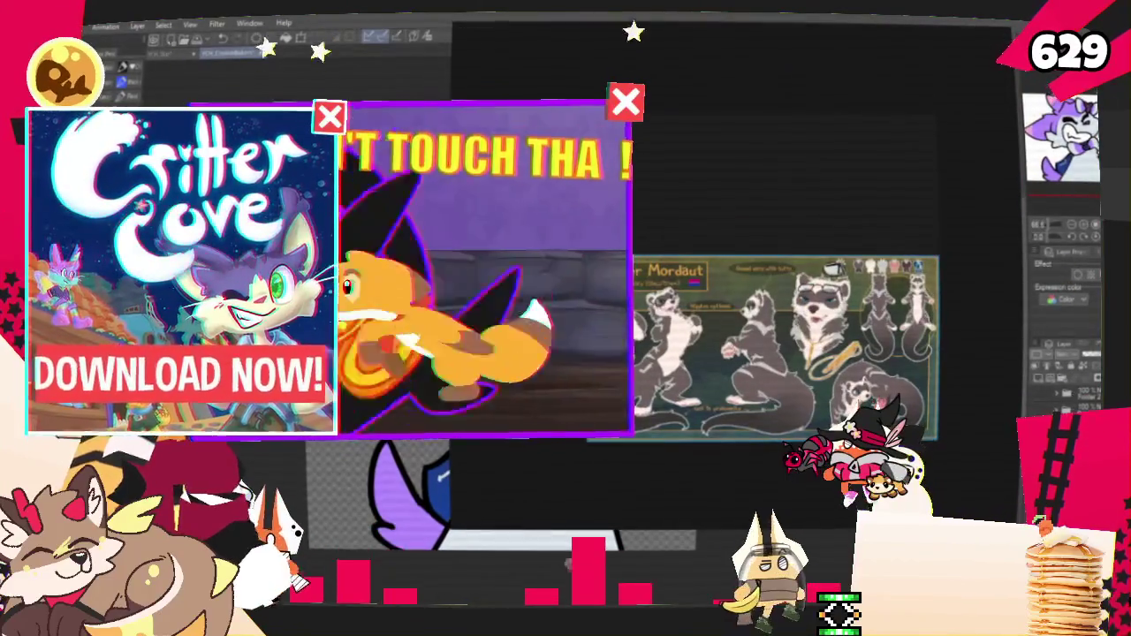
left_click_drag(765, 189, 769, 212)
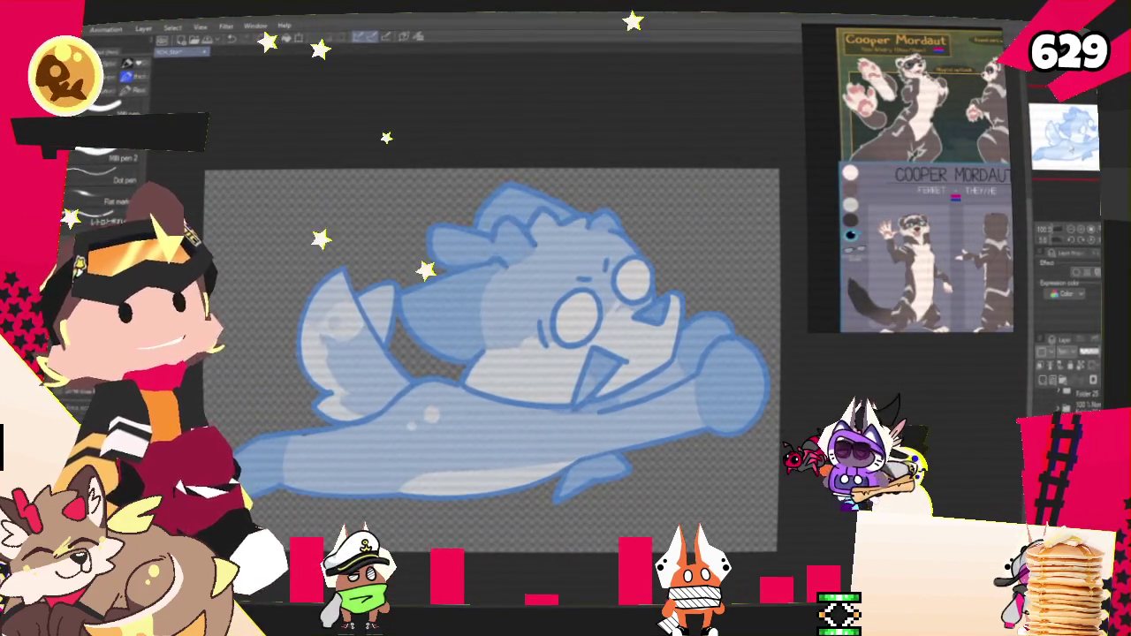
Pan and zoom the canvas view on the blue ferret rough sketch.
left_click_drag(838, 258, 797, 226)
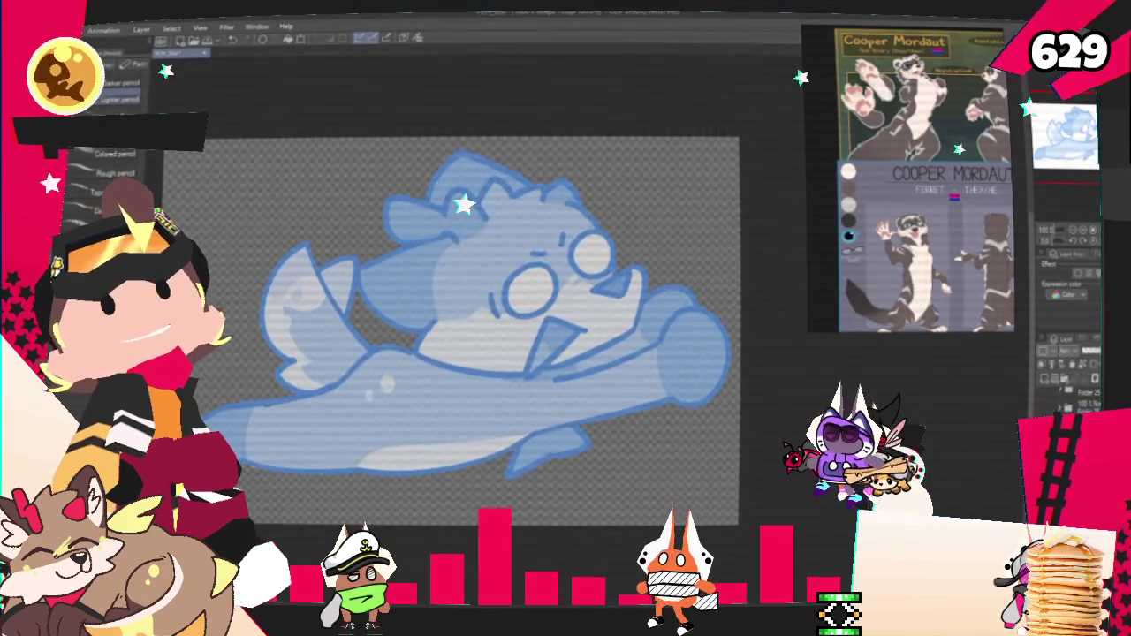
left_click_drag(1053, 153, 1088, 219)
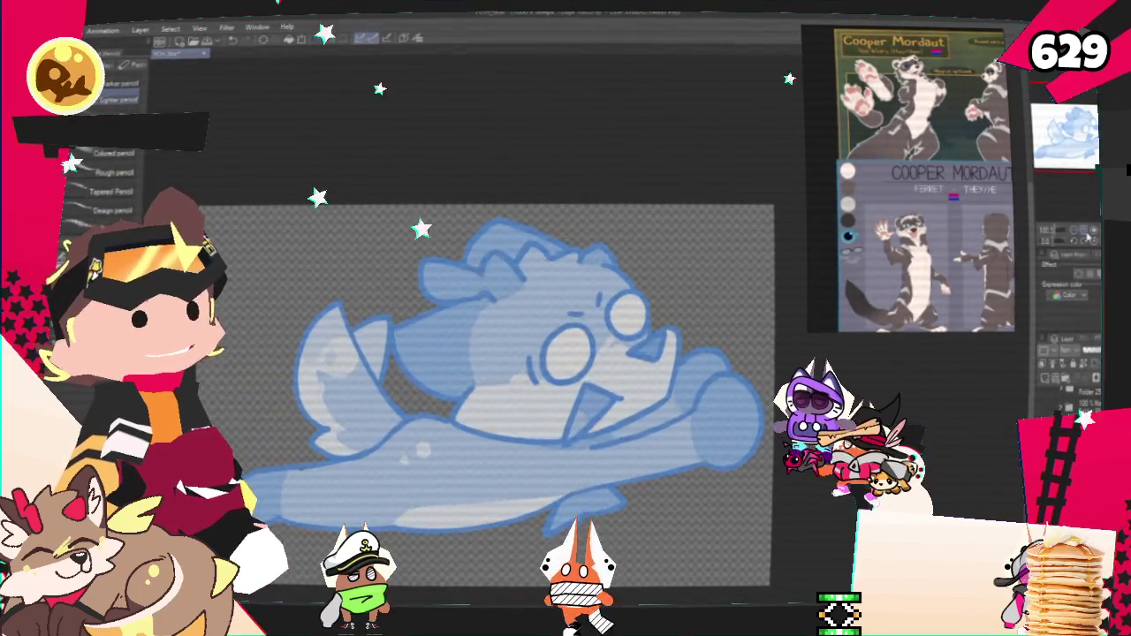
scroll(1089, 237, "up", 2)
scroll(1089, 237, "up", 2)
scroll(1088, 237, "up", 2)
scroll(1089, 237, "up", 2)
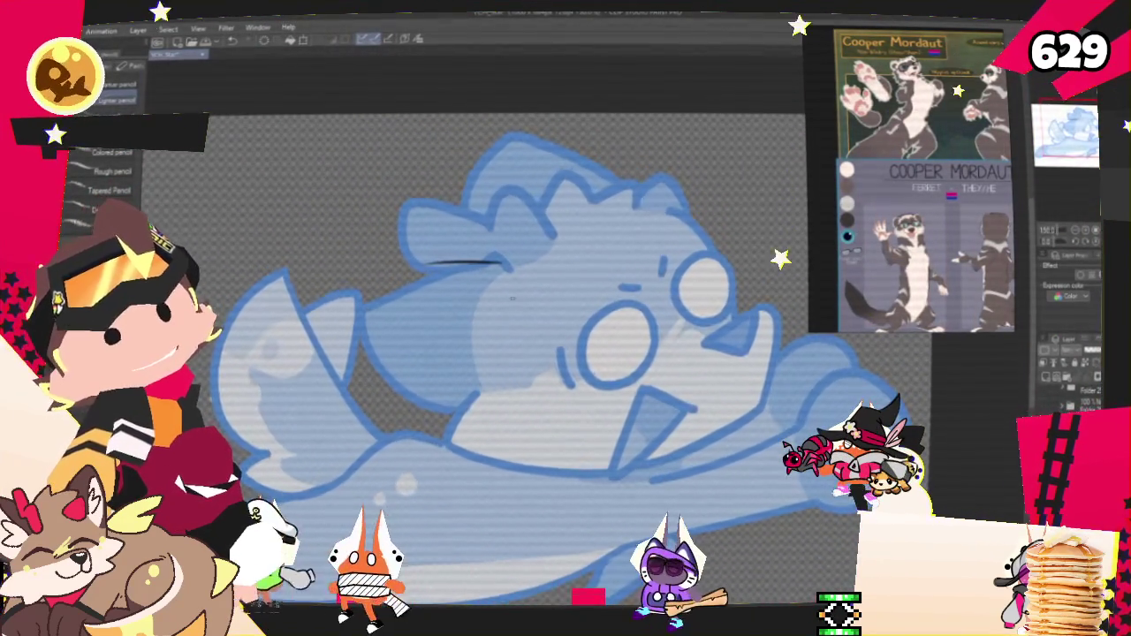
Draw black arcs for the ferret's forehead, cheek and top of head over the blue rough.
left_click_drag(437, 283, 530, 274)
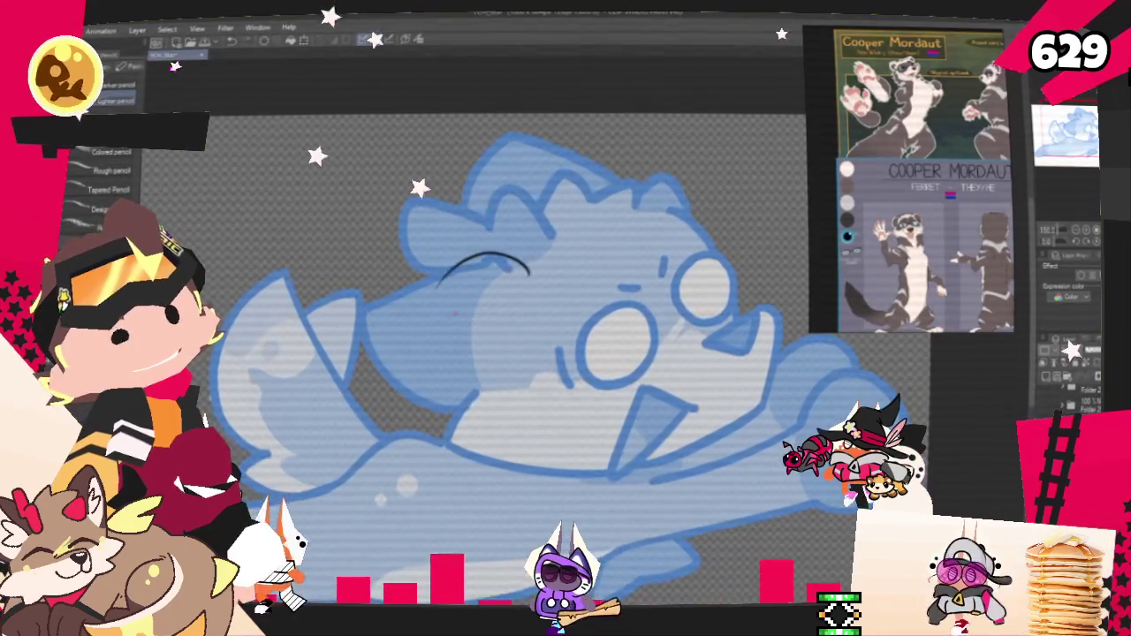
left_click_drag(371, 301, 521, 276)
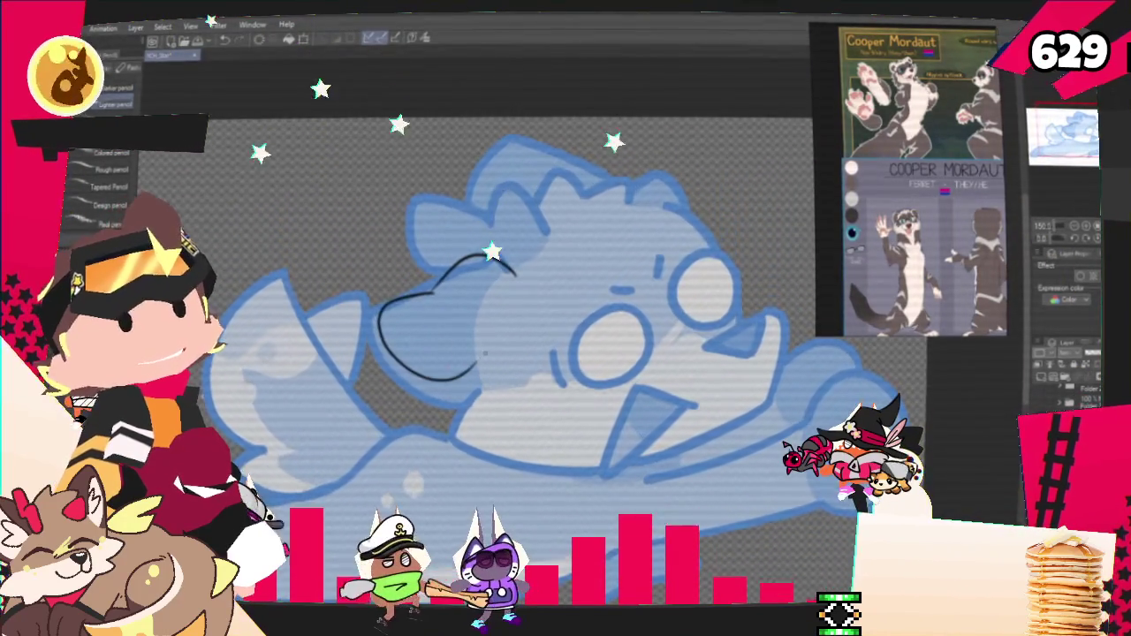
left_click_drag(516, 270, 472, 375)
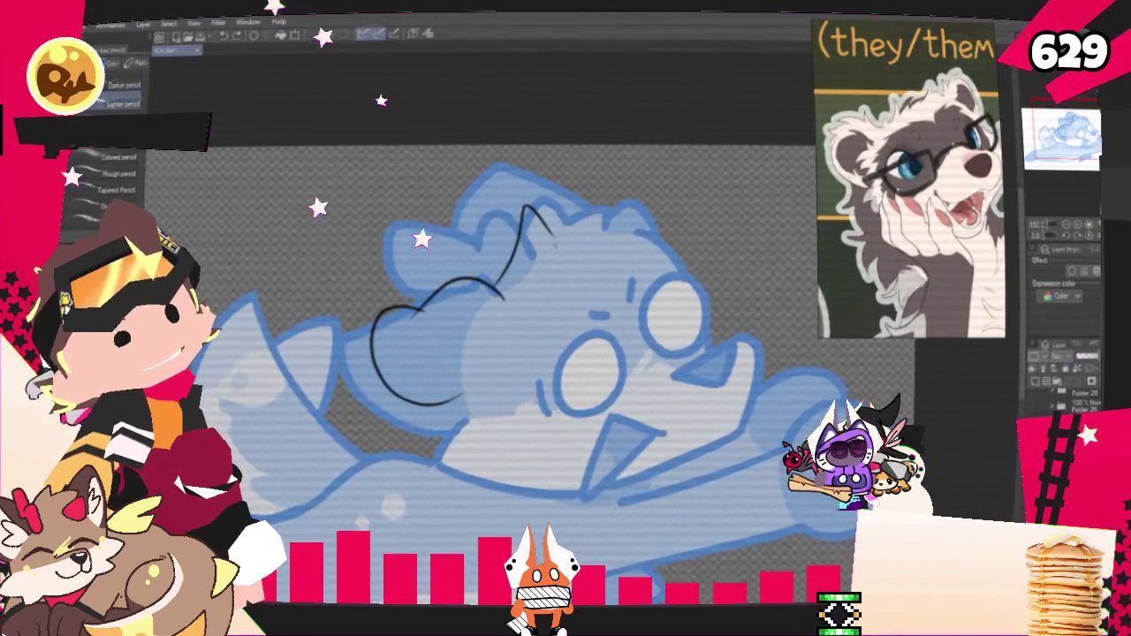
left_click_drag(555, 243, 618, 206)
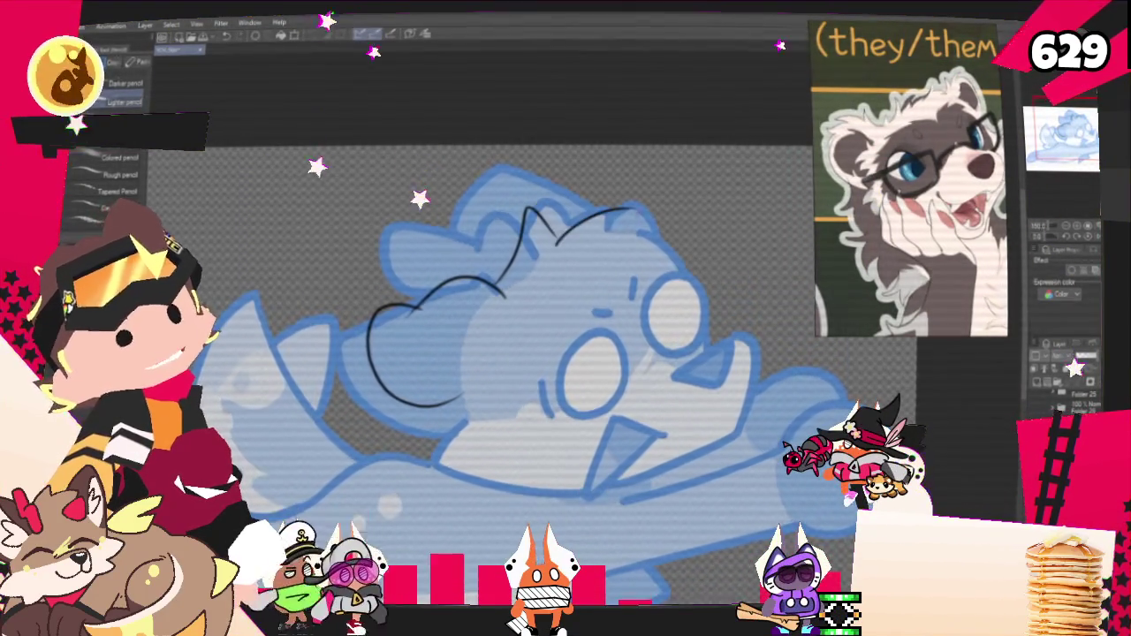
Draw the fur tuft curve rising over the top right of the ferret's head.
left_click_drag(626, 228, 698, 226)
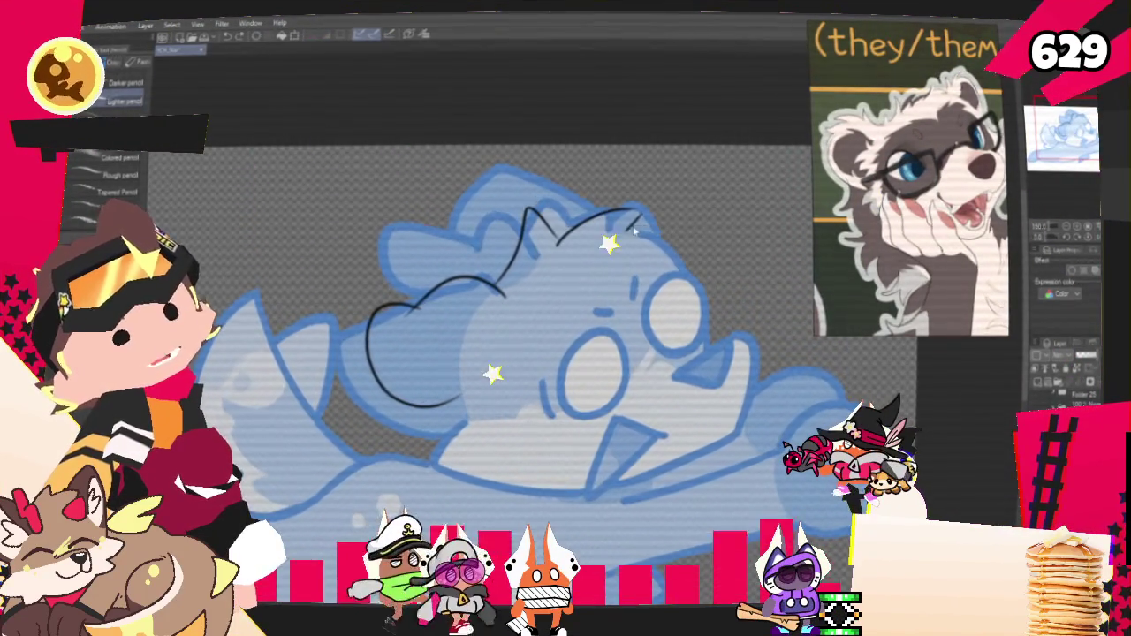
left_click_drag(629, 232, 700, 255)
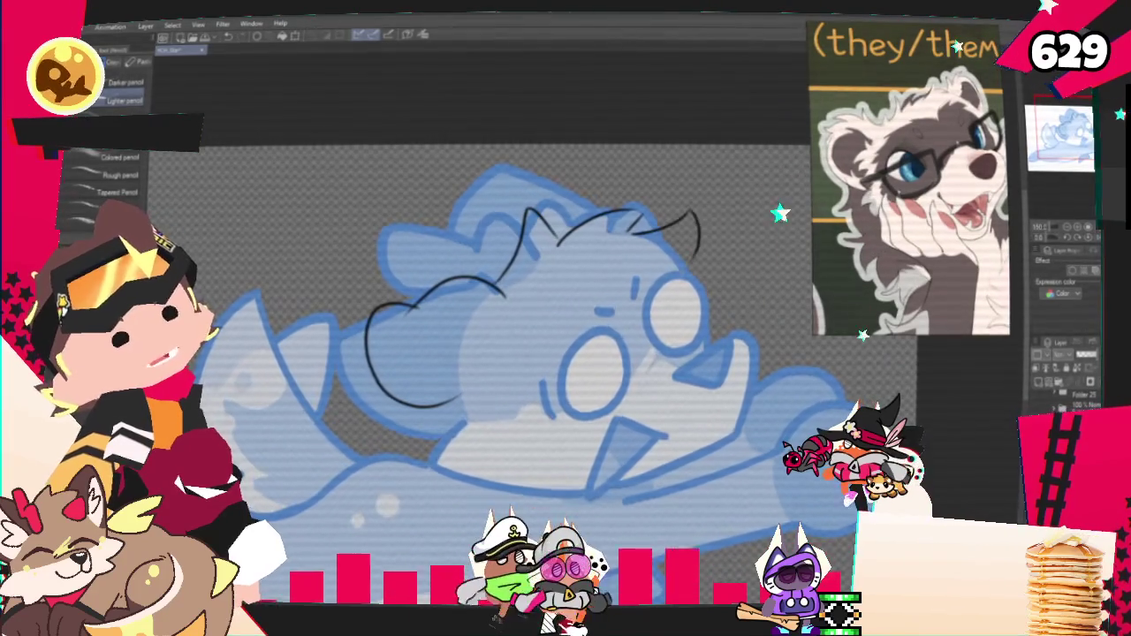
key("ctrl+z")
left_click_drag(556, 243, 627, 199)
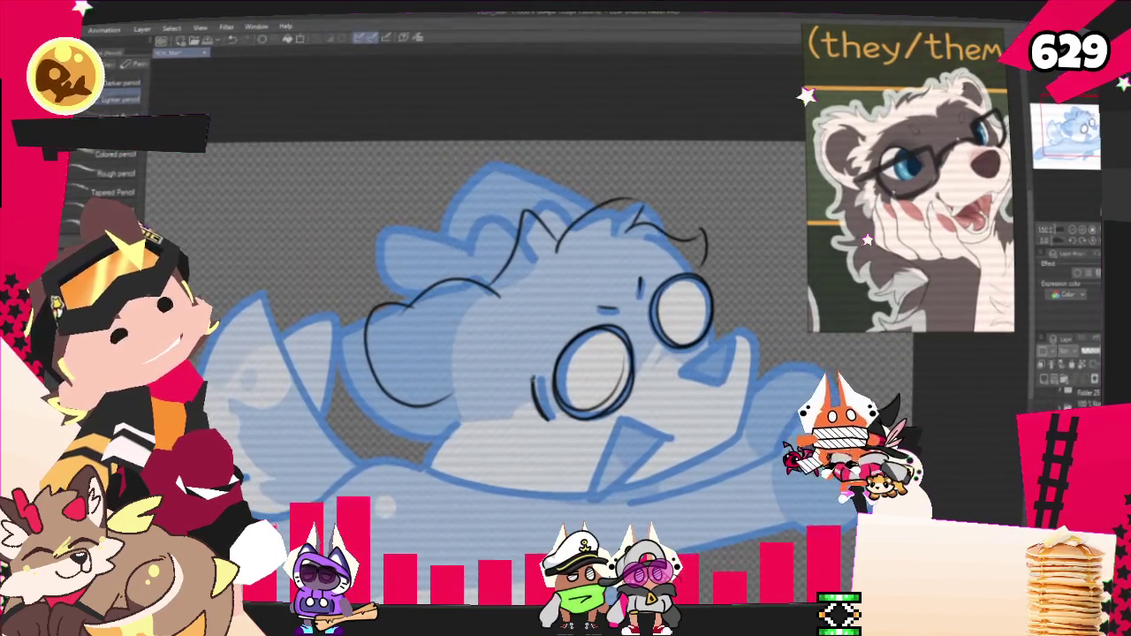
scroll(530, 336, "down", 3)
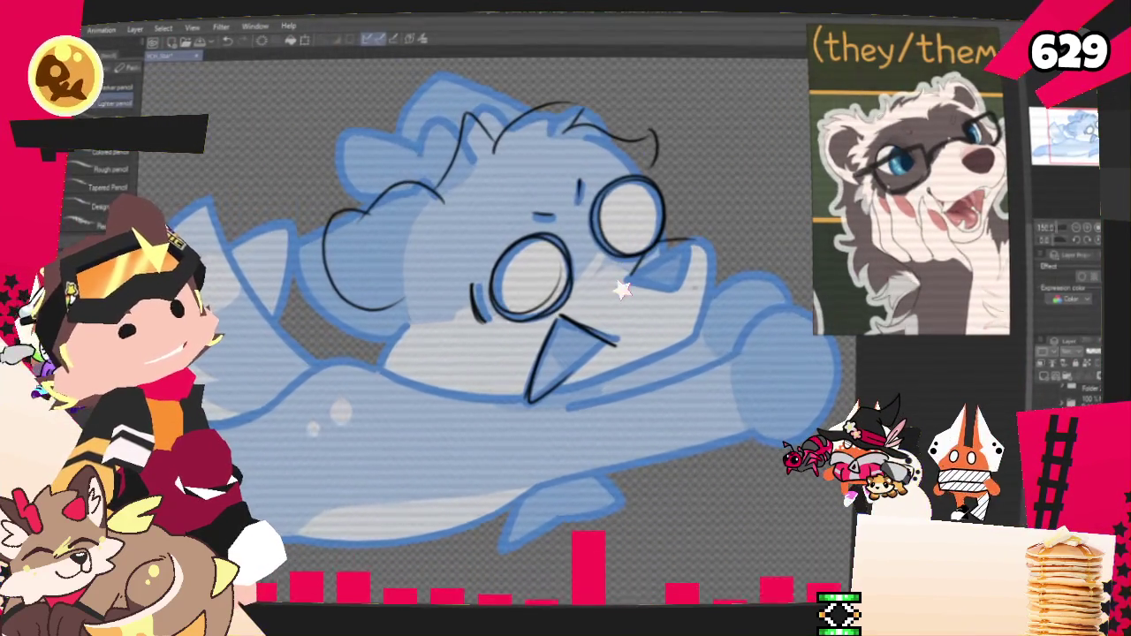
Ink the muzzle and mouth lines beside the right eye.
left_click_drag(633, 279, 699, 252)
key("ctrl+z")
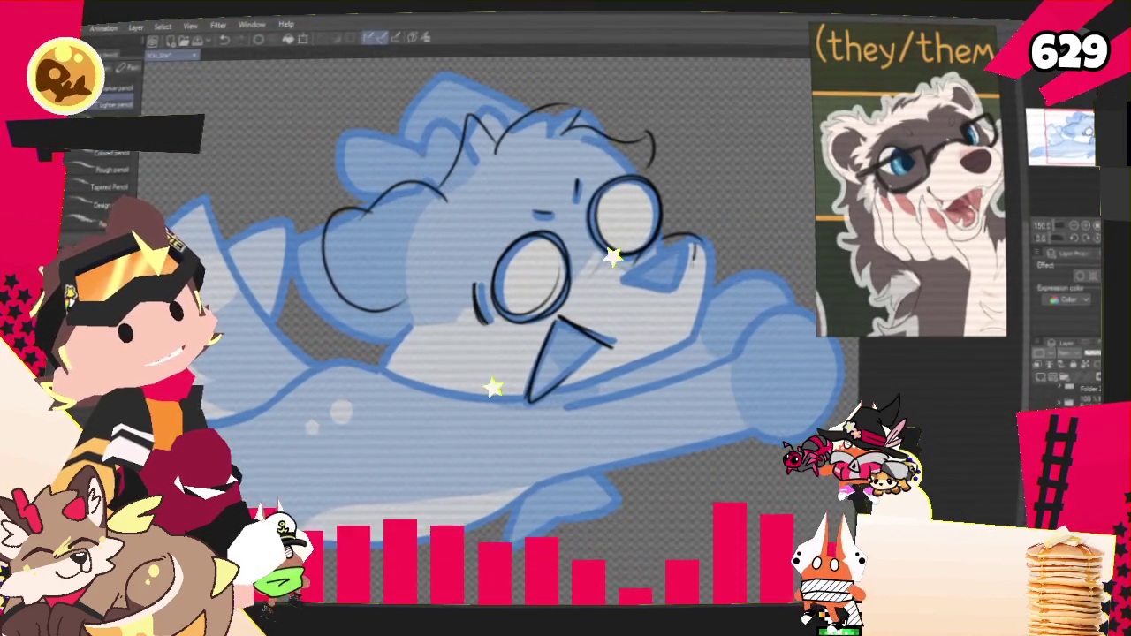
key("ctrl+y")
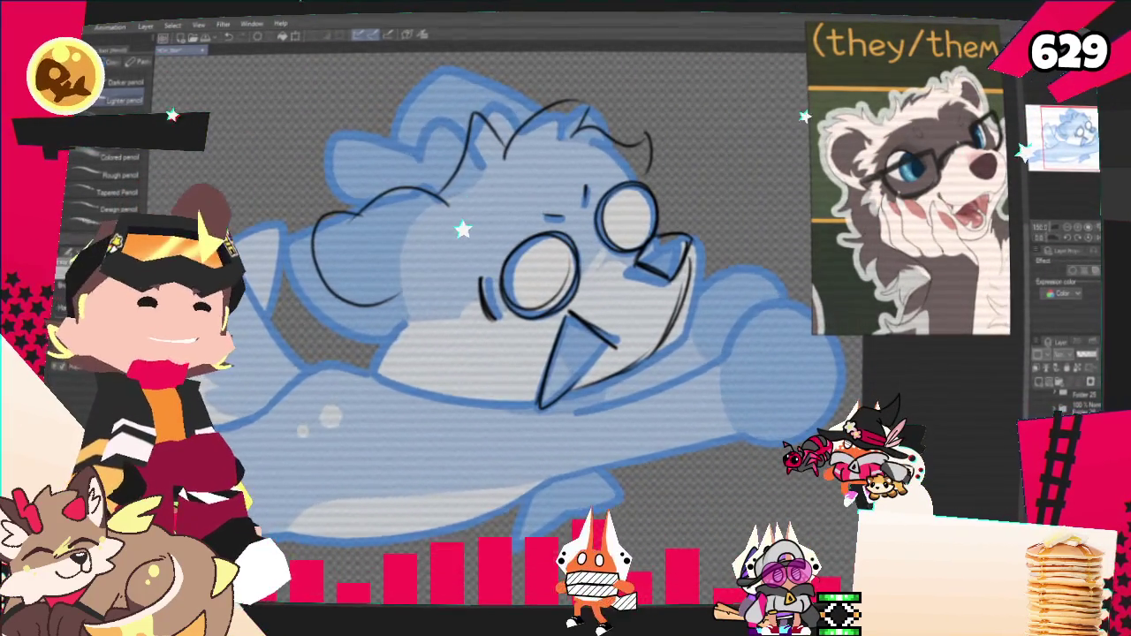
scroll(495, 292, "up", 2)
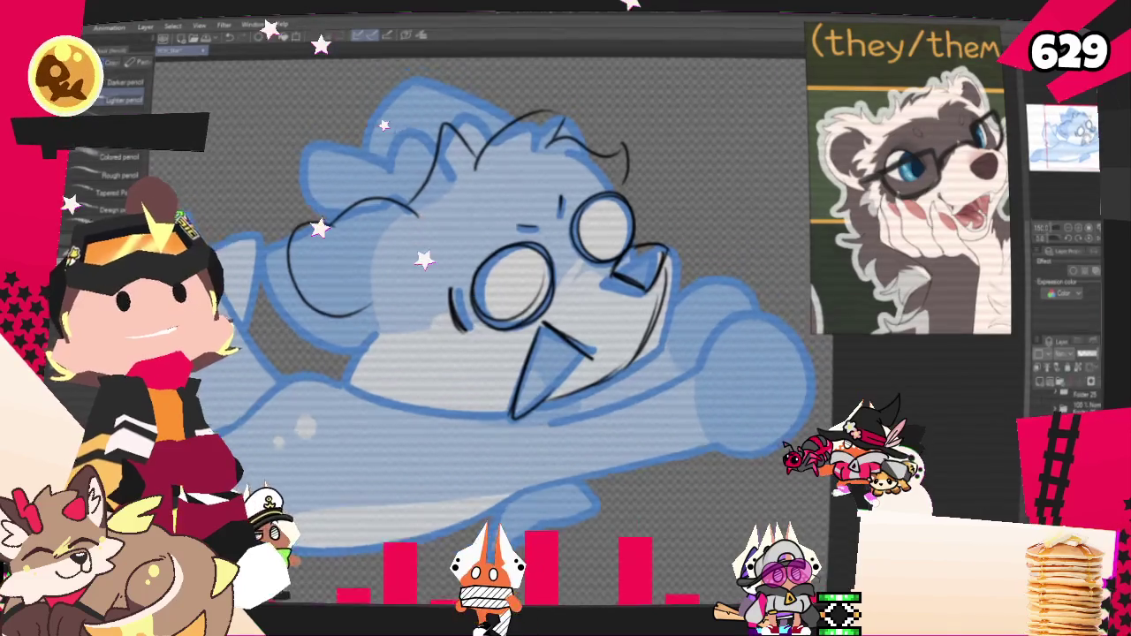
Draw the long black contour down the left side of the ferret's face.
scroll(495, 292, "up", 2)
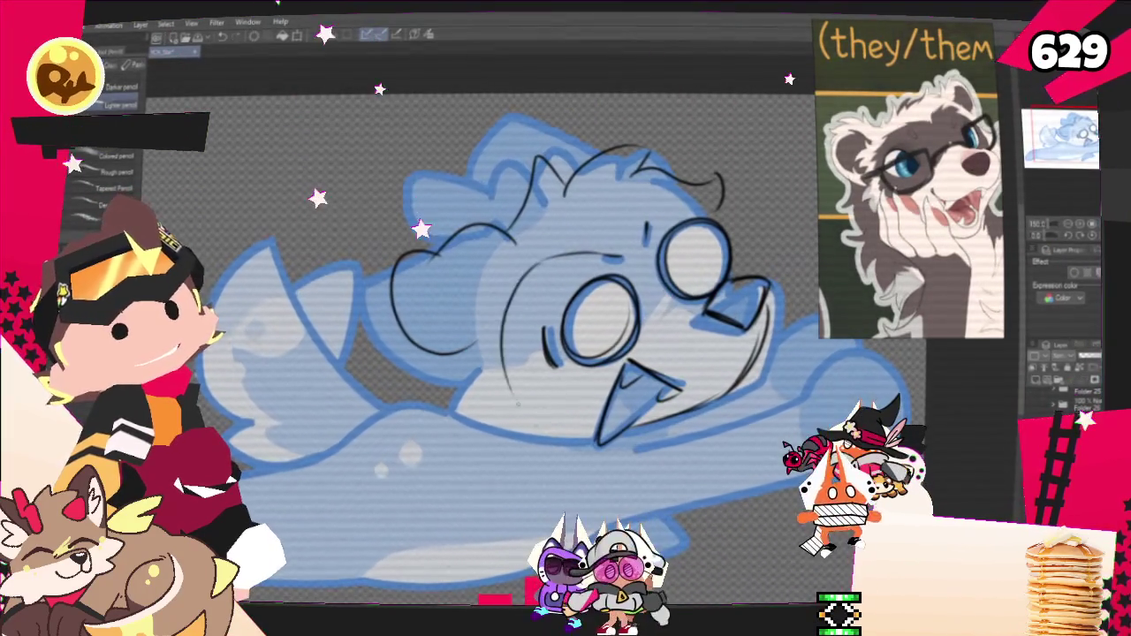
left_click_drag(525, 258, 535, 383)
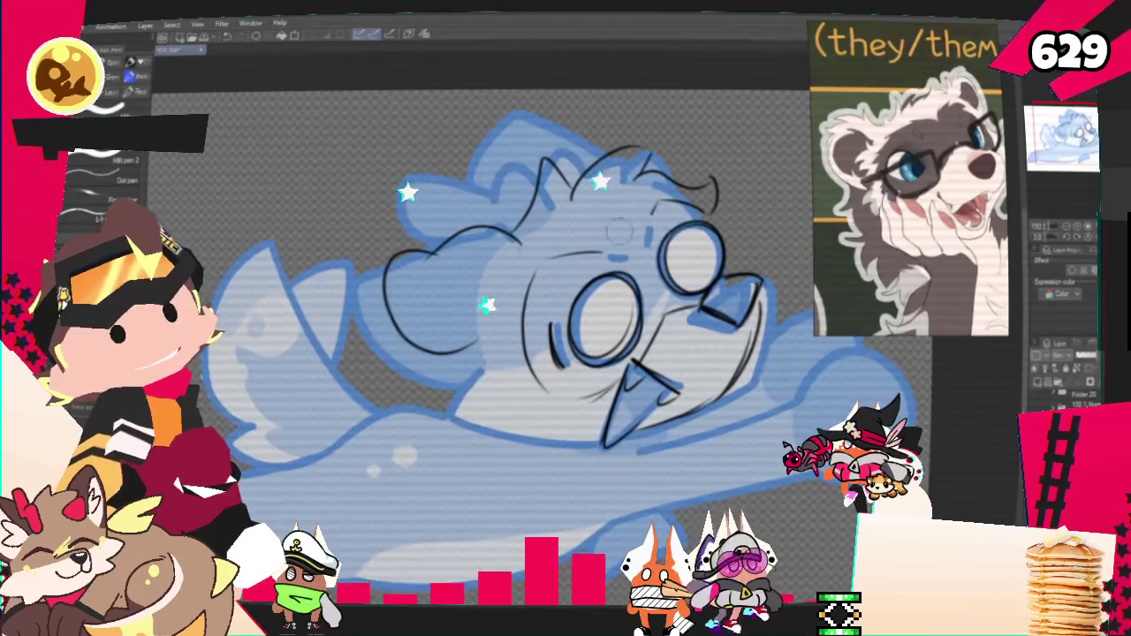
key("p")
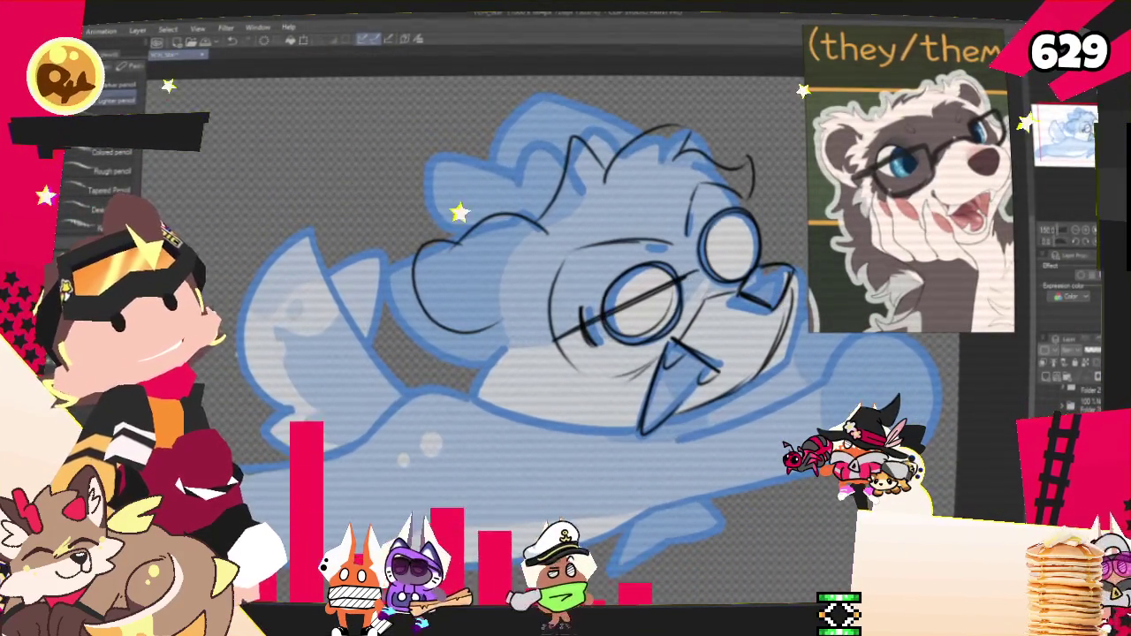
Remove the stray diagonal stroke across the ferret's left glasses lens.
key("ctrl+z")
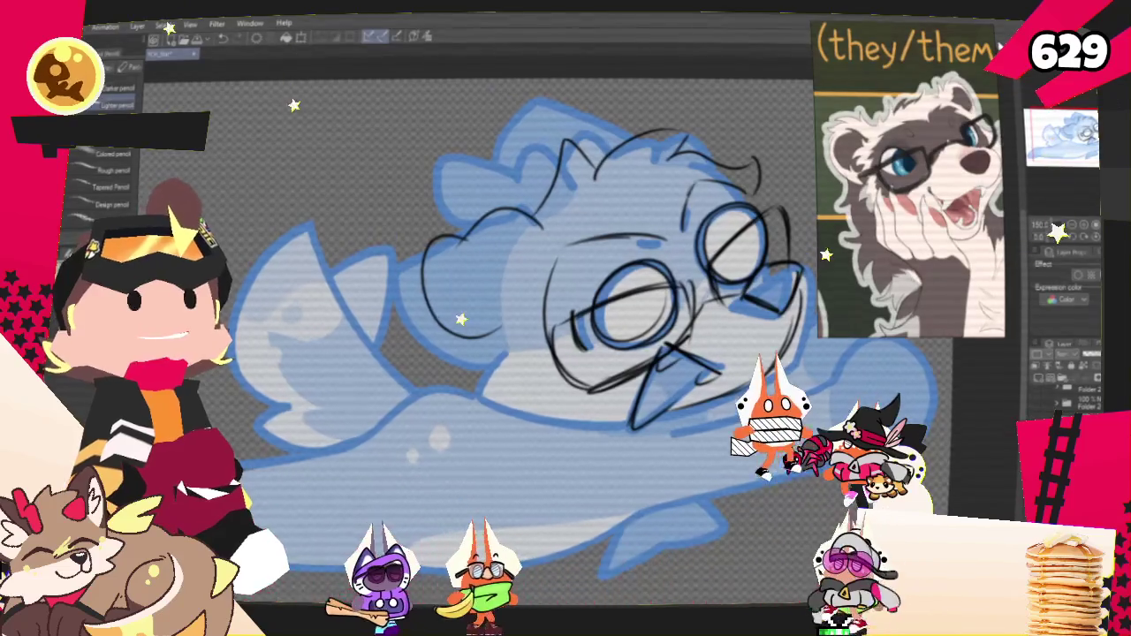
scroll(566, 336, "up", 2)
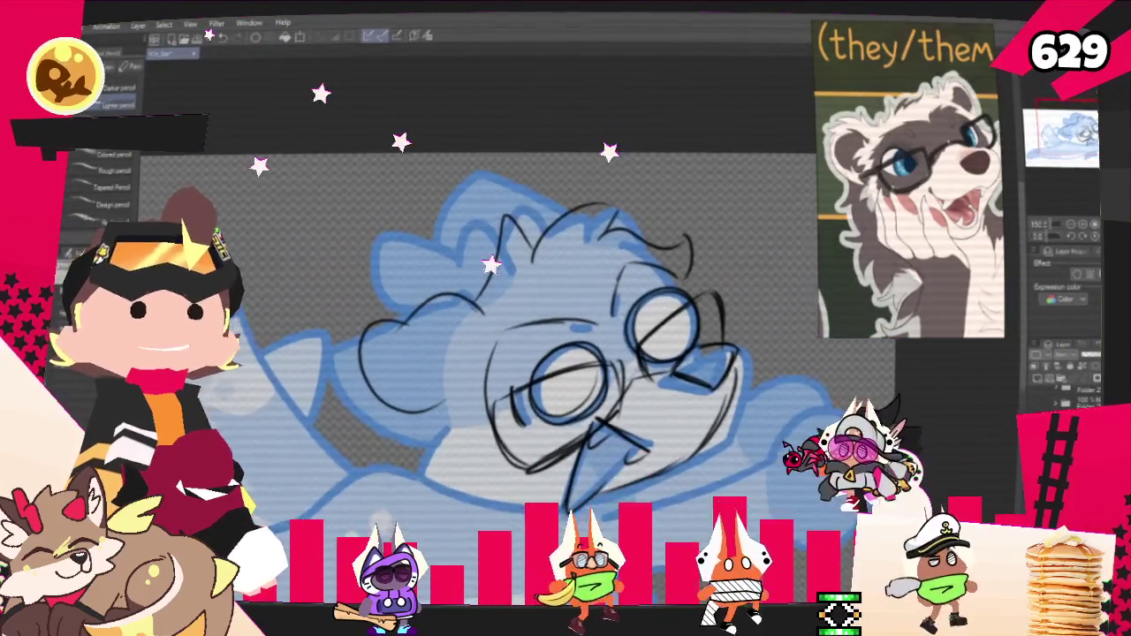
scroll(565, 353, "left", 2)
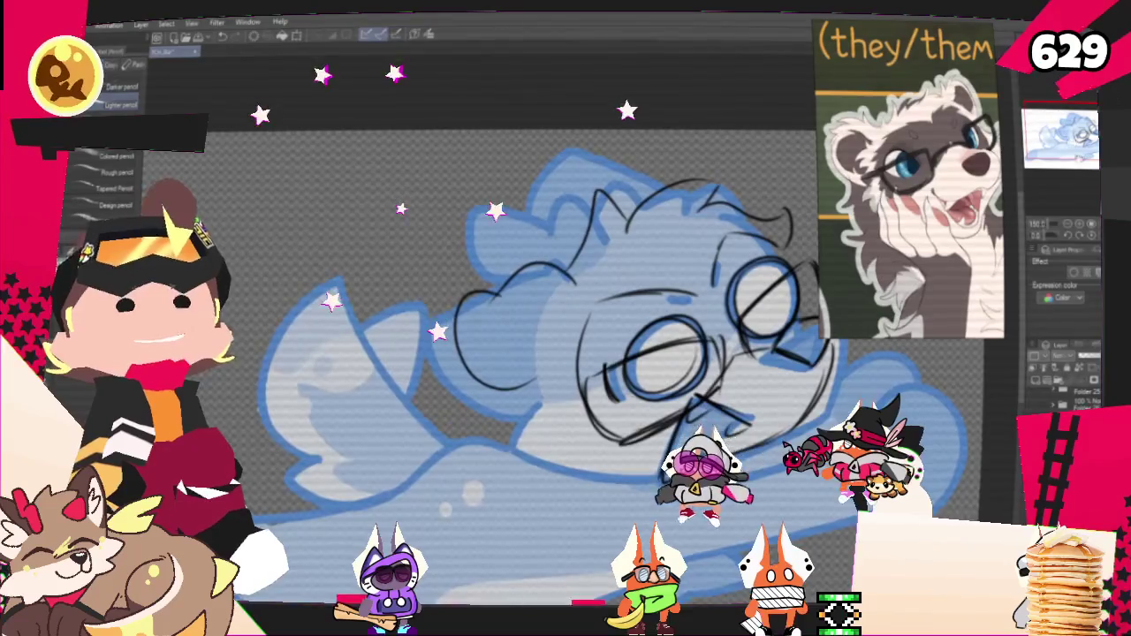
scroll(565, 353, "up", 3)
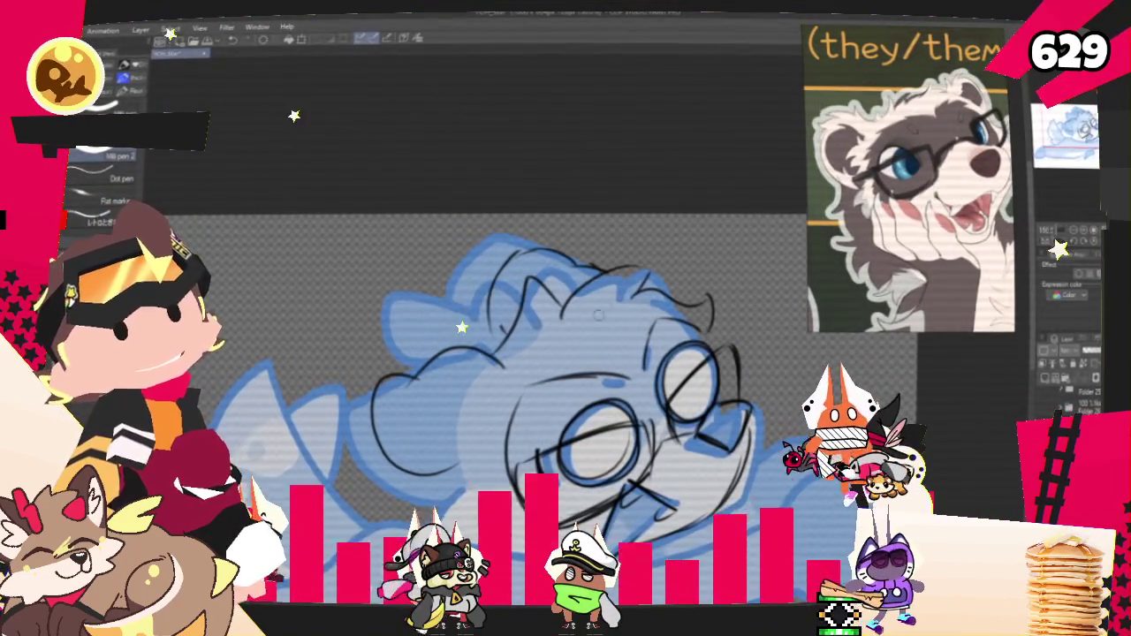
key("p")
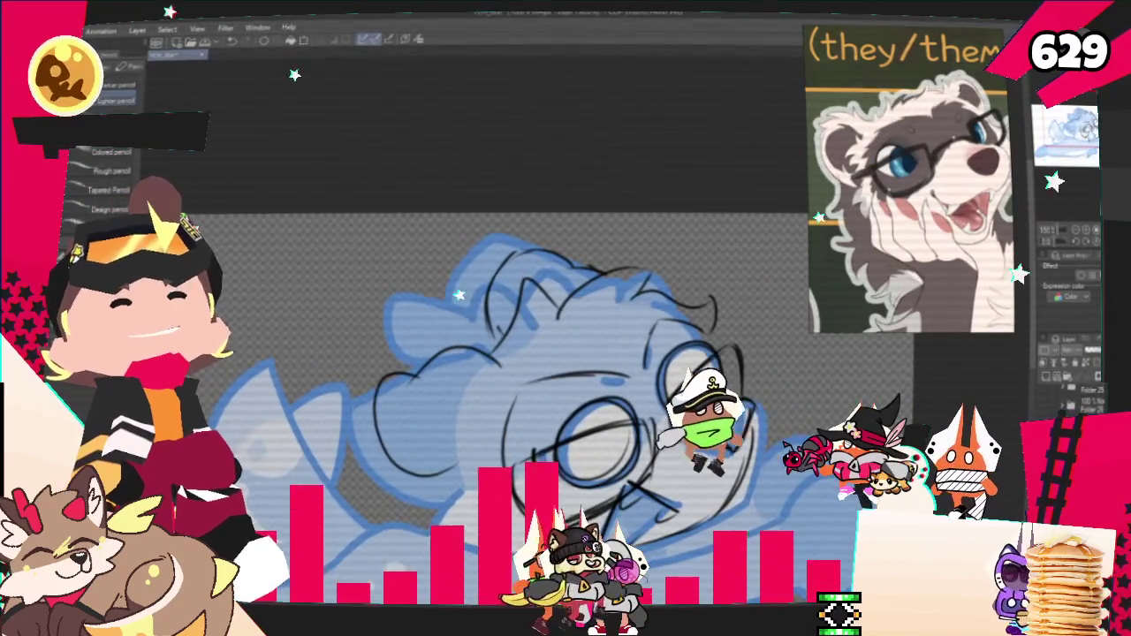
Pan around the sketch and bring up the ferret's full-body reference sheets.
scroll(530, 354, "down", 2)
scroll(530, 353, "down", 2)
scroll(530, 354, "down", 1)
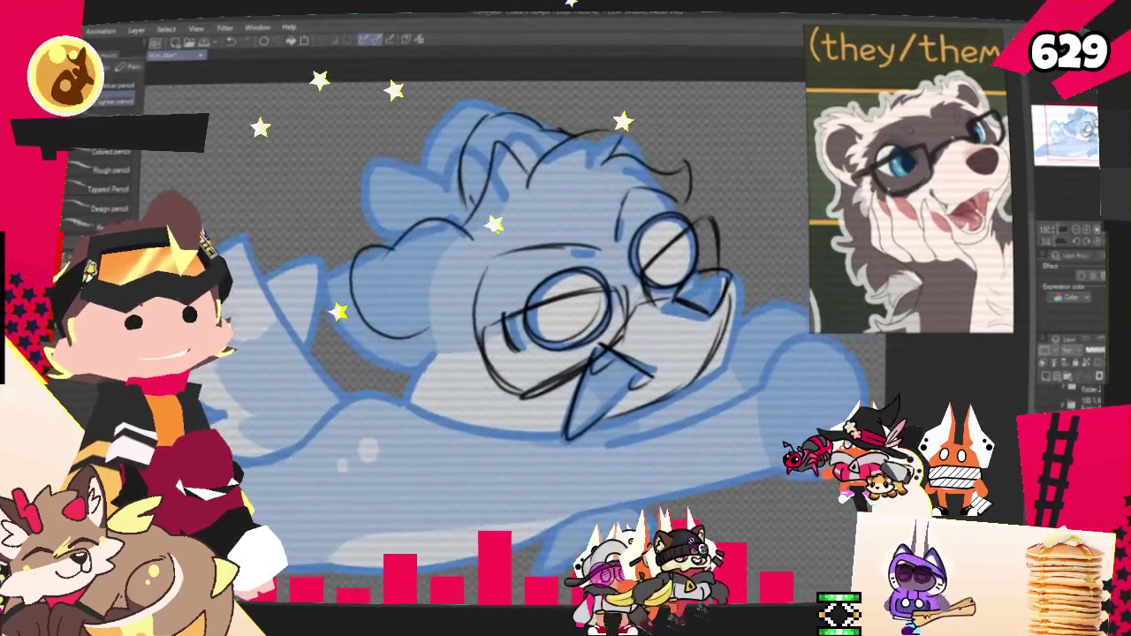
scroll(530, 353, "left", 2)
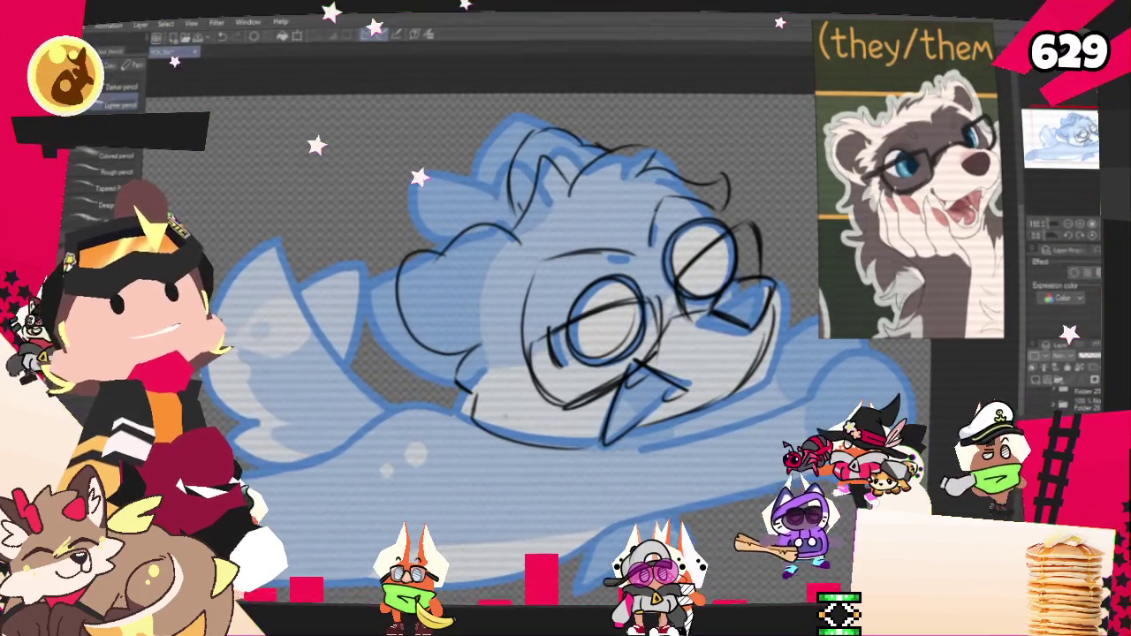
scroll(530, 353, "up", 2)
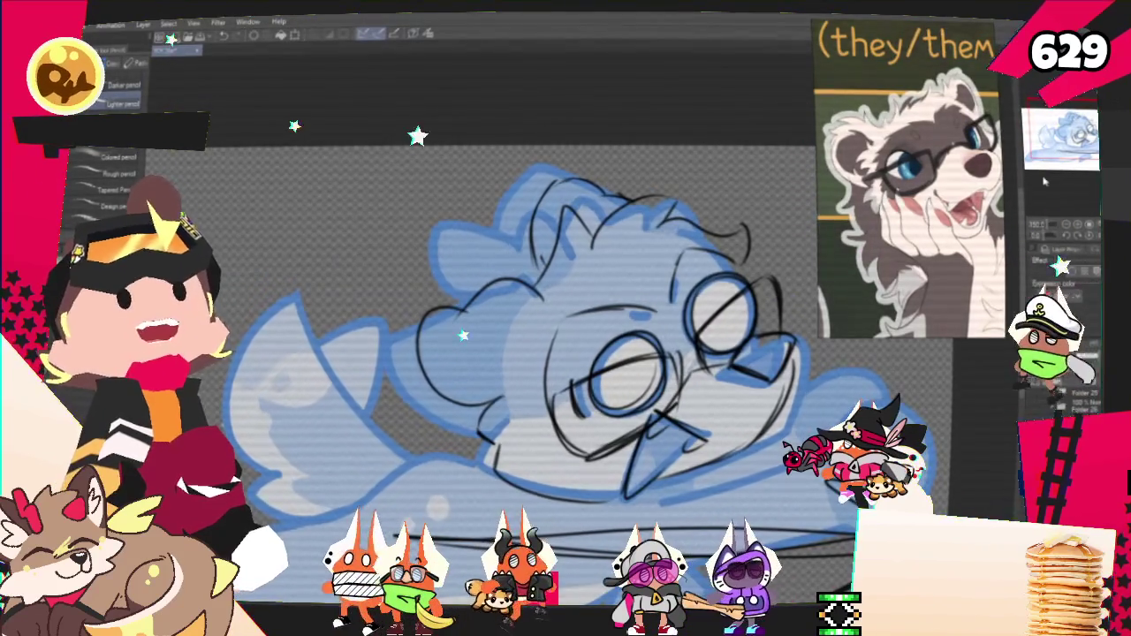
left_click_drag(565, 353, 265, 133)
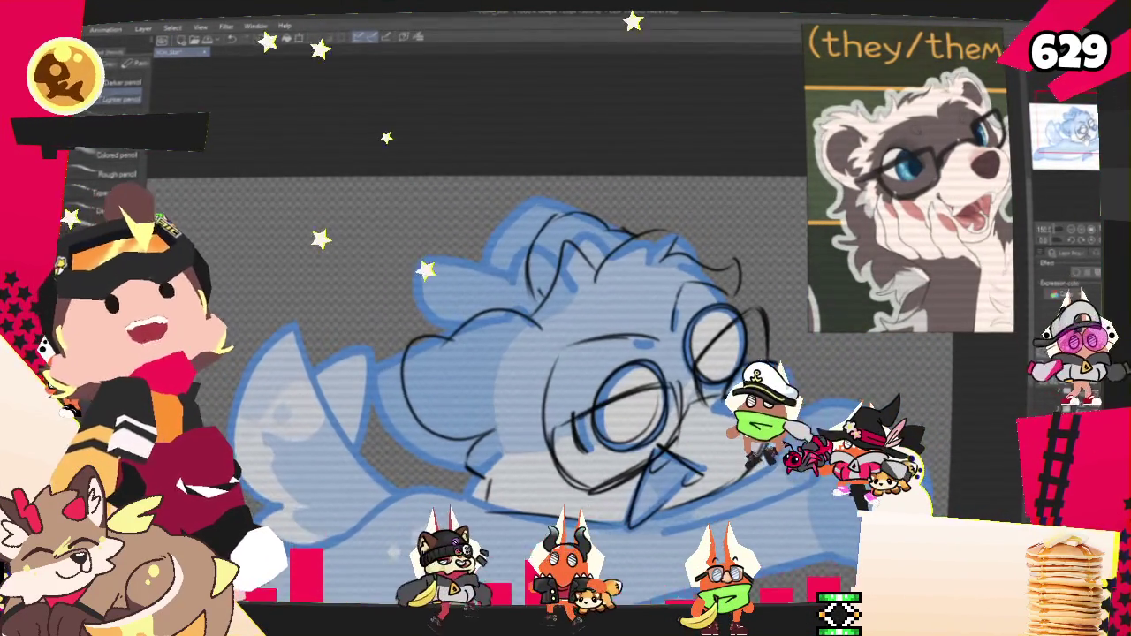
scroll(565, 336, "down", 5)
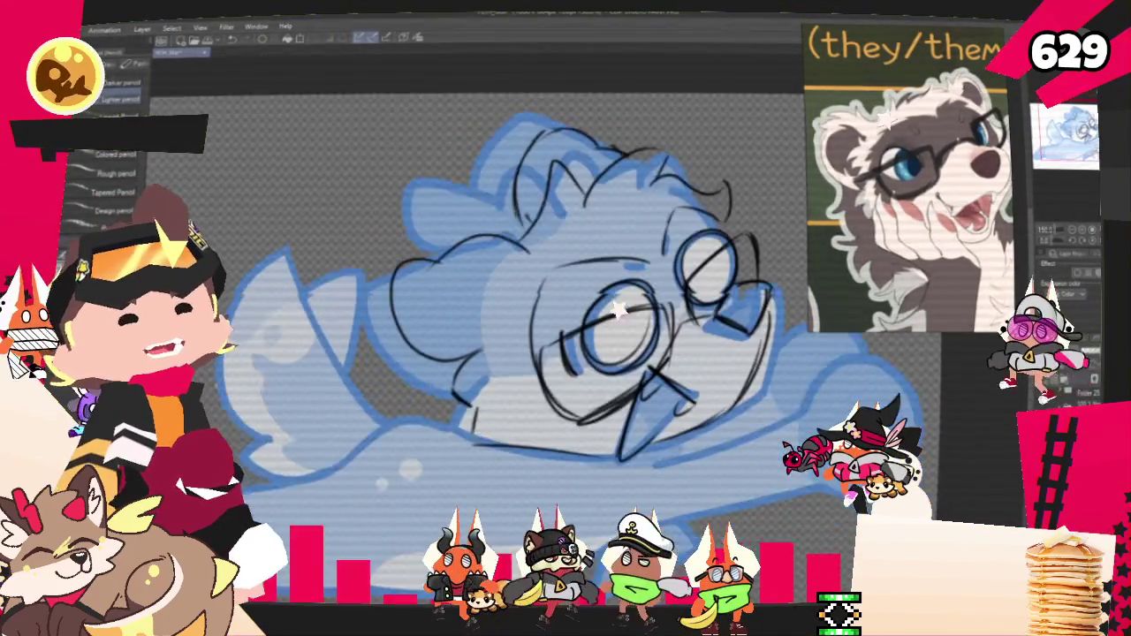
scroll(565, 265, "left", 3)
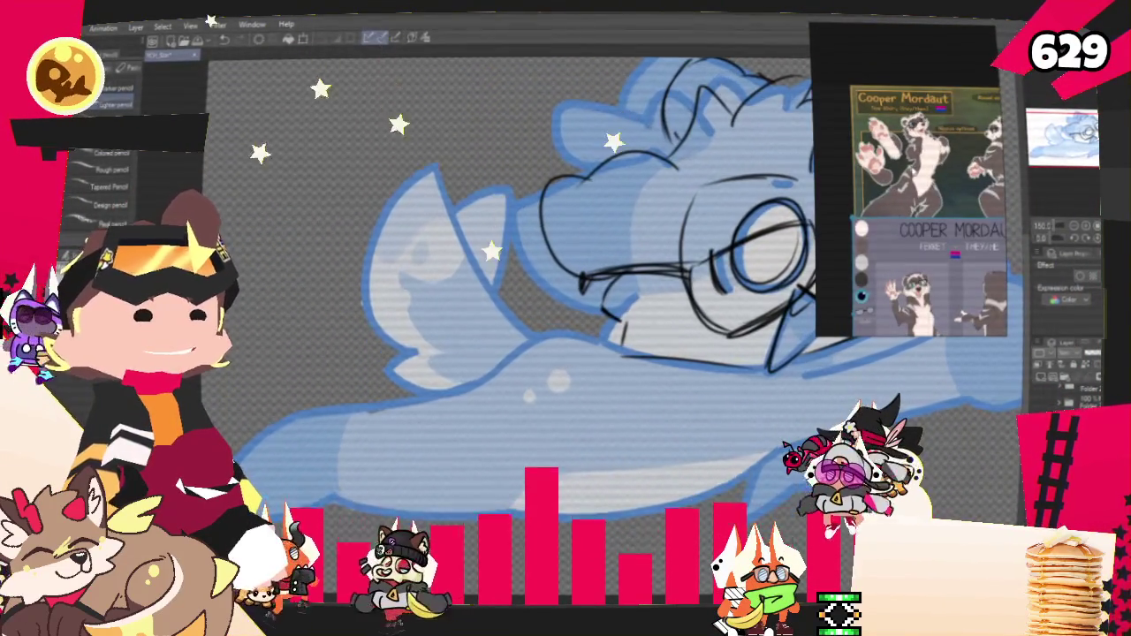
Draw the long outer line of the ferret's raised arm and erase its extra top end.
scroll(893, 220, "up", 5)
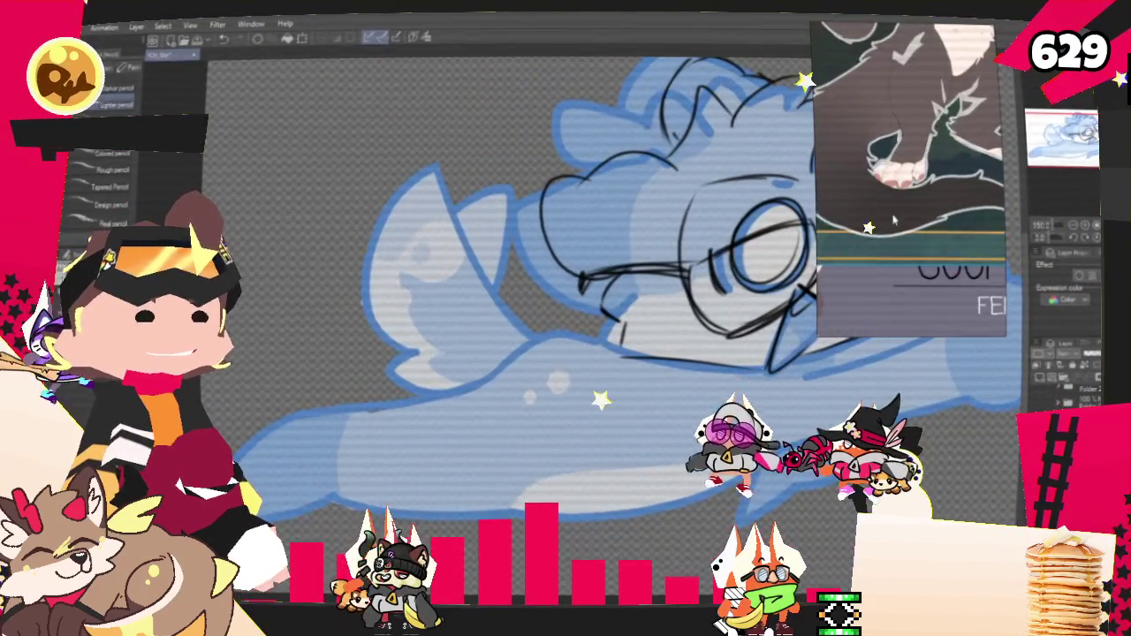
scroll(893, 220, "down", 3)
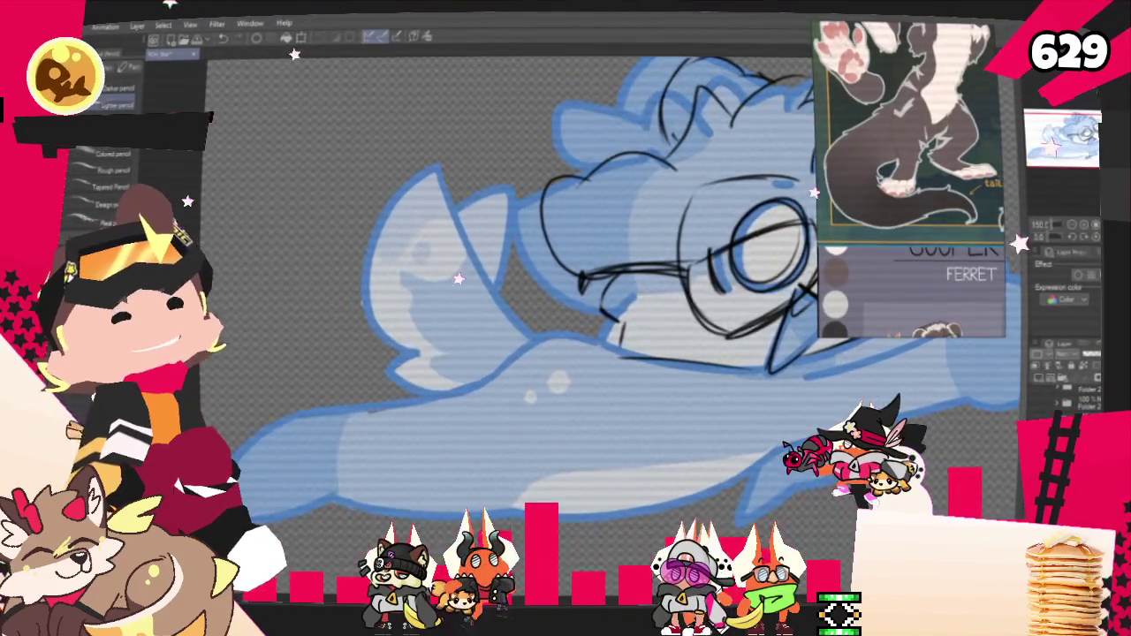
left_click_drag(531, 265, 490, 331)
left_click_drag(389, 190, 506, 409)
key("ctrl+z")
left_click_drag(239, 119, 499, 402)
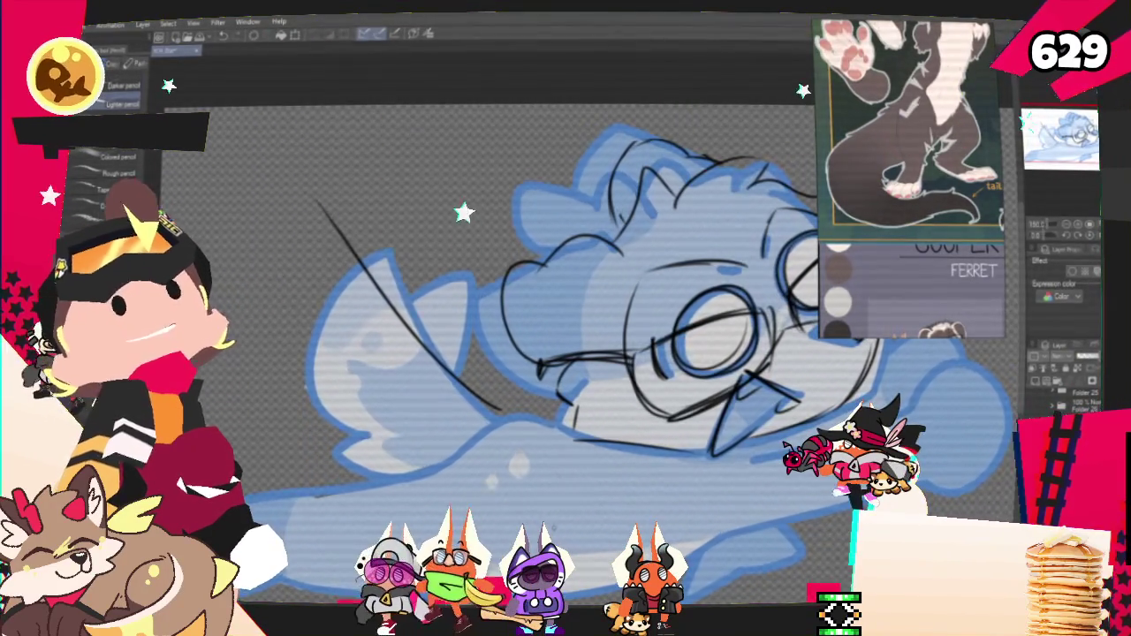
left_click_drag(320, 201, 367, 227)
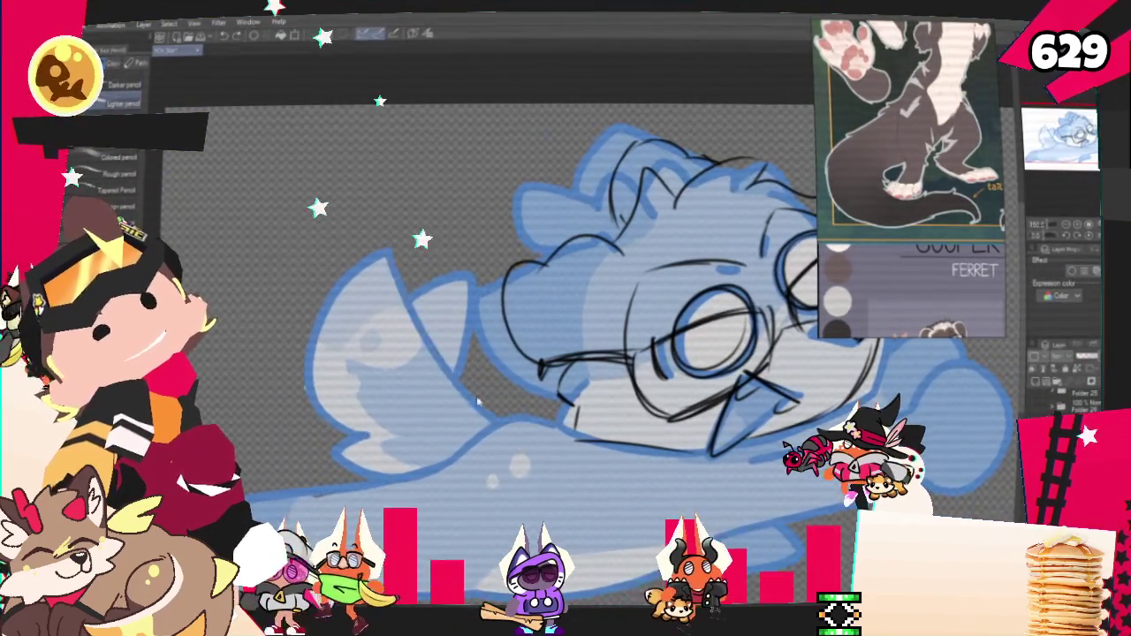
key("ctrl+z")
key("ctrl+y")
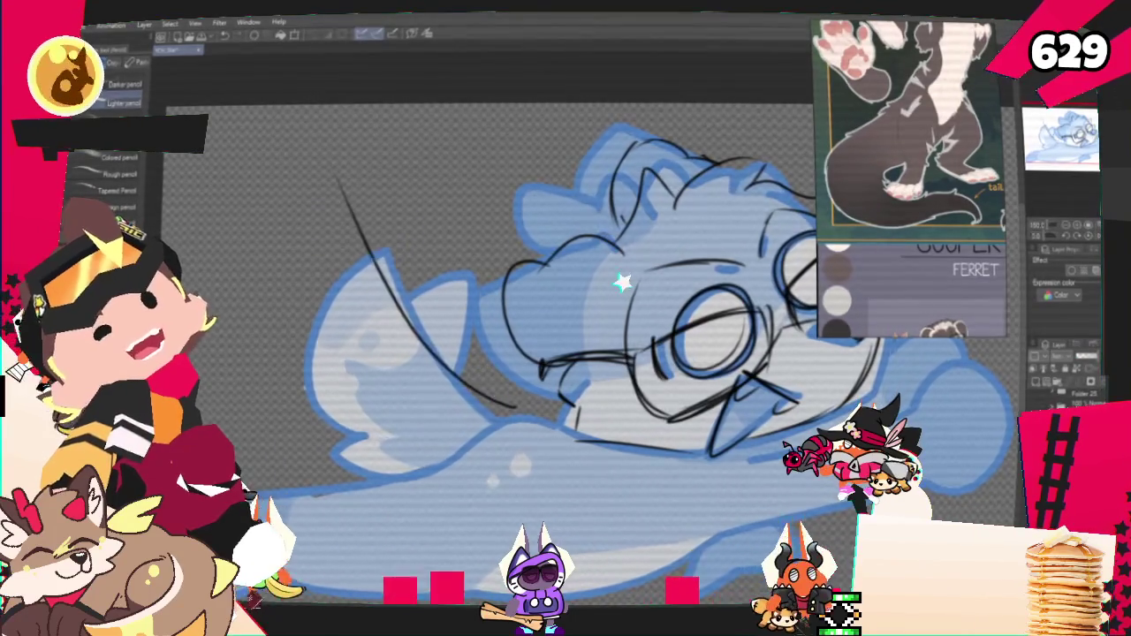
Add the inner arm curve, a base stroke and the hooked line where arm meets body.
left_click_drag(431, 322, 499, 411)
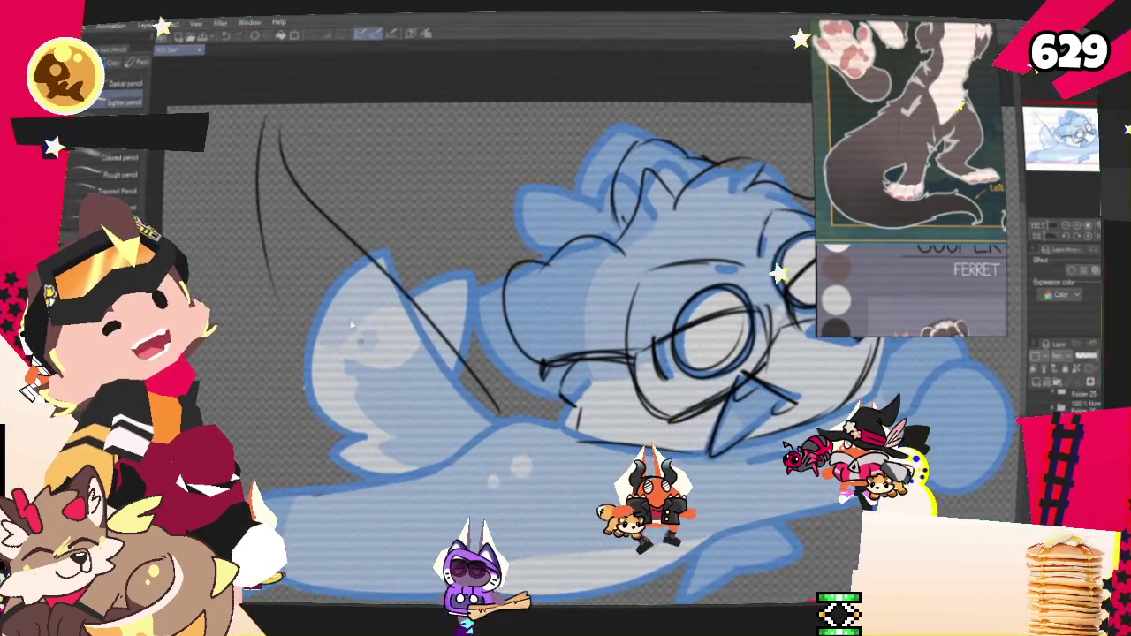
left_click_drag(270, 125, 296, 344)
key("ctrl+z")
key("ctrl+z")
mouse_move(270, 126)
left_mouse_down()
mouse_move(300, 349)
mouse_move(334, 368)
left_mouse_up()
key("ctrl+z")
mouse_move(265, 131)
left_mouse_down()
mouse_move(296, 327)
mouse_move(318, 336)
mouse_move(370, 421)
left_mouse_up()
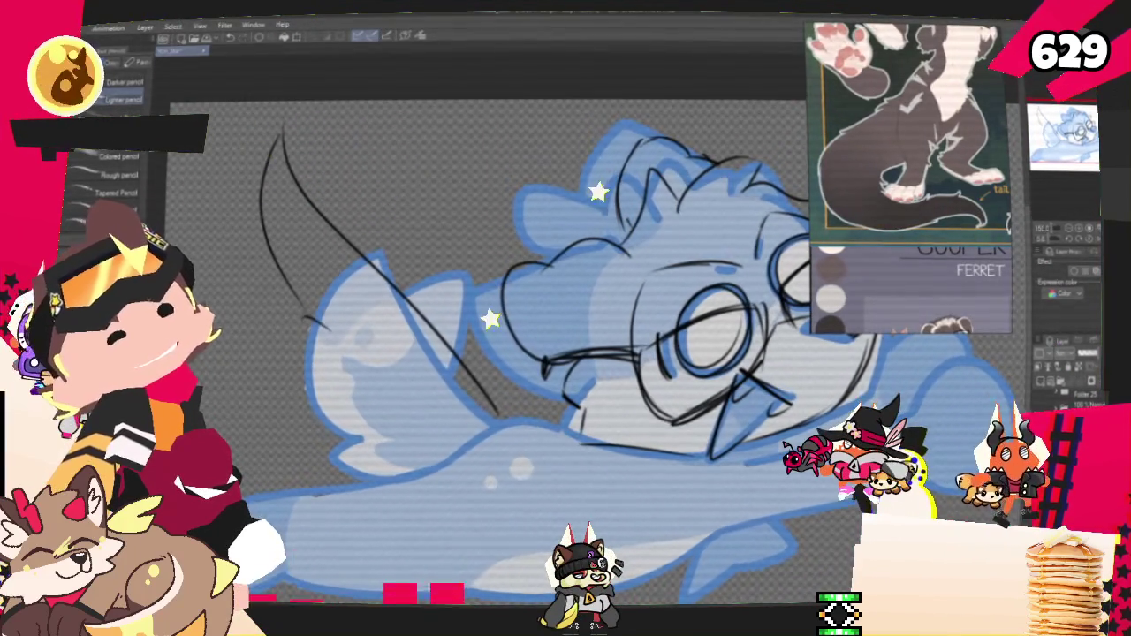
mouse_move(440, 320)
left_mouse_down()
mouse_move(511, 417)
mouse_move(422, 461)
left_mouse_up()
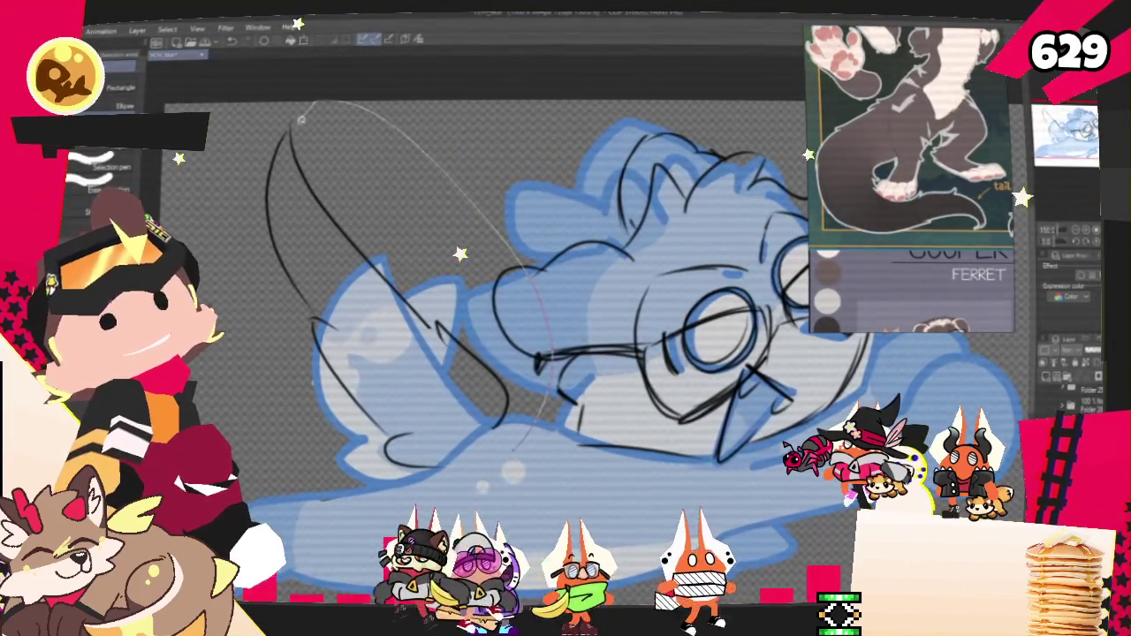
Rotate the selected raised-arm lines slightly and deselect them.
key("ctrl+t")
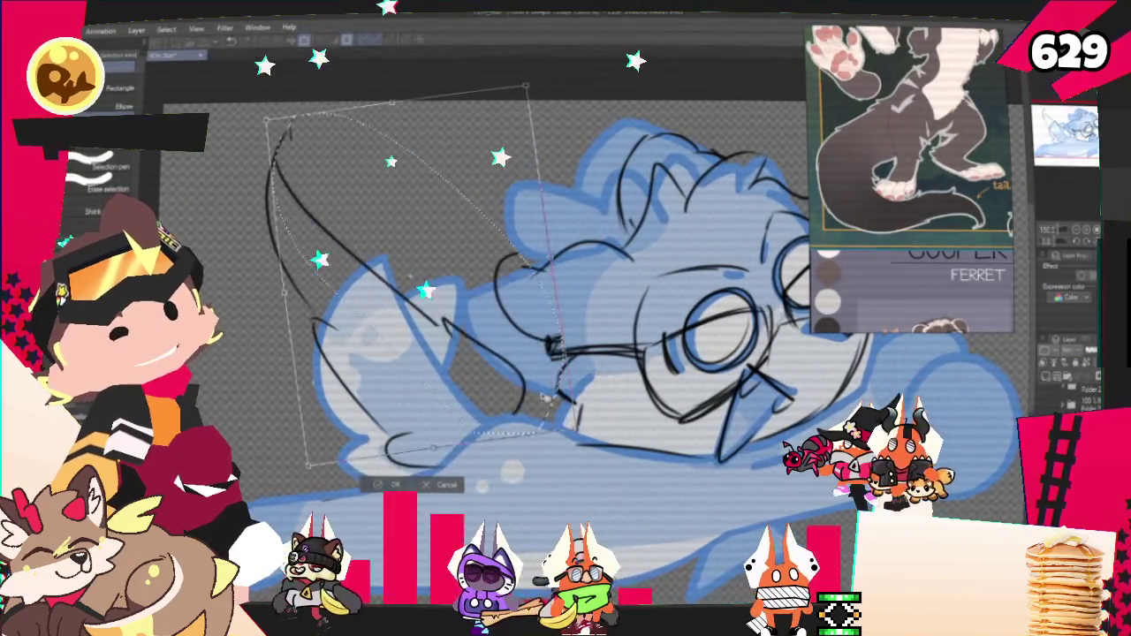
key("Return")
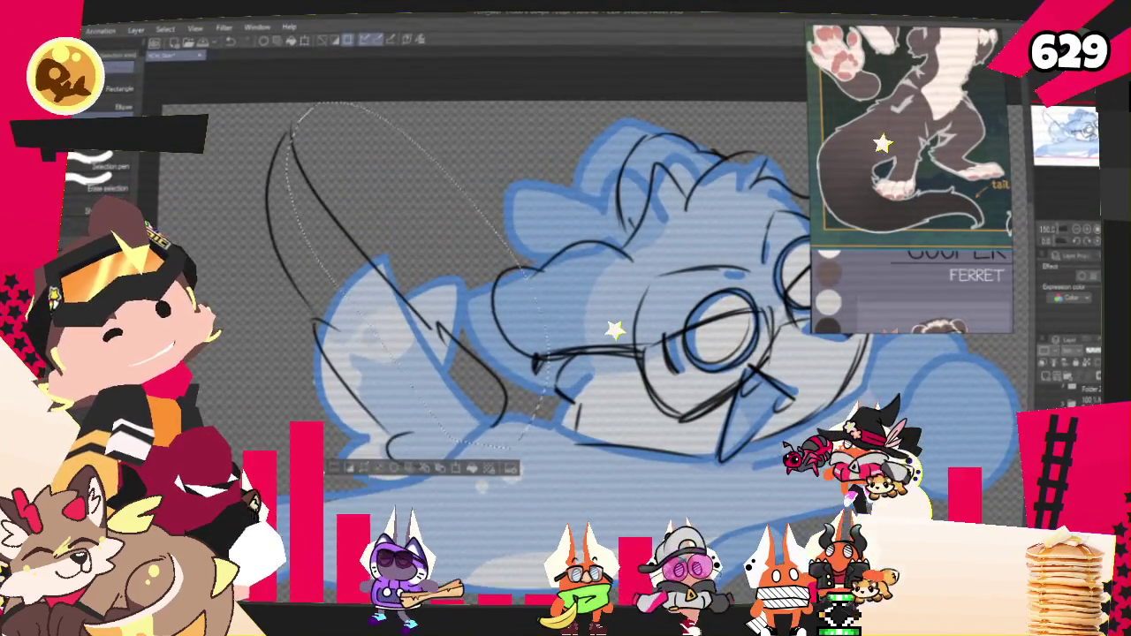
key("ctrl+d")
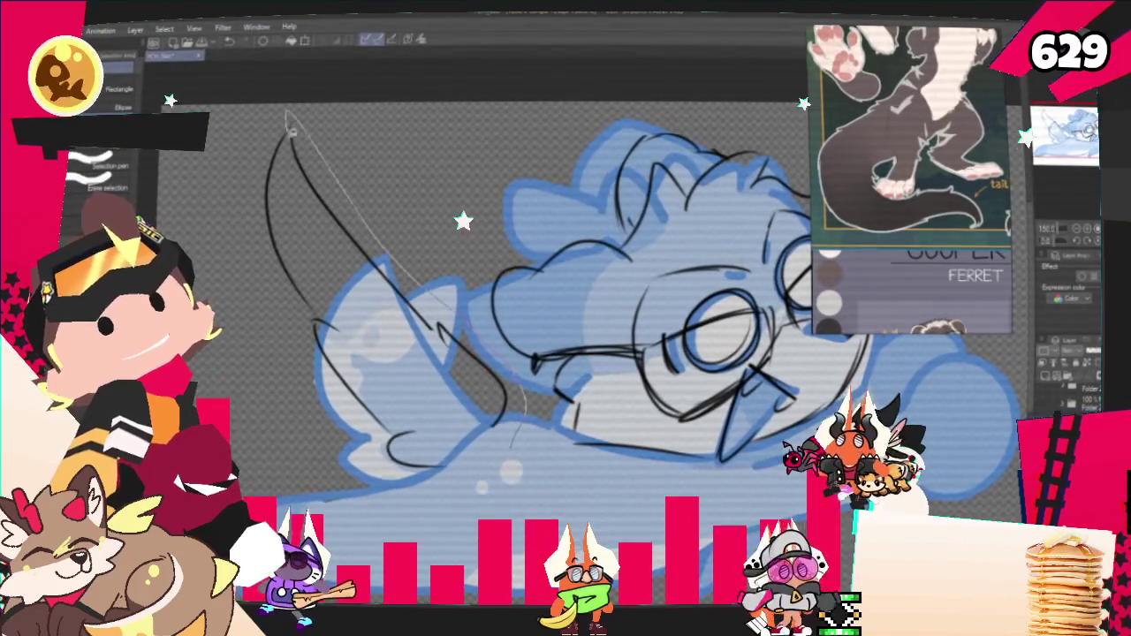
Delete the long diagonal arm stroke and erase the large arc on the left.
key("ctrl+t")
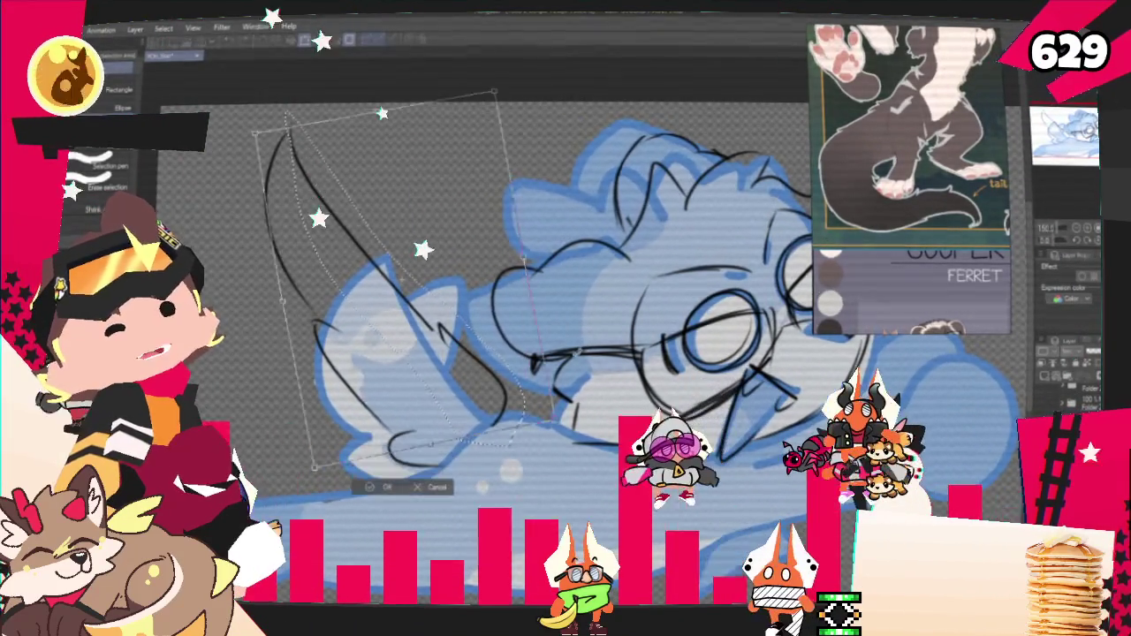
left_click(452, 482)
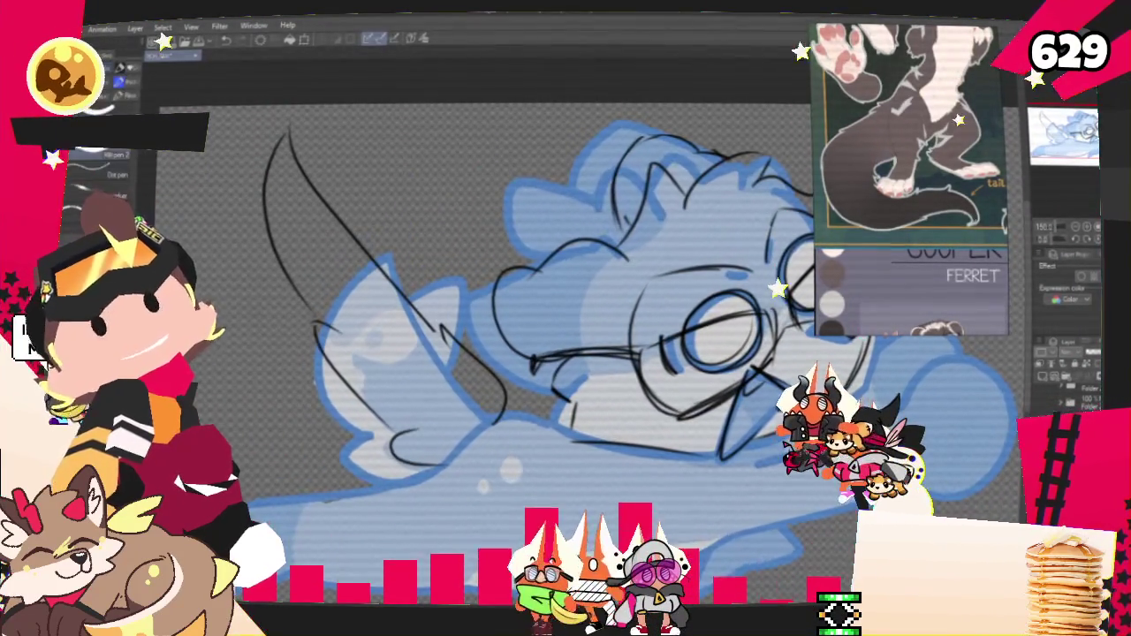
key("Delete")
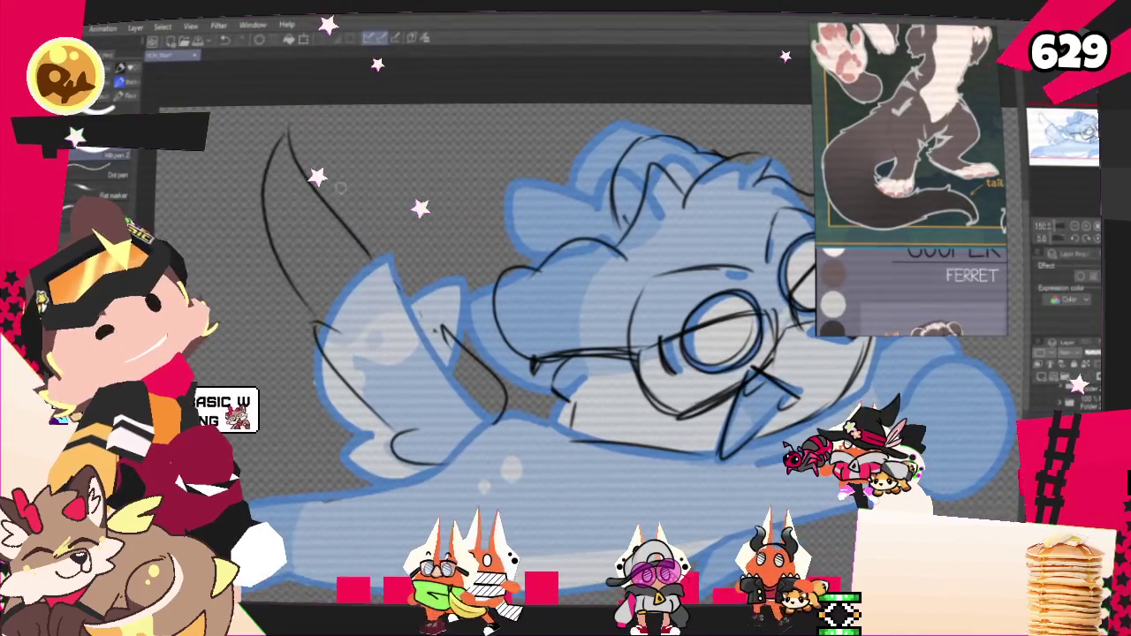
left_click(272, 248)
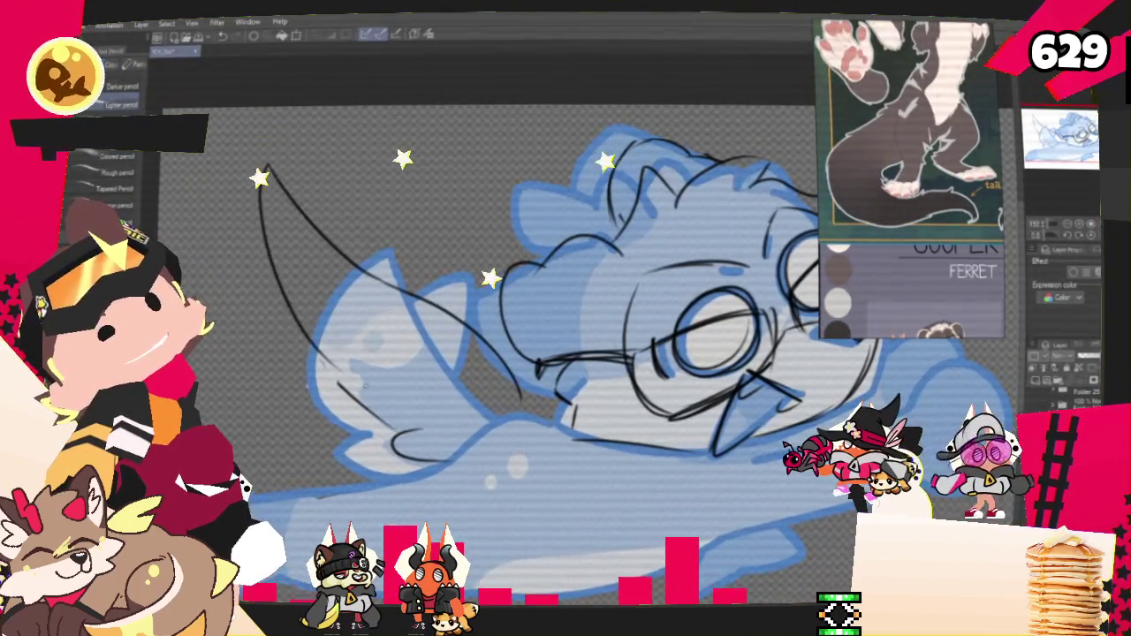
Redraw the black cleanup strokes along the ferret's arm and lower arm.
mouse_move(270, 161)
left_mouse_down()
mouse_move(305, 354)
mouse_move(287, 313)
mouse_move(304, 340)
left_mouse_up()
key("ctrl+z")
key("ctrl+z")
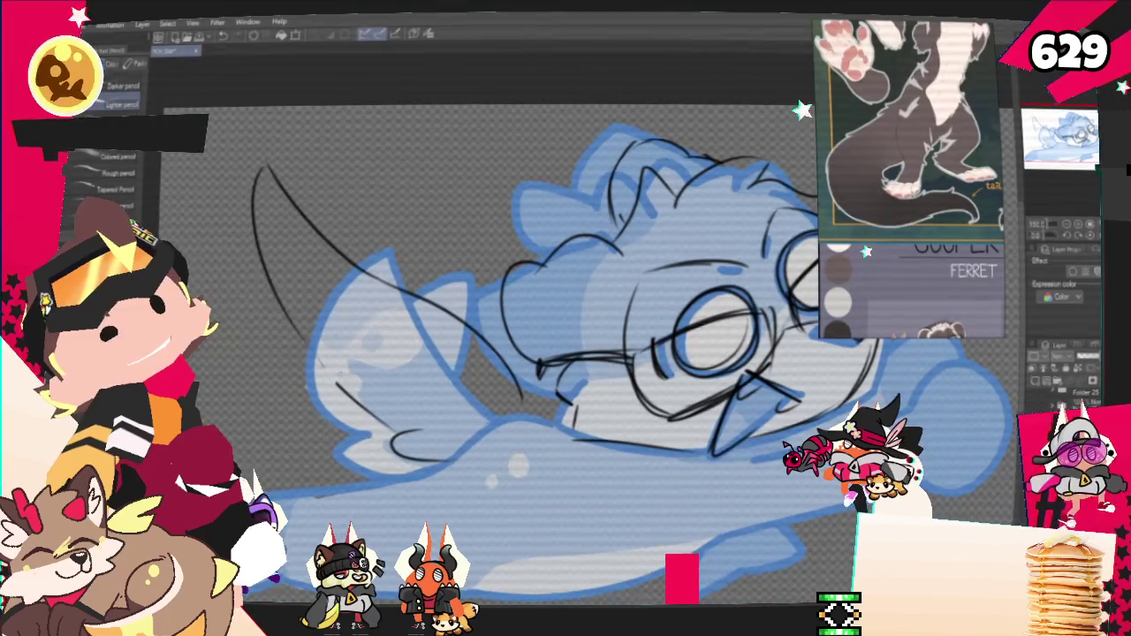
left_click_drag(251, 258, 296, 320)
key("ctrl+z")
left_click_drag(261, 265, 305, 366)
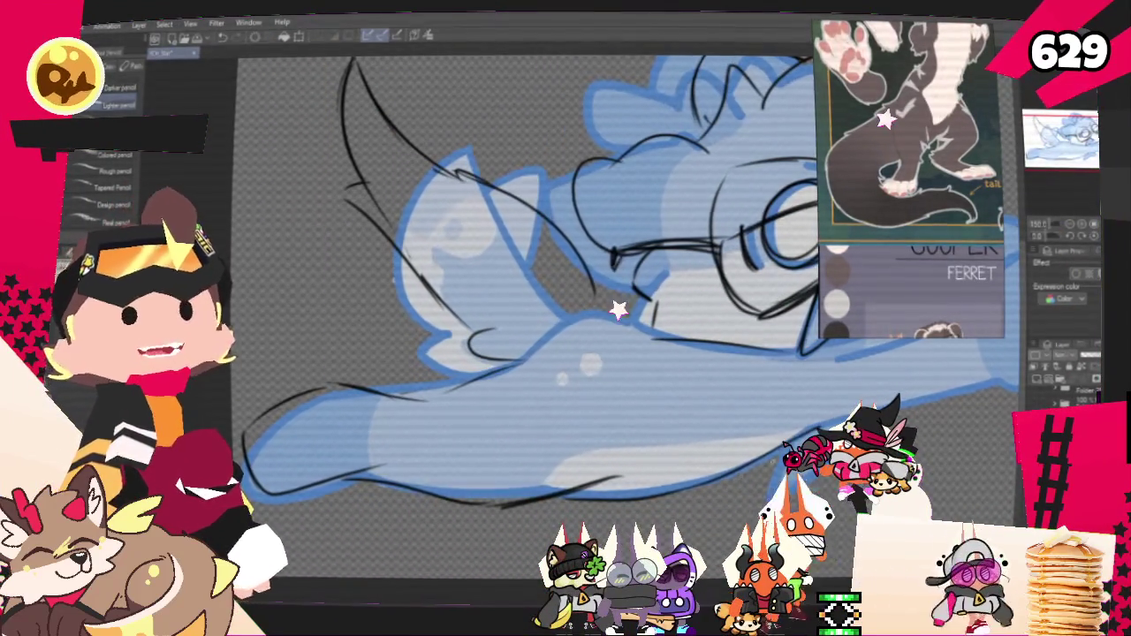
Lasso the lower-body strokes and start transforming them, then recentre on the head.
left_click_drag(618, 353, 464, 305)
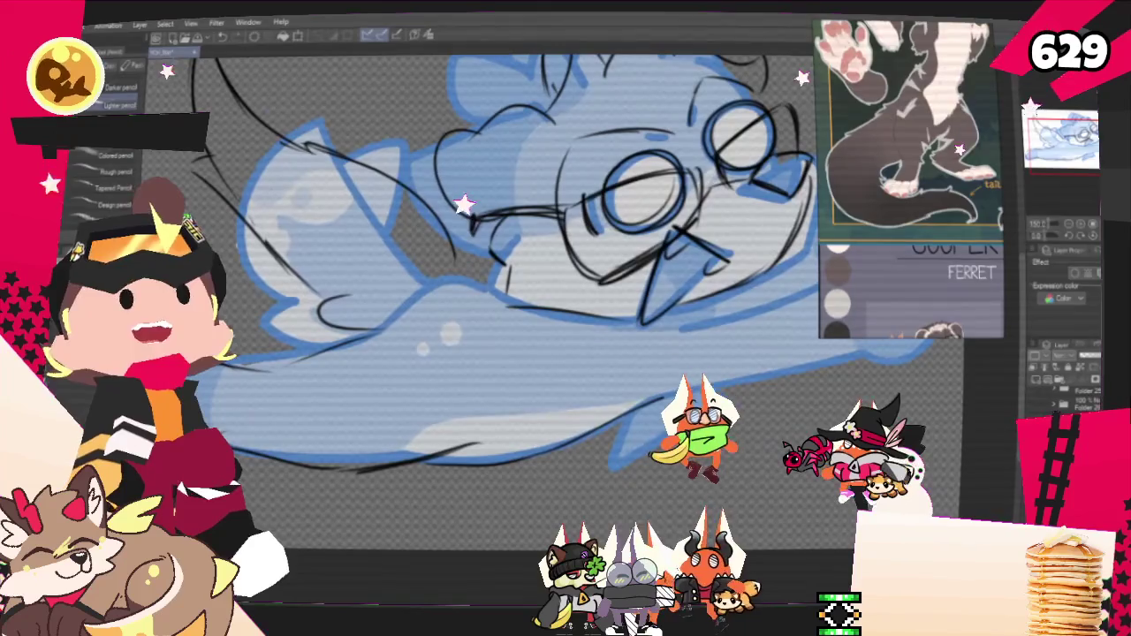
key("m")
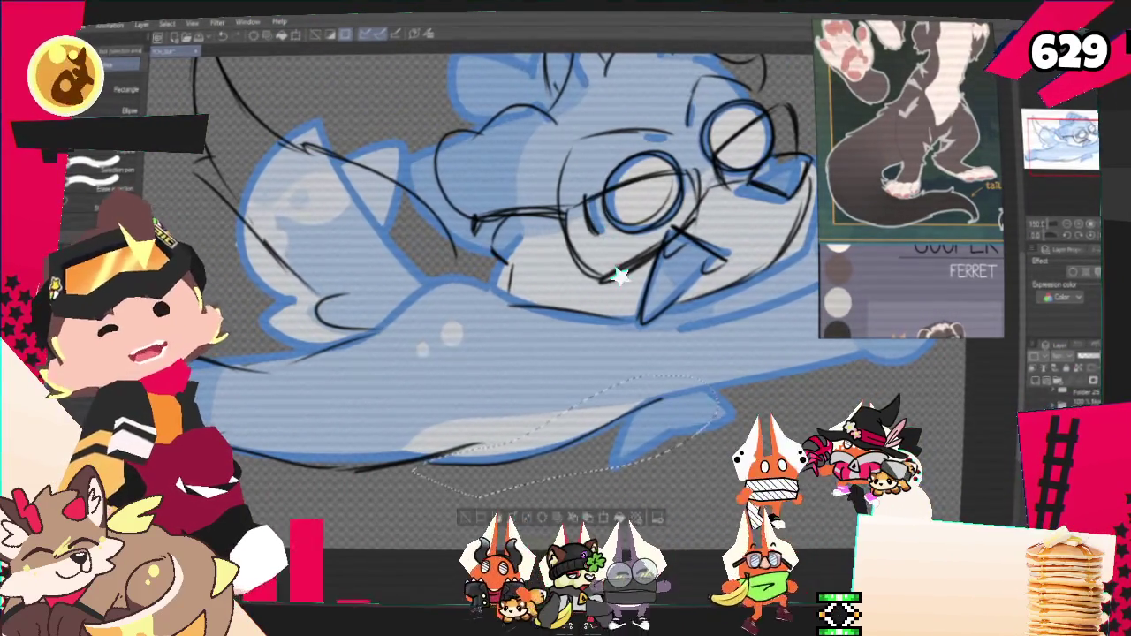
left_click_drag(415, 473, 699, 376)
key("ctrl+t")
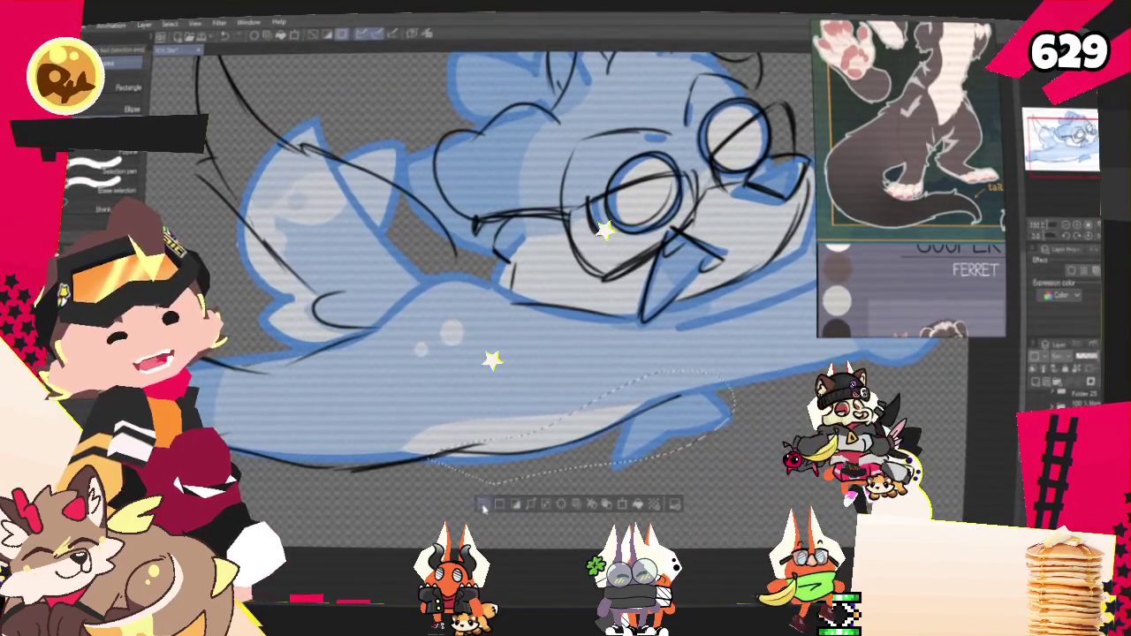
left_click_drag(530, 265, 460, 229)
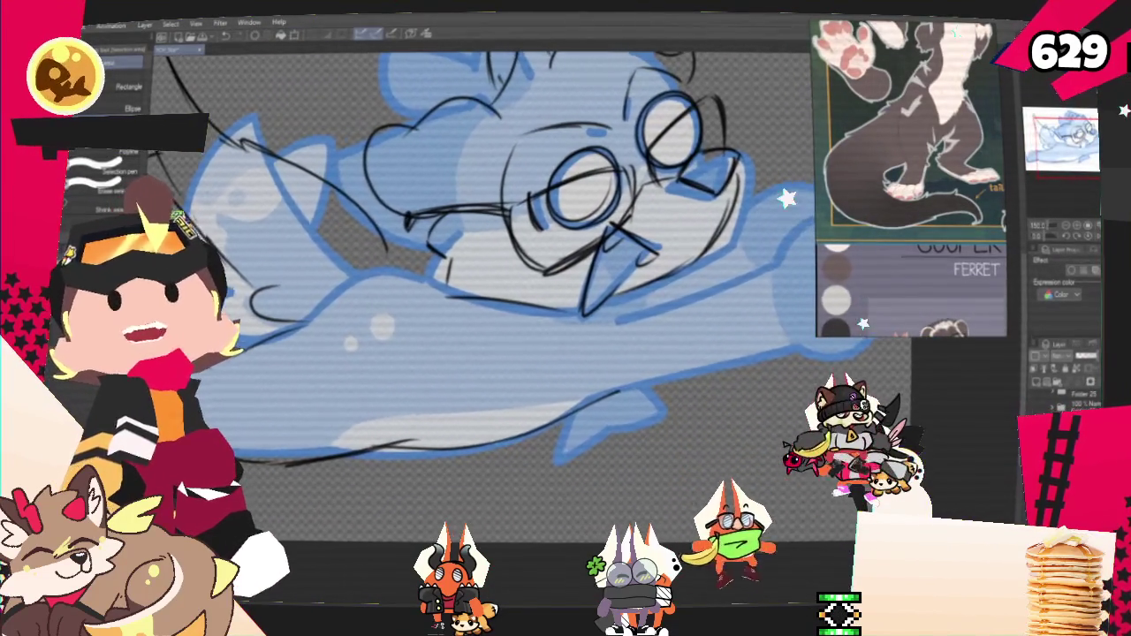
left_click_drag(530, 265, 424, 300)
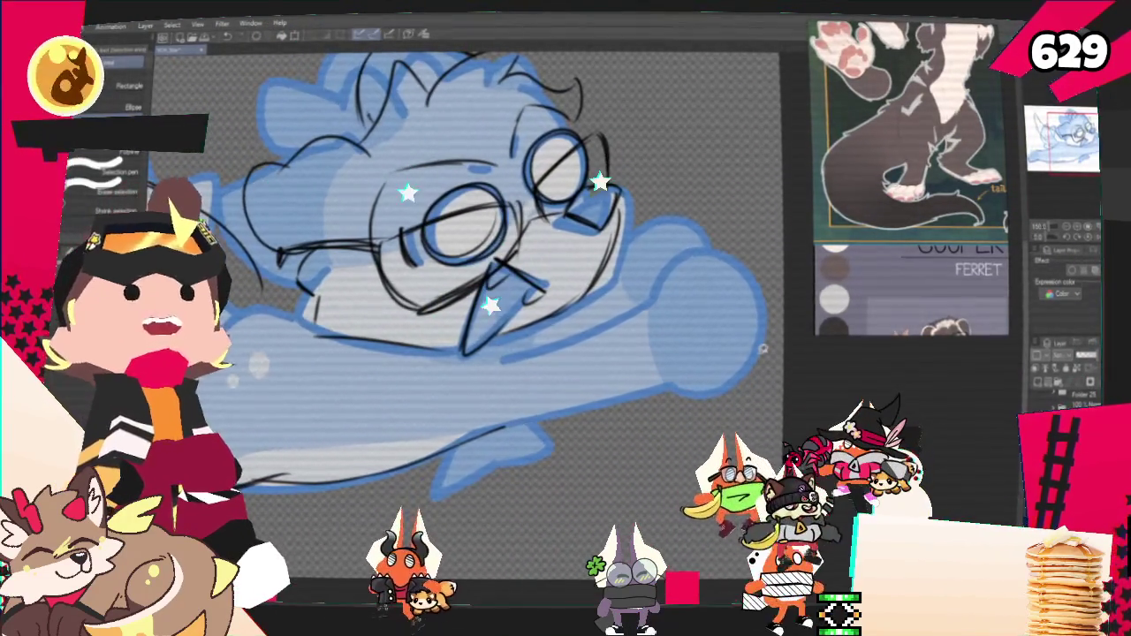
key("p")
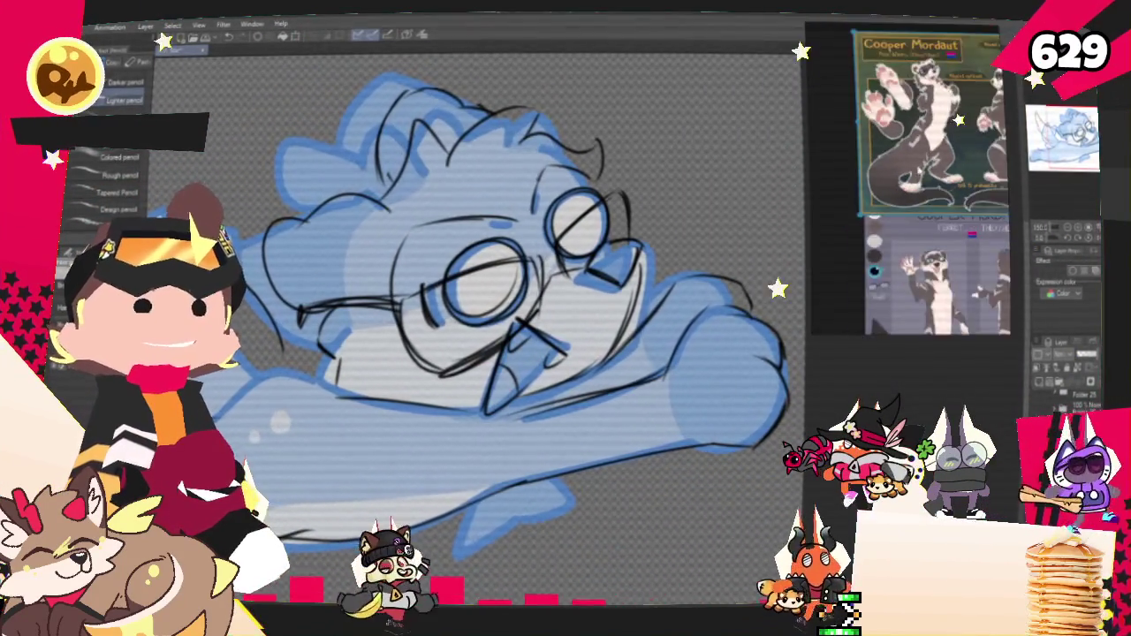
scroll(926, 81, "up", 3)
scroll(925, 81, "up", 3)
scroll(925, 80, "up", 3)
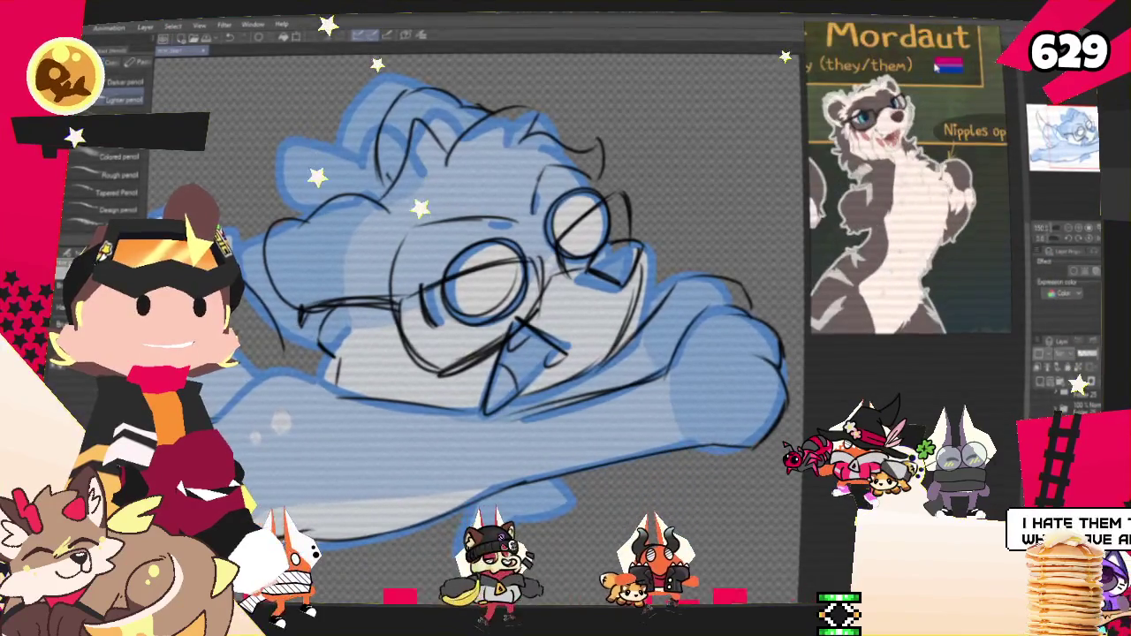
scroll(926, 80, "up", 3)
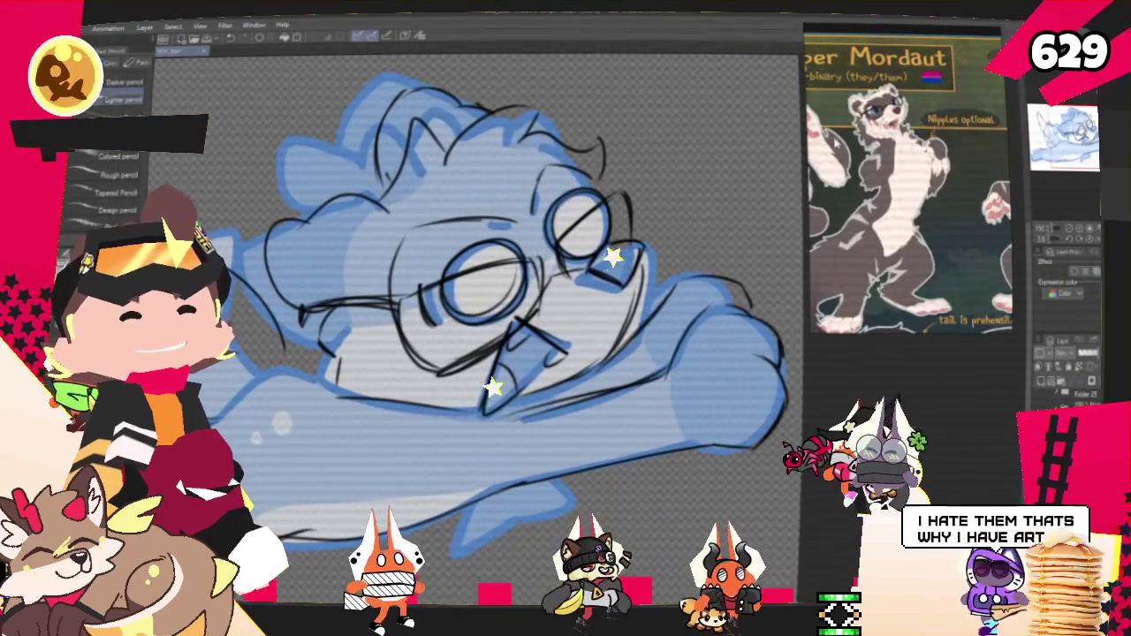
scroll(925, 80, "up", 3)
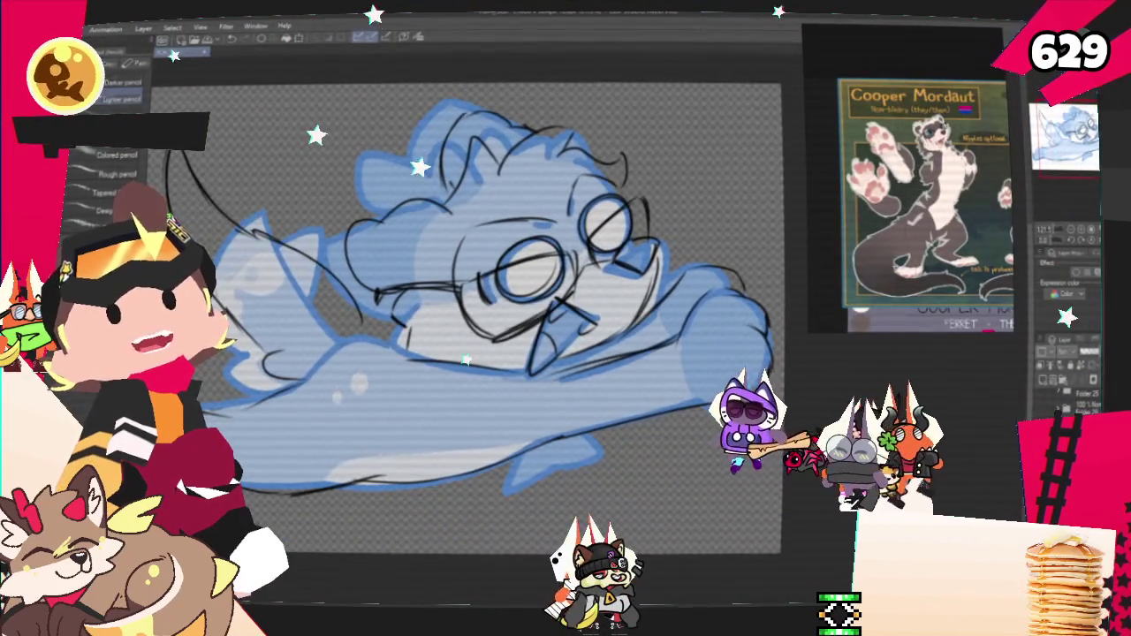
scroll(495, 301, "up", 2)
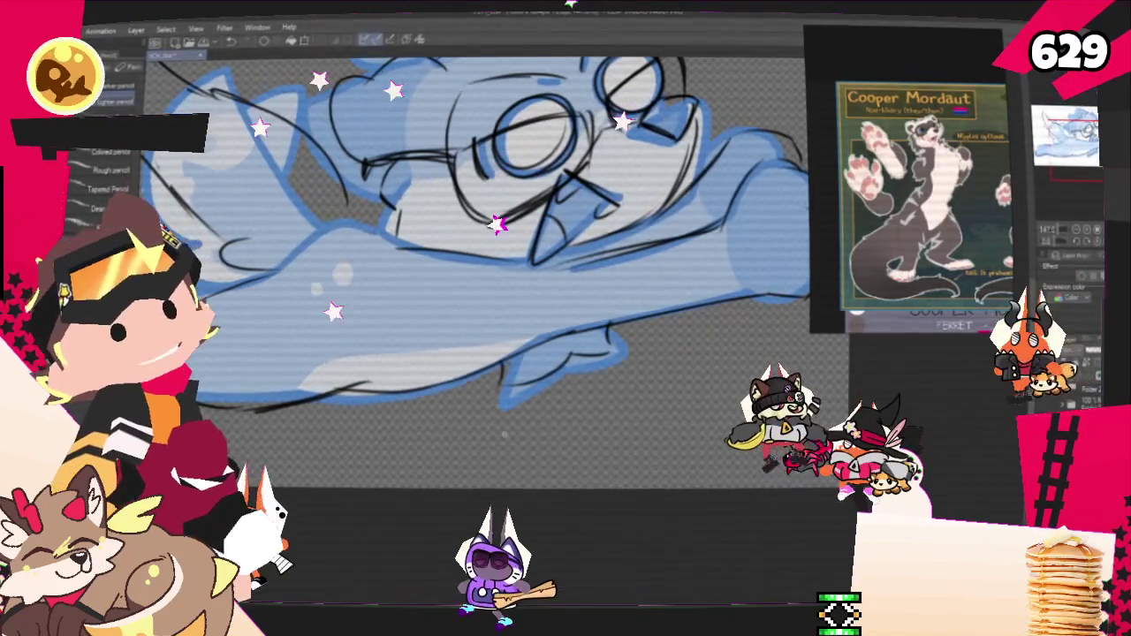
Rotate and pan the canvas, then fit the whole ferret drawing in view.
left_click_drag(495, 220, 619, 353)
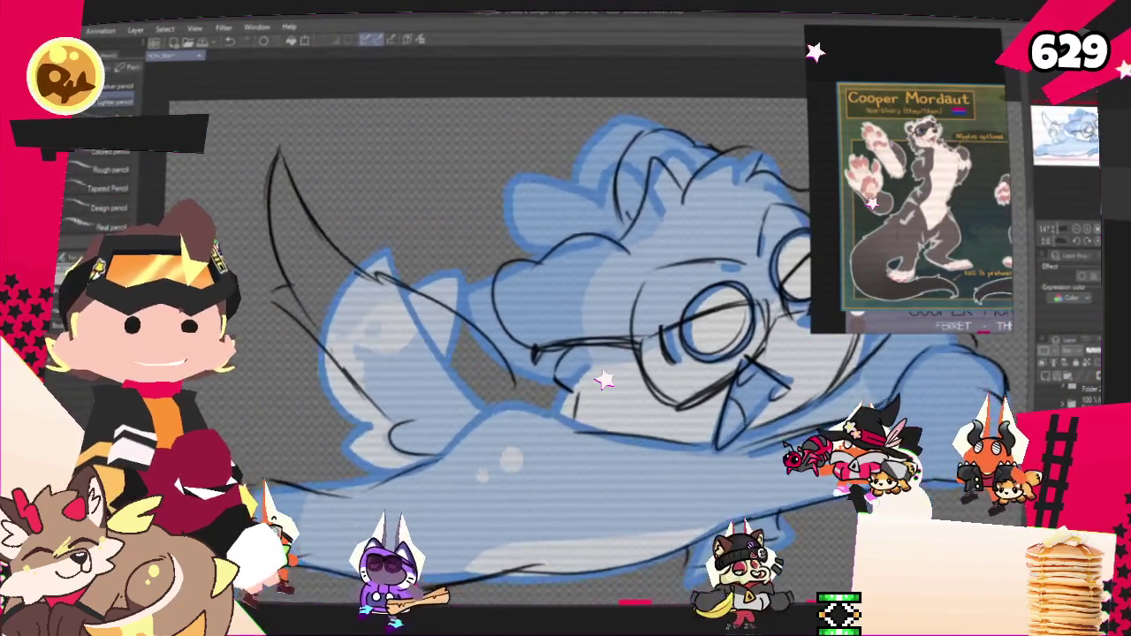
left_click_drag(565, 353, 555, 309)
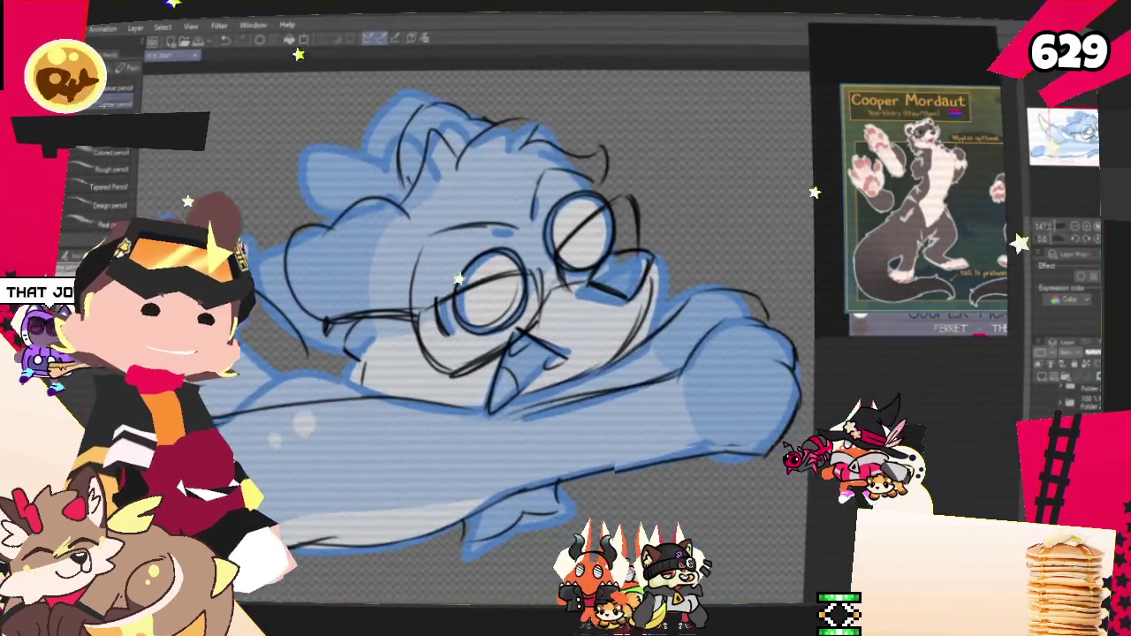
left_click_drag(1064, 141, 1052, 202)
left_click(1075, 228)
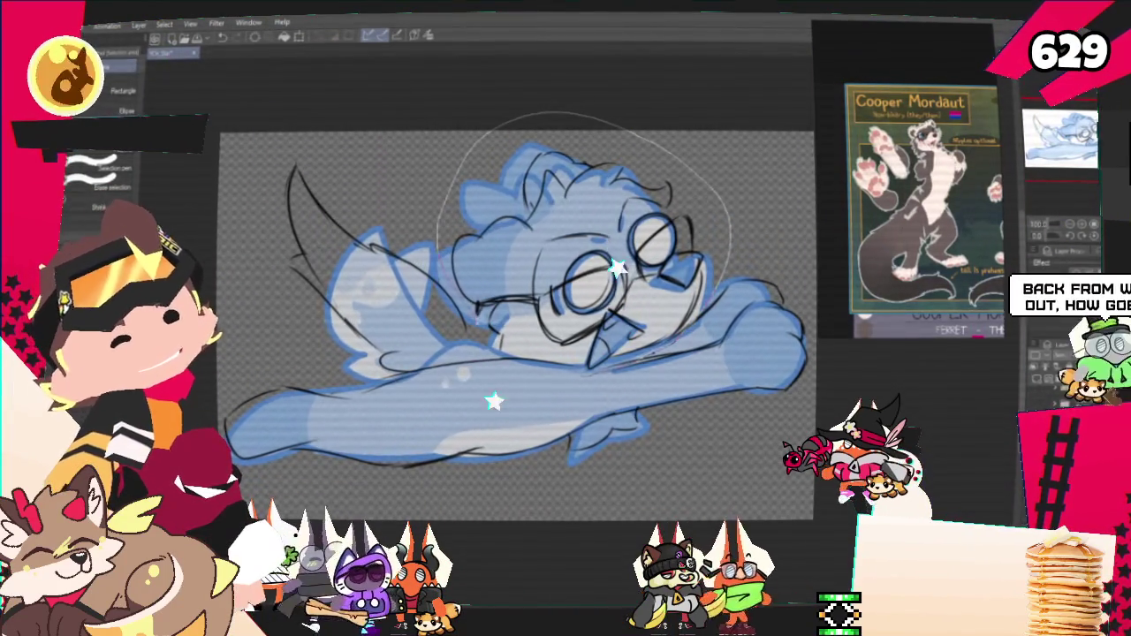
Shrink the selected ferret head slightly, commit the transform and deselect.
key("ctrl+t")
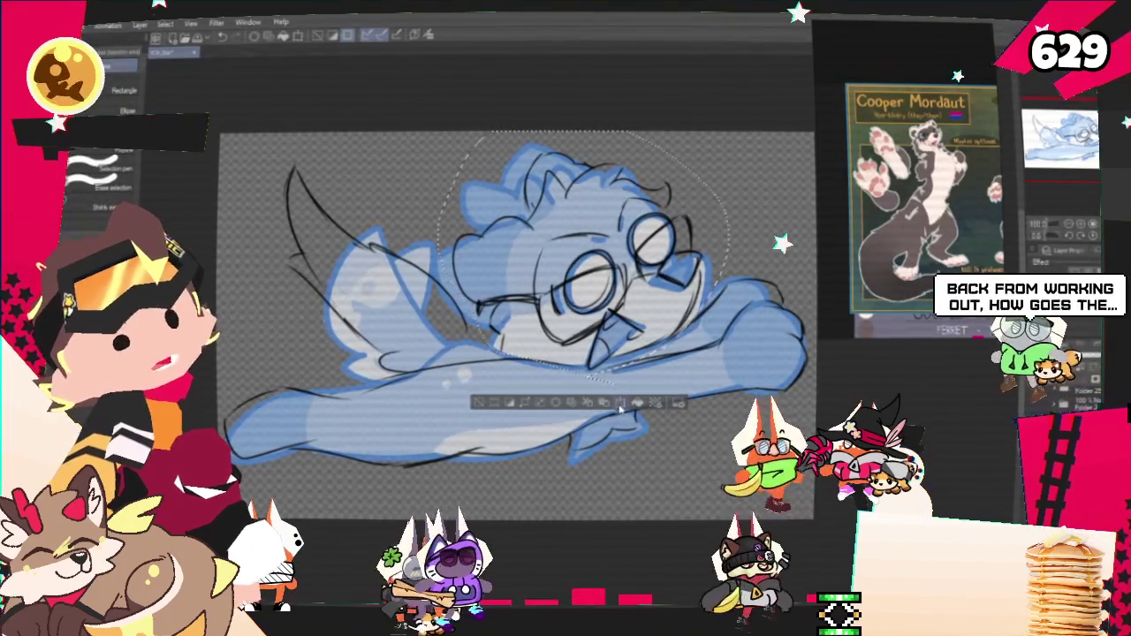
left_click_drag(438, 133, 456, 141)
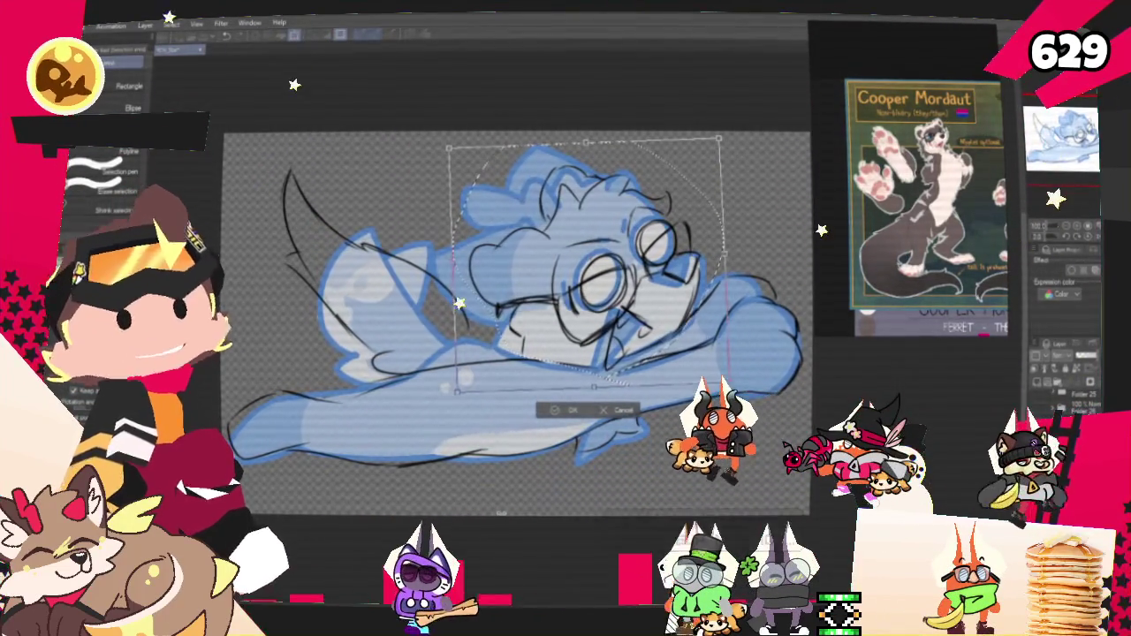
key("Return")
key("ctrl+d")
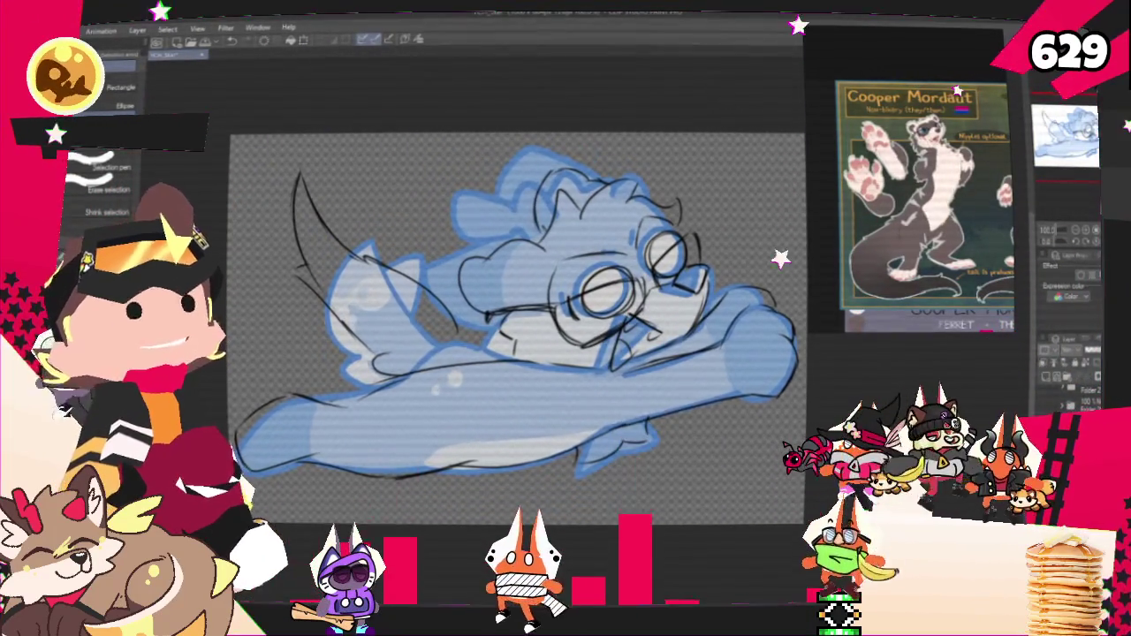
Turn on layer colour so the black cleanup lines appear blue.
scroll(517, 323, "up", 1)
scroll(513, 336, "up", 2)
scroll(512, 353, "up", 1)
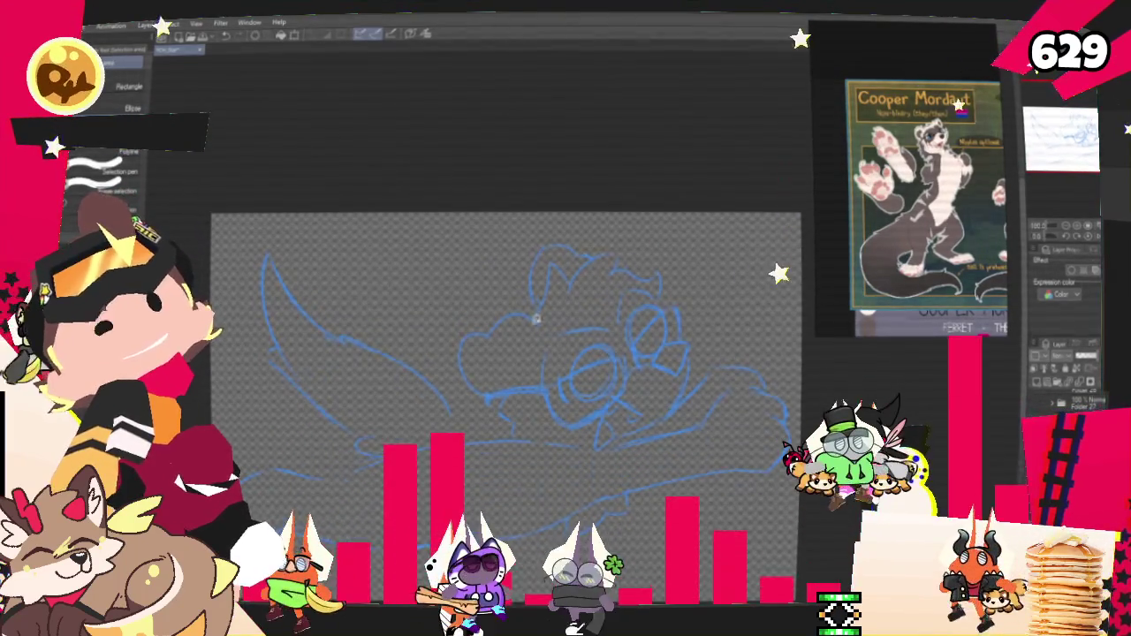
Lasso the lower body lines and transform them after dismissing the no-object warning.
mouse_move(605, 491)
left_mouse_down()
mouse_move(534, 447)
mouse_move(241, 477)
left_mouse_up()
key("ctrl+t")
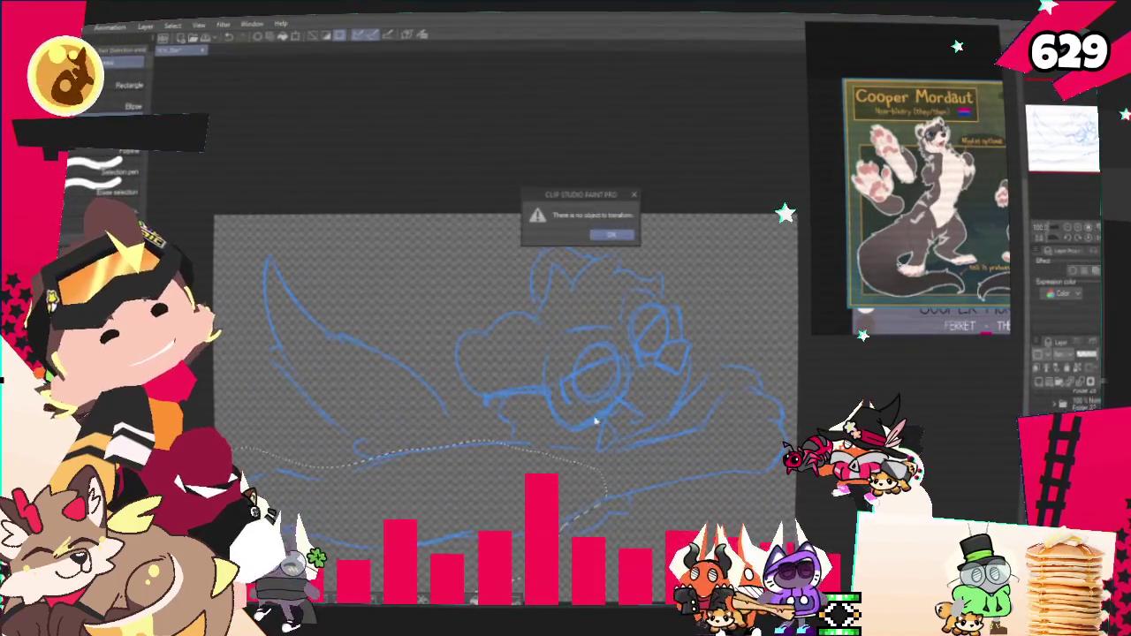
left_click(633, 200)
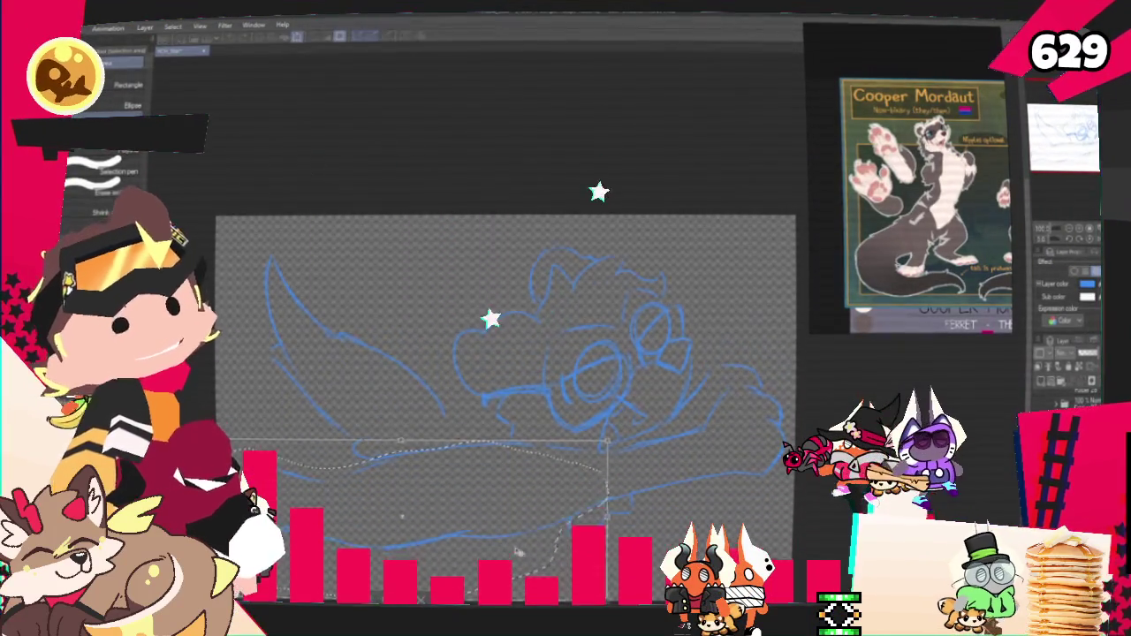
key("ctrl+t")
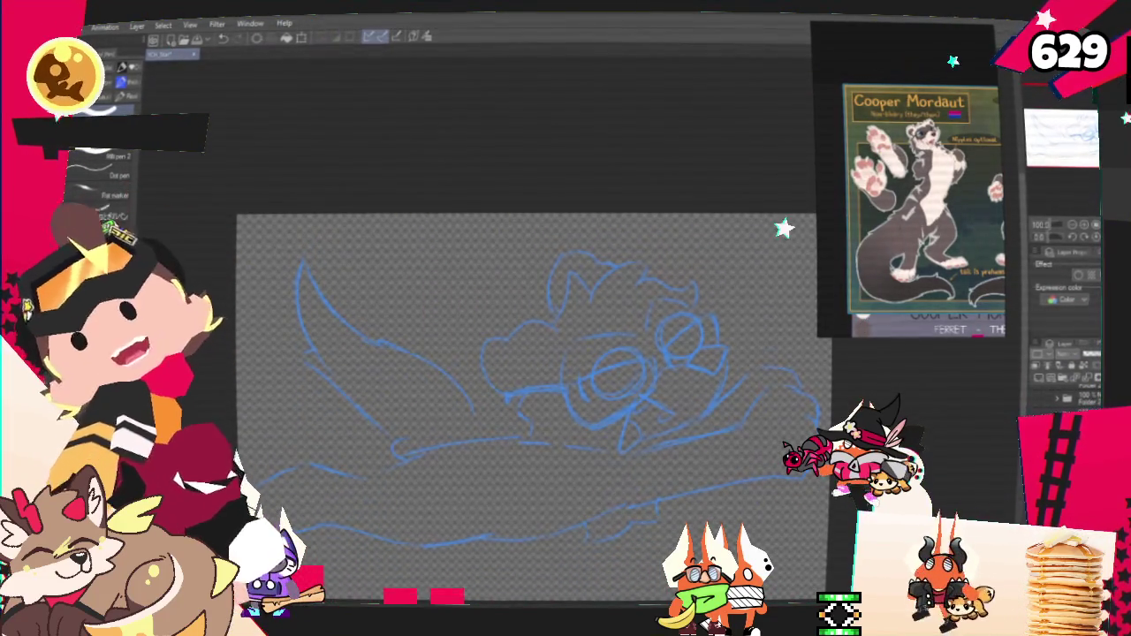
Zoom and pan, then sketch new black strokes over the blue sketch.
scroll(465, 359, "down", 3)
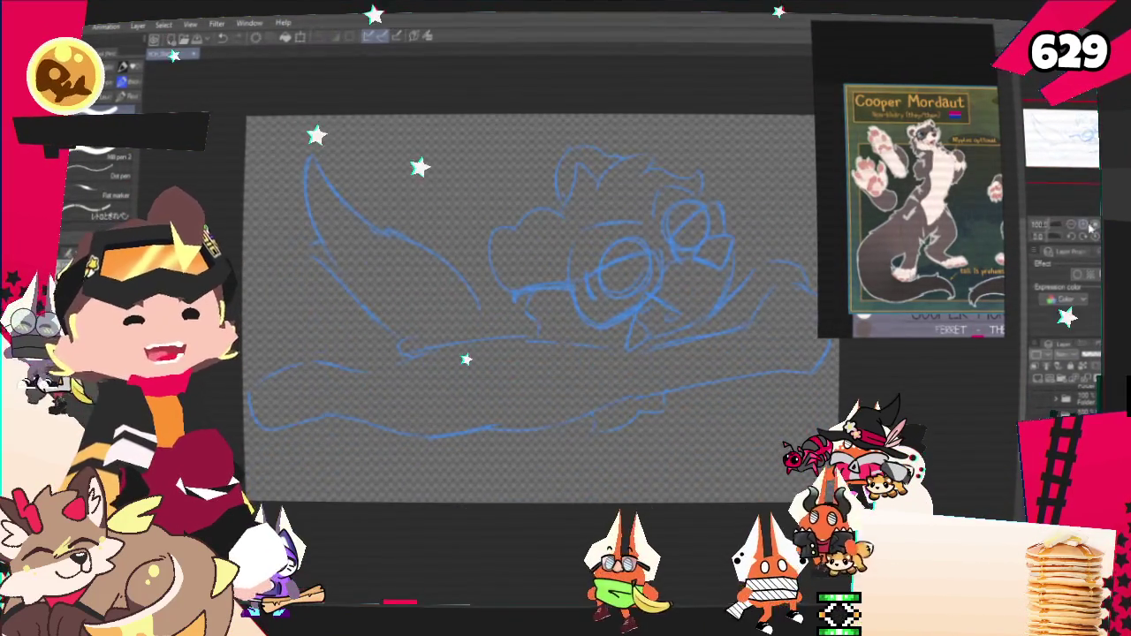
scroll(468, 110, "up", 2)
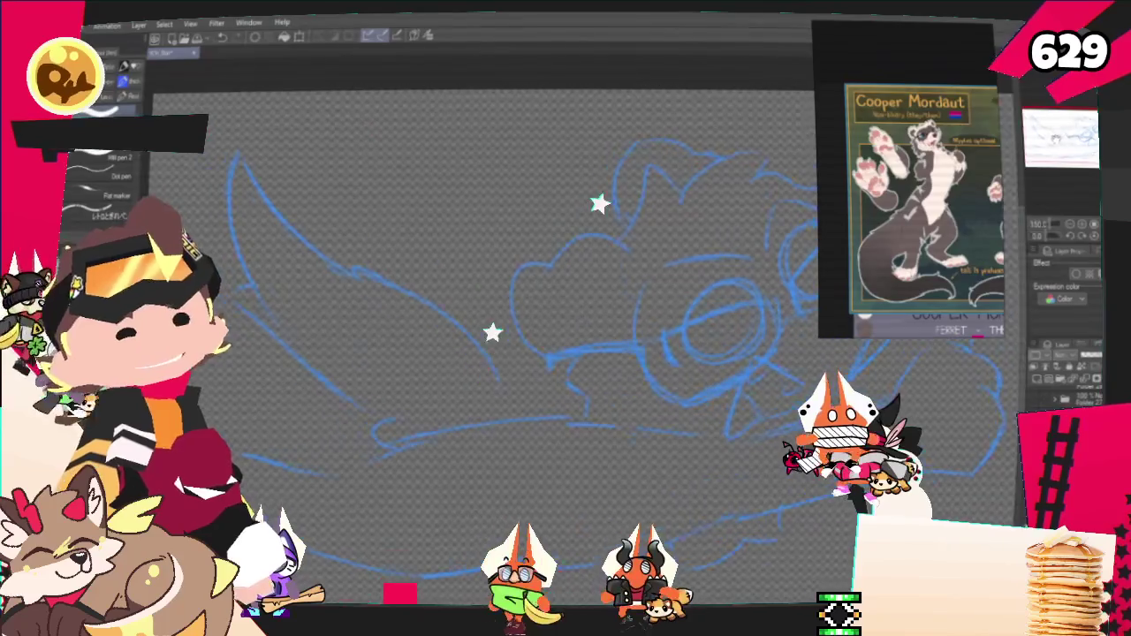
left_click_drag(620, 276, 671, 300)
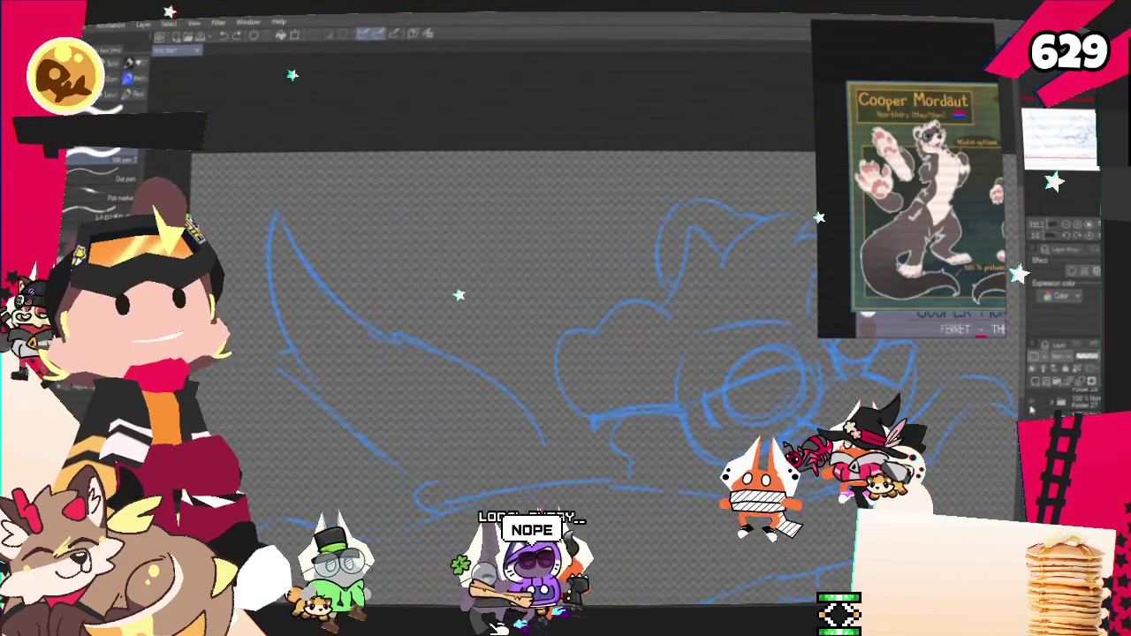
mouse_move(362, 265)
left_mouse_down()
mouse_move(300, 442)
mouse_move(318, 450)
left_mouse_up()
left_click_drag(568, 196, 520, 265)
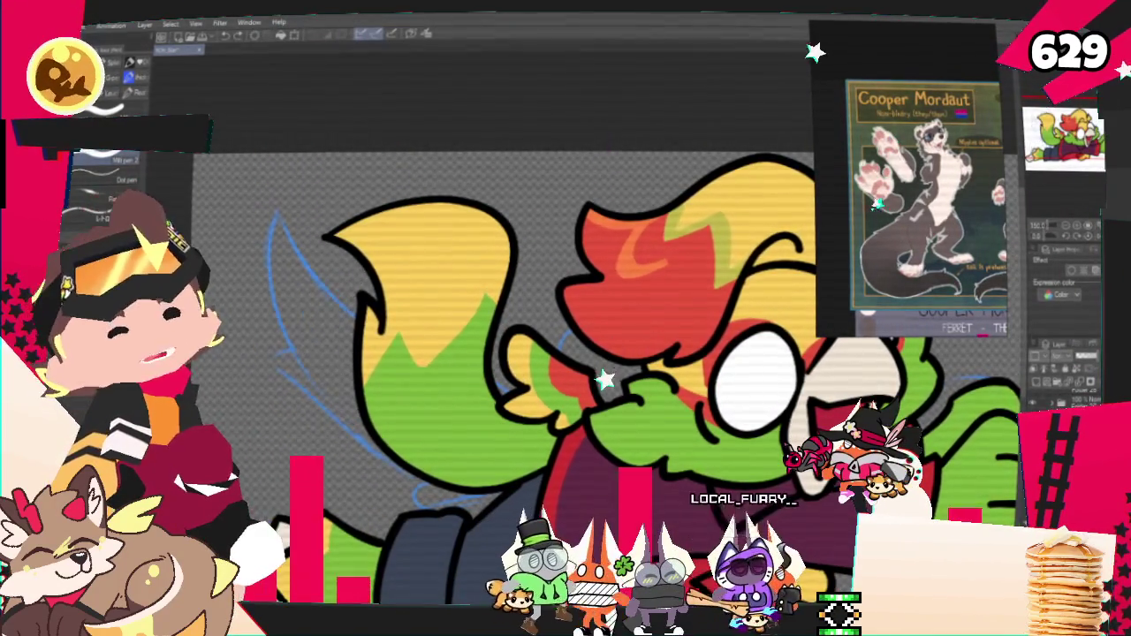